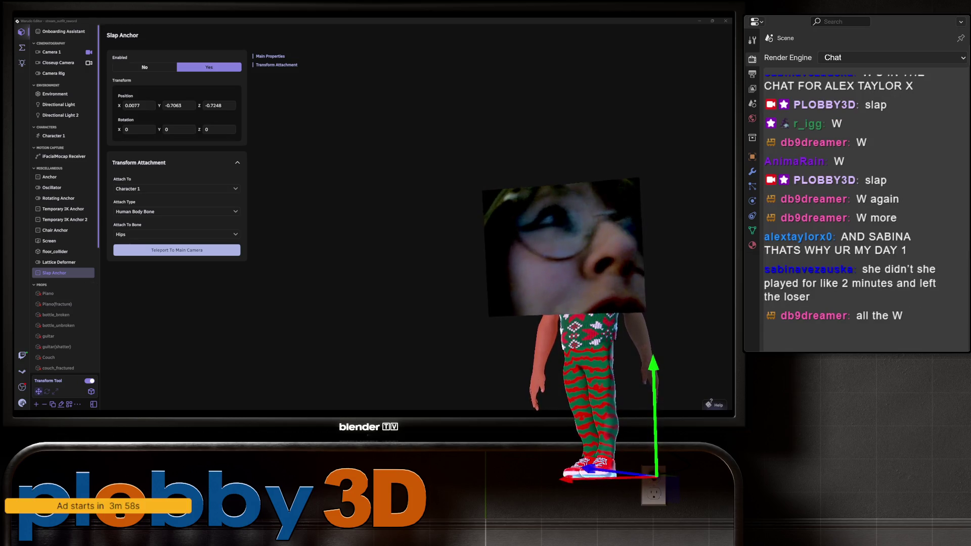
Switch from the Slap Anchor settings to the Blueprints tab showing the 'slap' node graph.
mouse_move(272, 413)
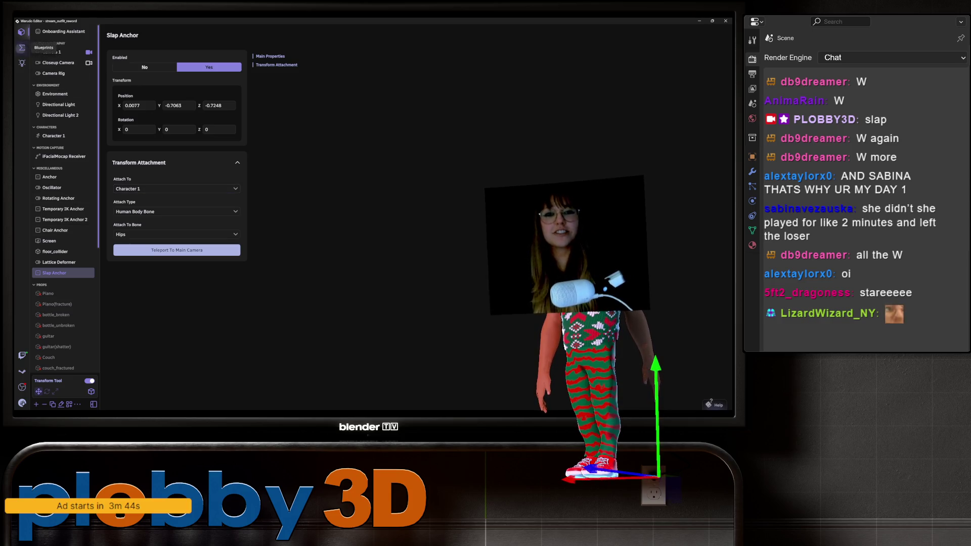
click(22, 47)
click(22, 32)
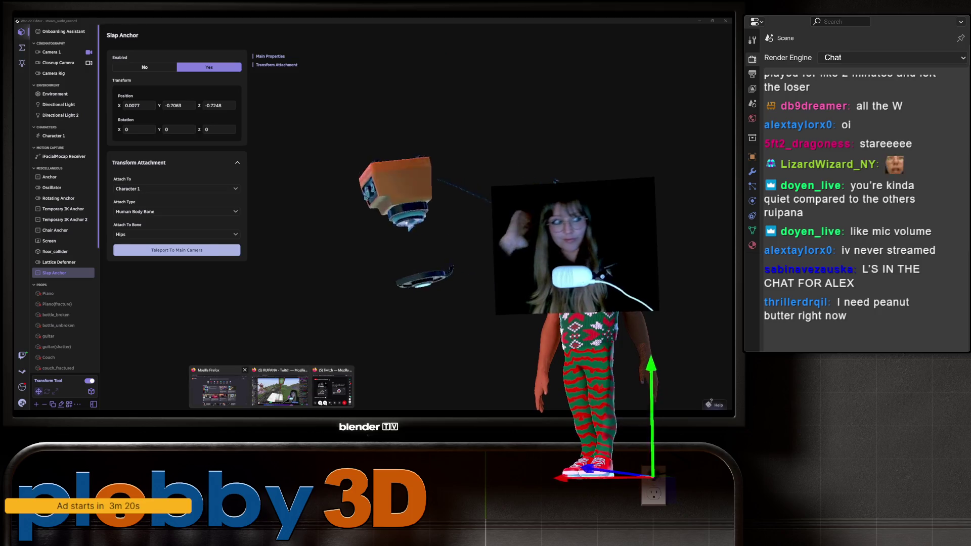
click(245, 370)
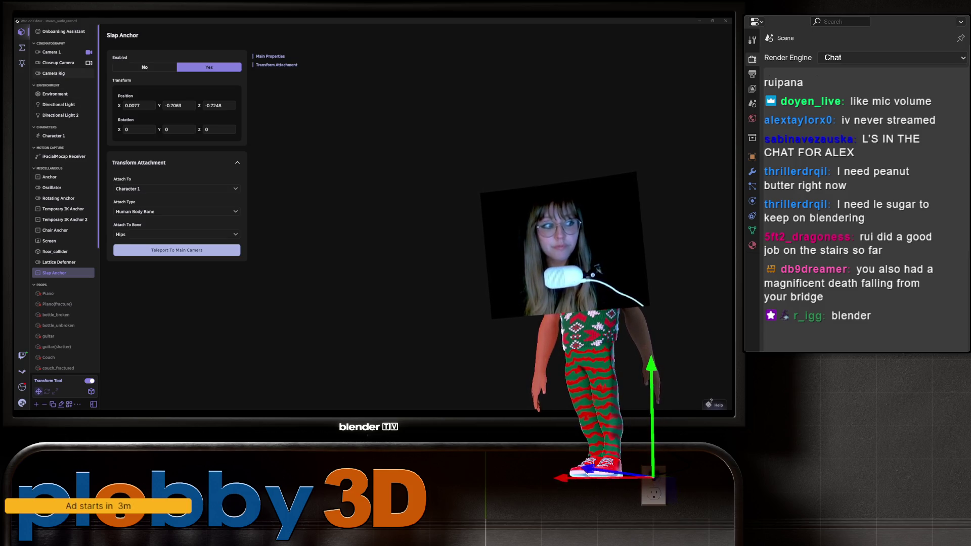
click(22, 48)
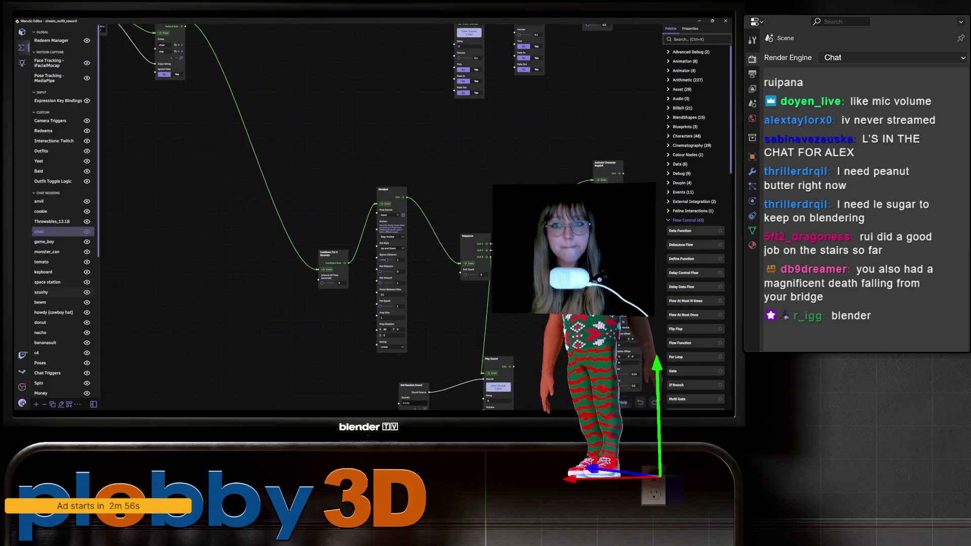
scroll(61, 212, down, 5)
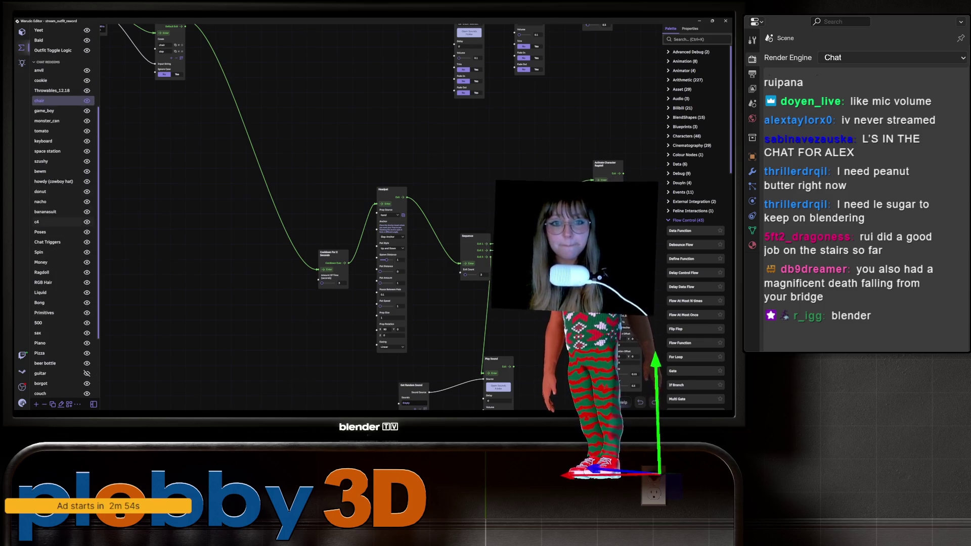
scroll(60, 212, up, 3)
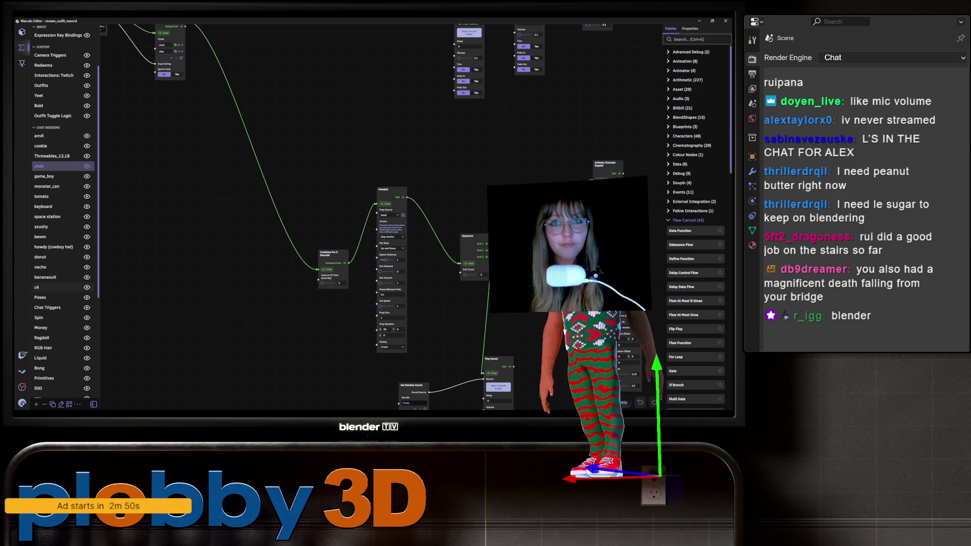
scroll(60, 212, up, 3)
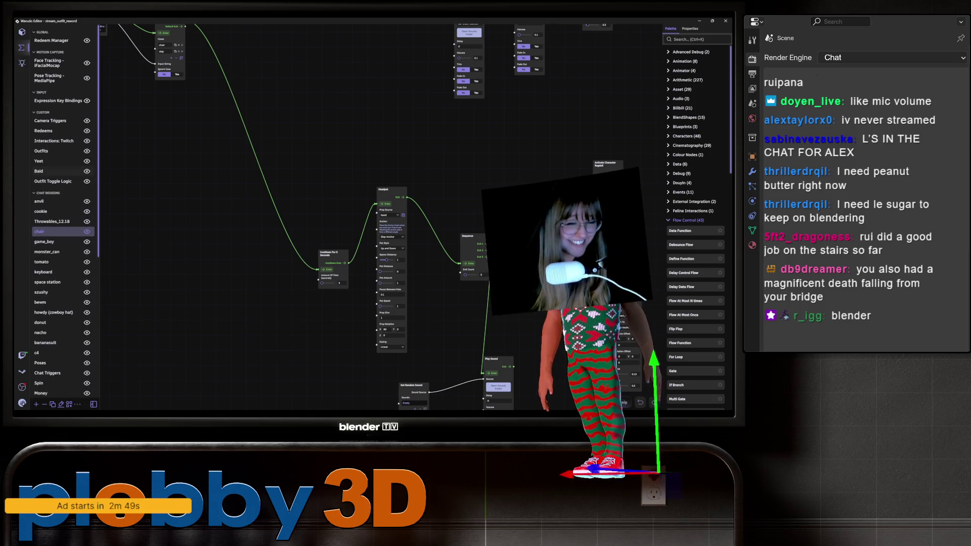
scroll(61, 213, down, 3)
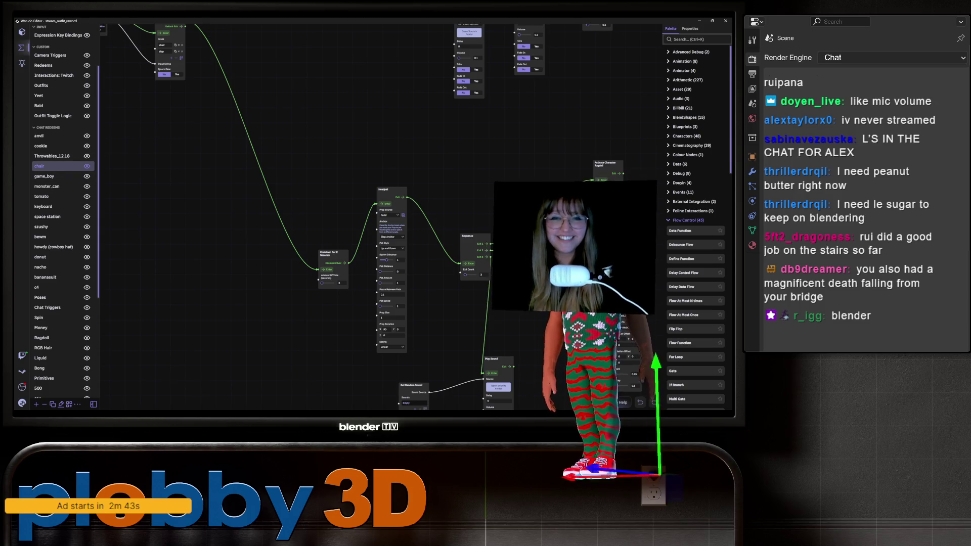
middle_drag(354, 228, 315, 201)
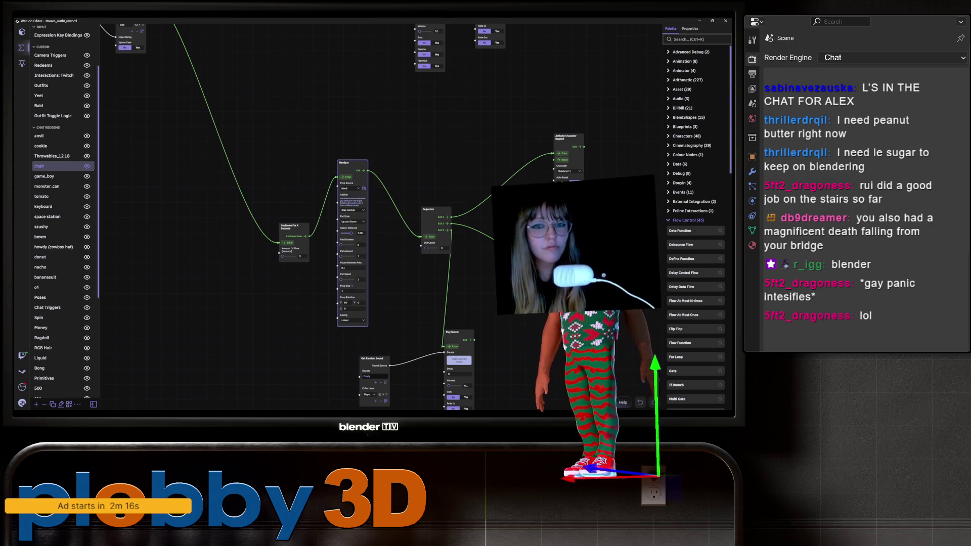
scroll(360, 260, up, 5)
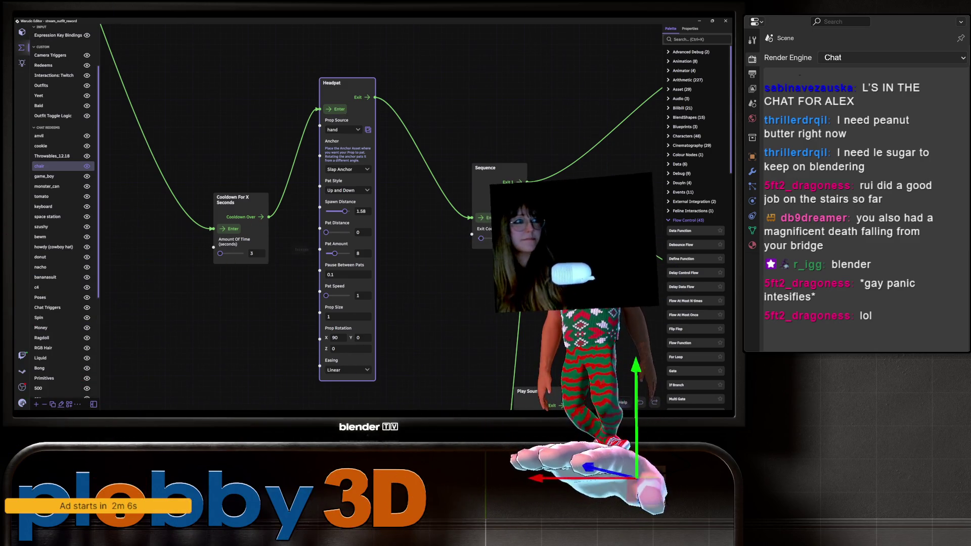
Set the Headpat Pat Amount slider to 1 and lower the Pat Distance.
mouse_move(335, 253)
mouse_down()
mouse_move(326, 253)
mouse_move(330, 232)
mouse_up()
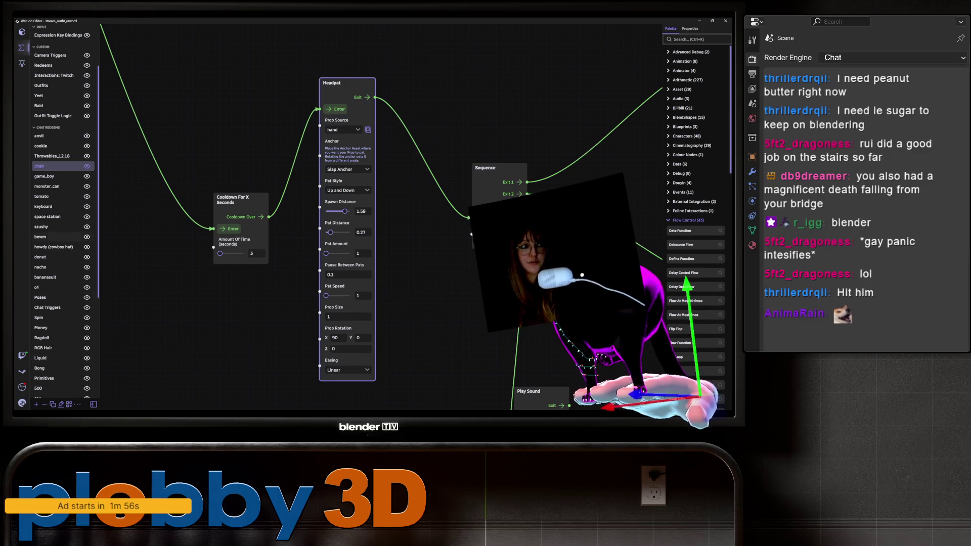
drag(330, 232, 304, 228)
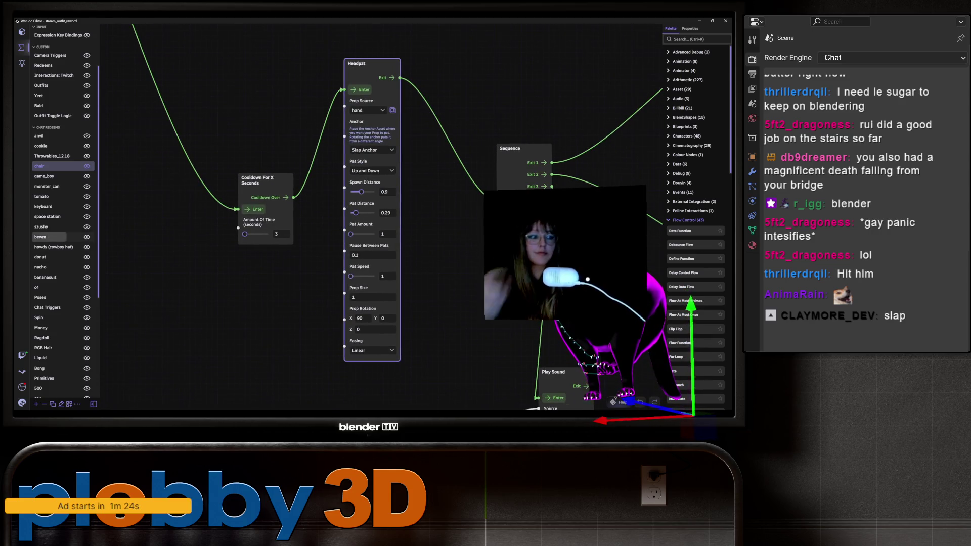
Check the bewm blueprint, return to chair, and set Headpat Pat Style to Left and Right.
click(40, 237)
scroll(248, 232, up, 5)
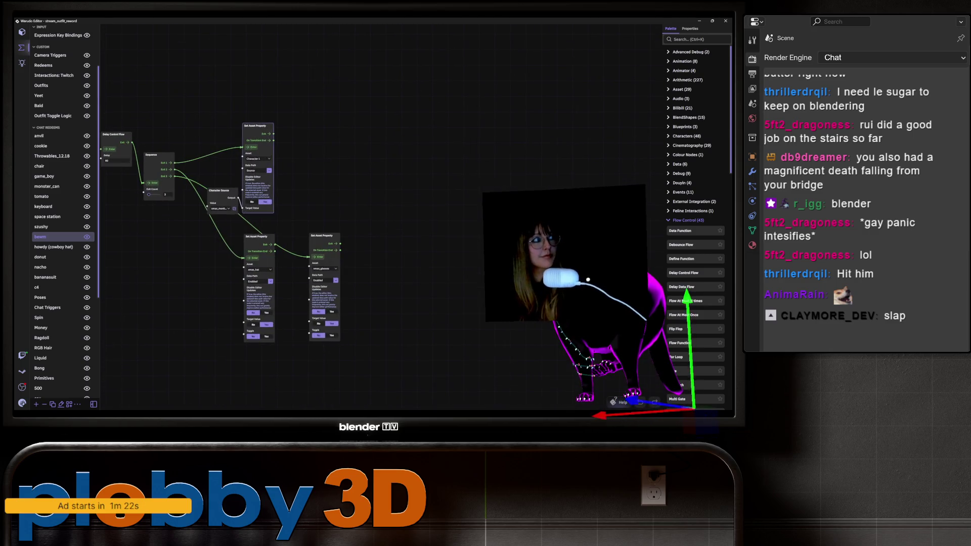
scroll(352, 162, up, 2)
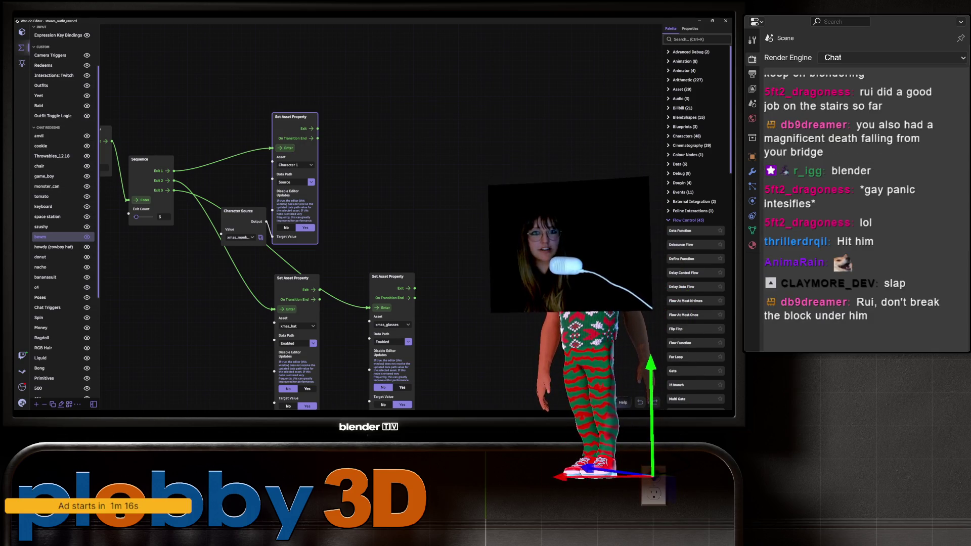
click(46, 166)
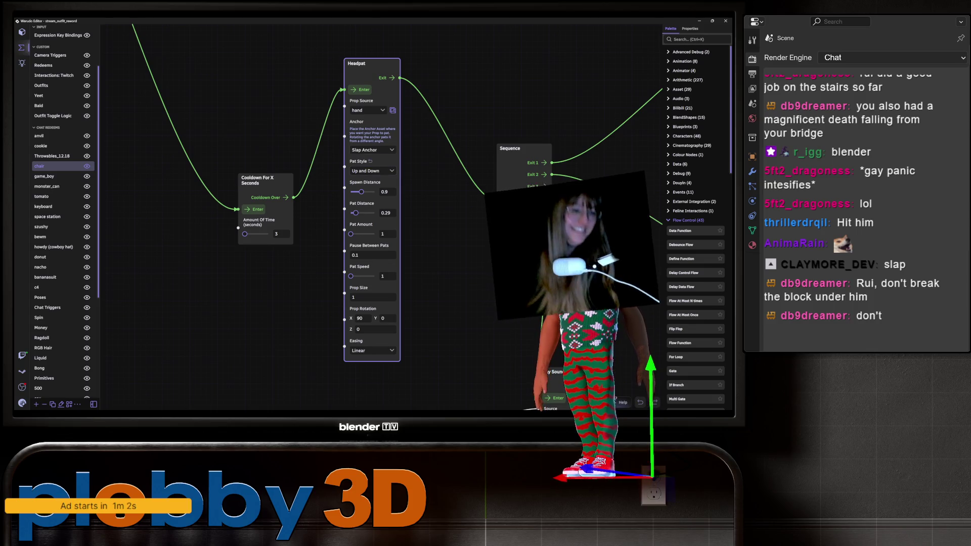
click(372, 171)
click(371, 190)
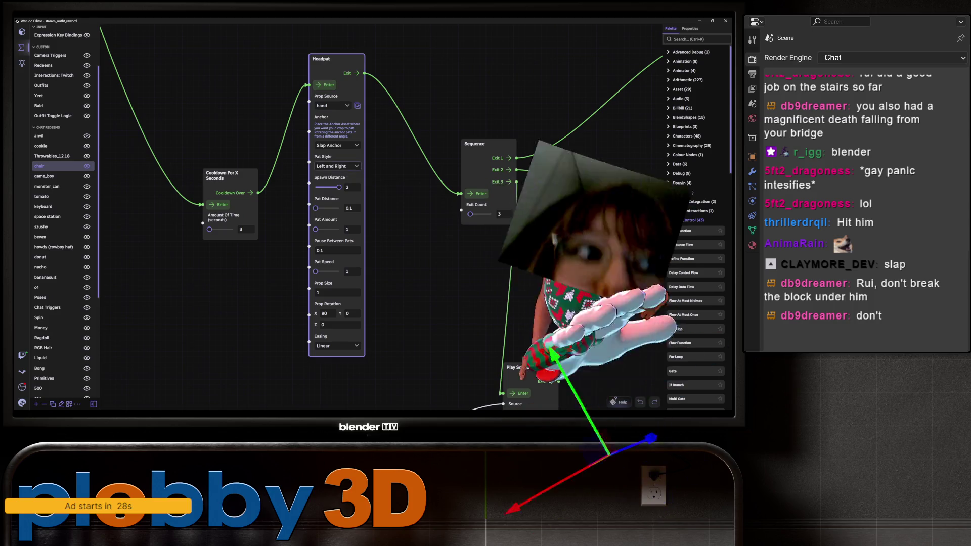
Set the Headpat Pat Style back to Up and Down and pan across the graph.
click(336, 165)
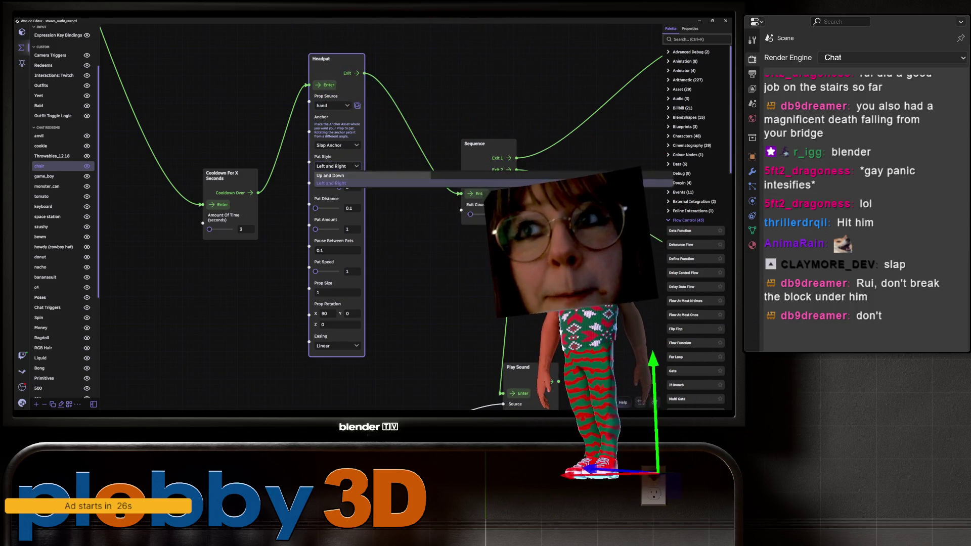
click(333, 184)
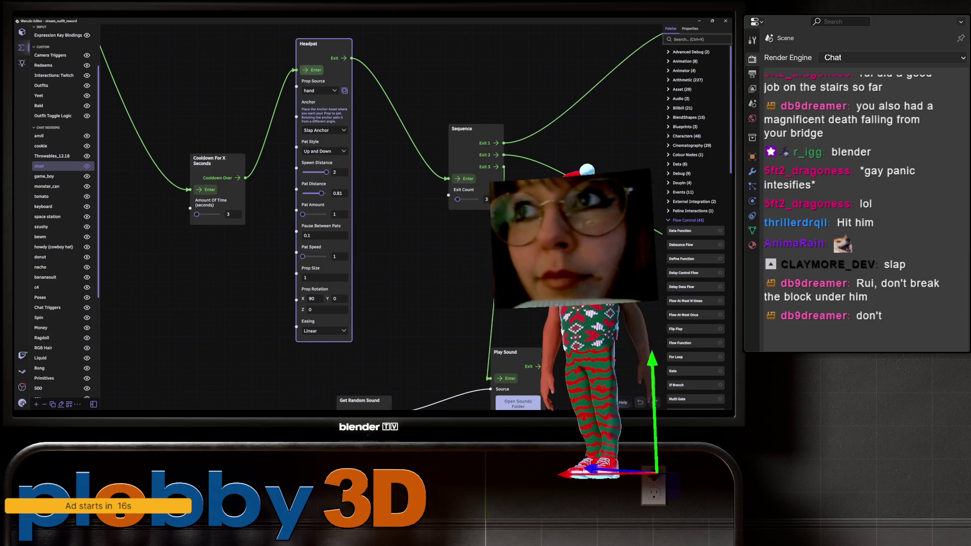
scroll(314, 217, down, 3)
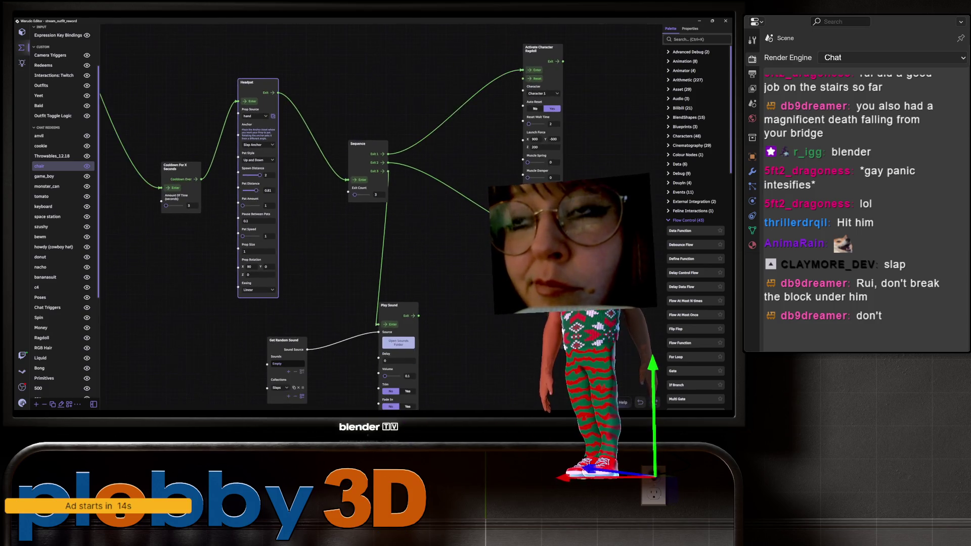
mouse_move(354, 228)
mouse_down()
mouse_move(424, 281)
mouse_move(471, 287)
mouse_up()
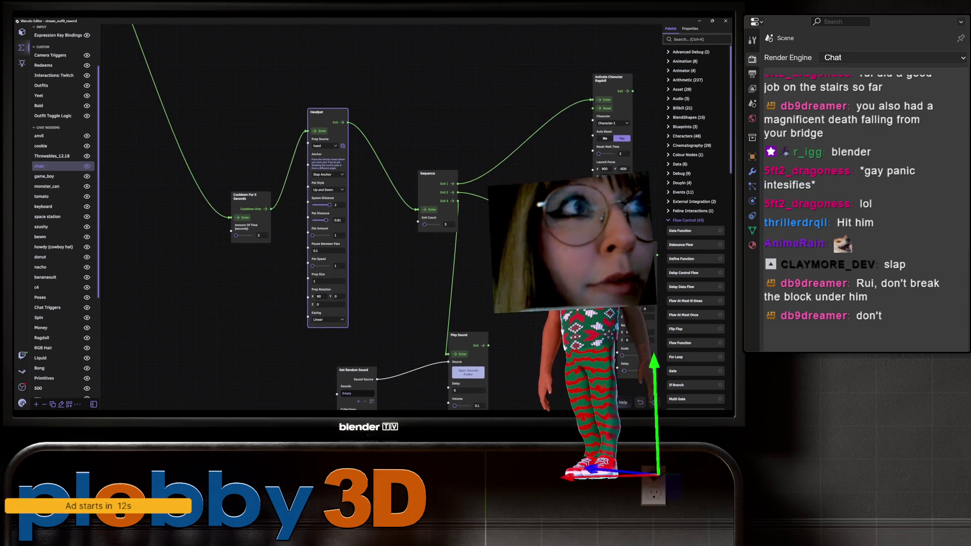
drag(353, 228, 249, 234)
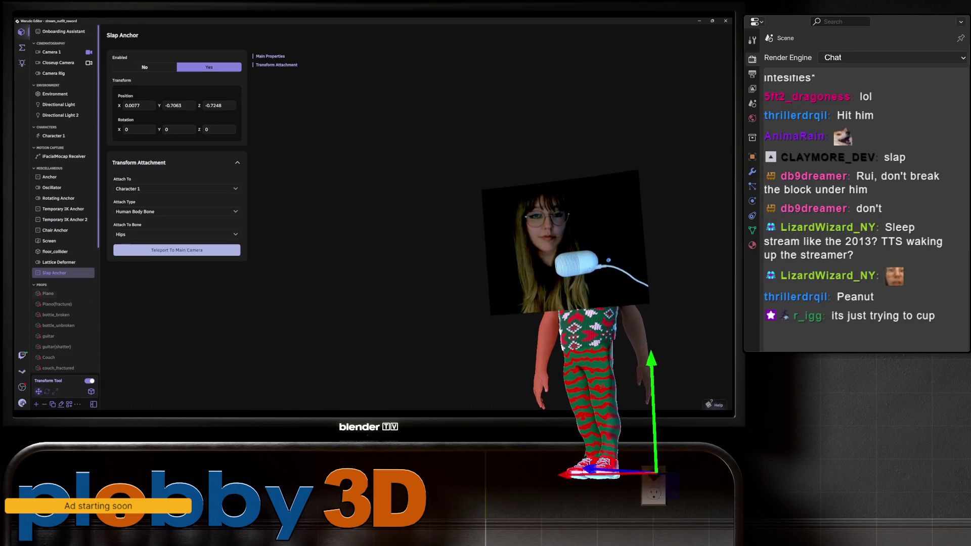
Turn off the Transform Tool, select the Screen asset, and return to the Blueprints editor.
click(89, 381)
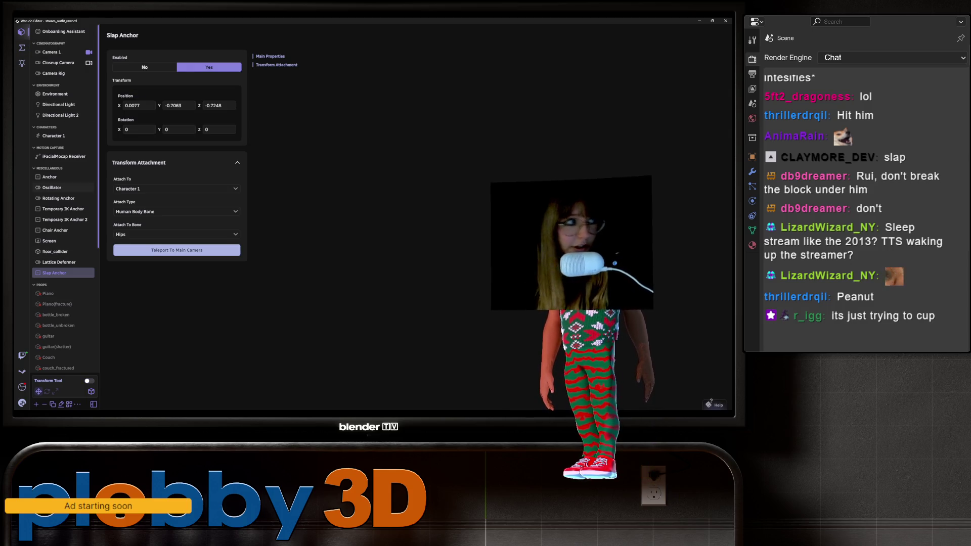
click(49, 241)
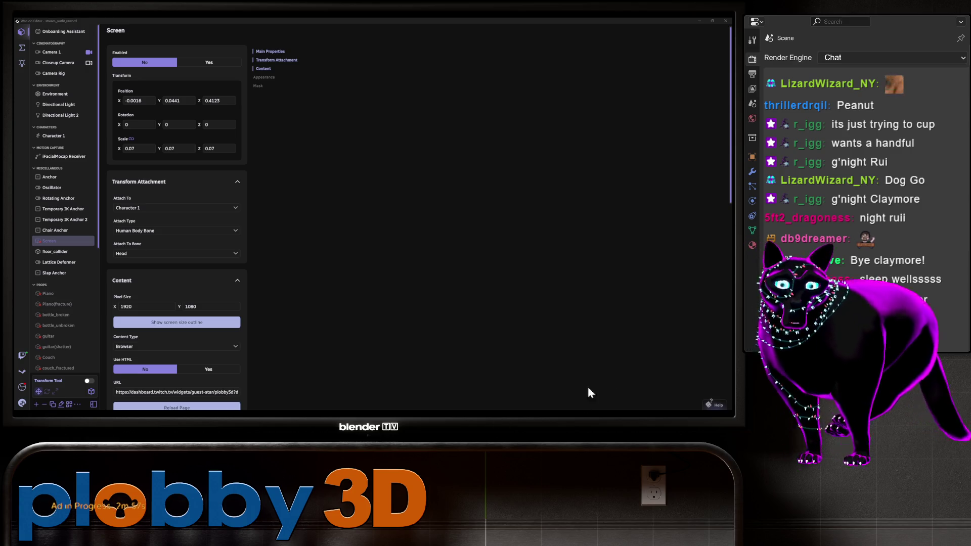
click(494, 426)
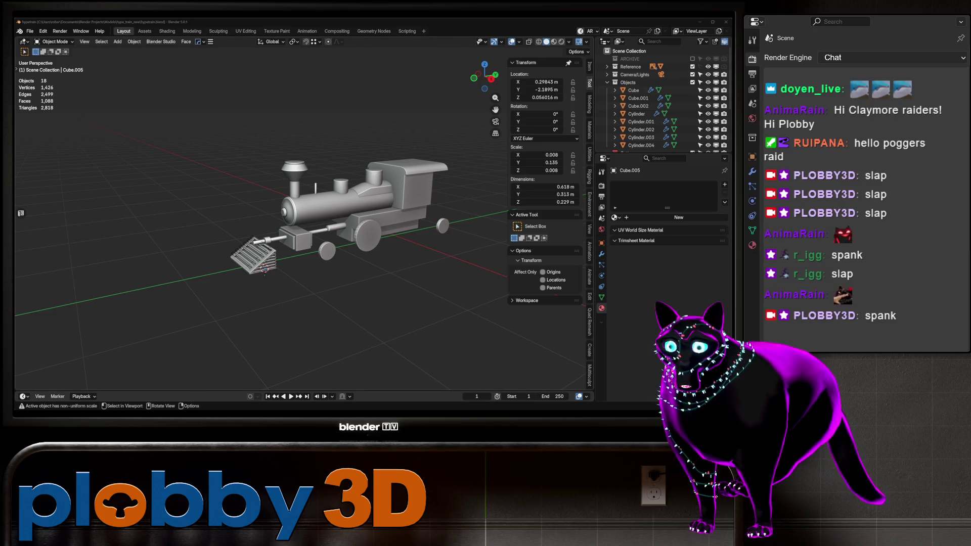
key(alt+Tab)
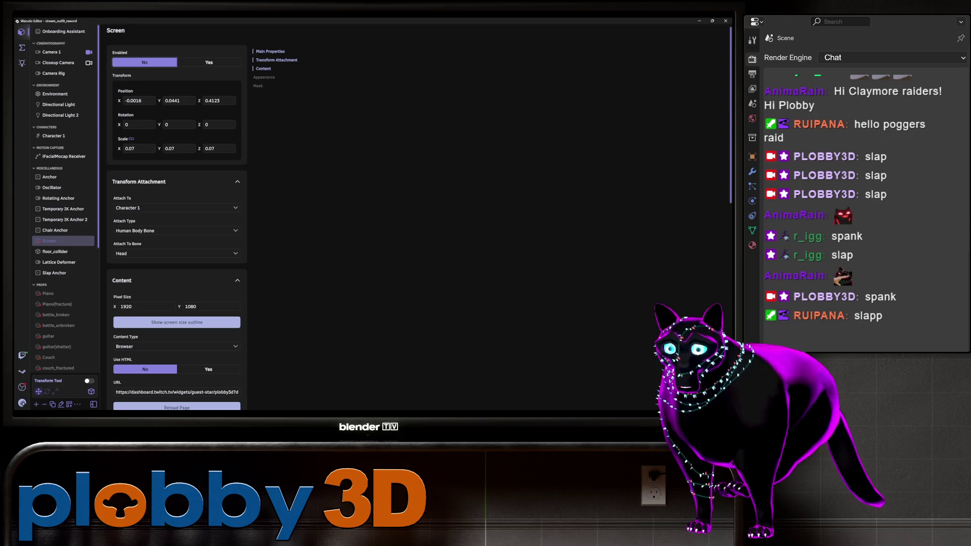
click(21, 47)
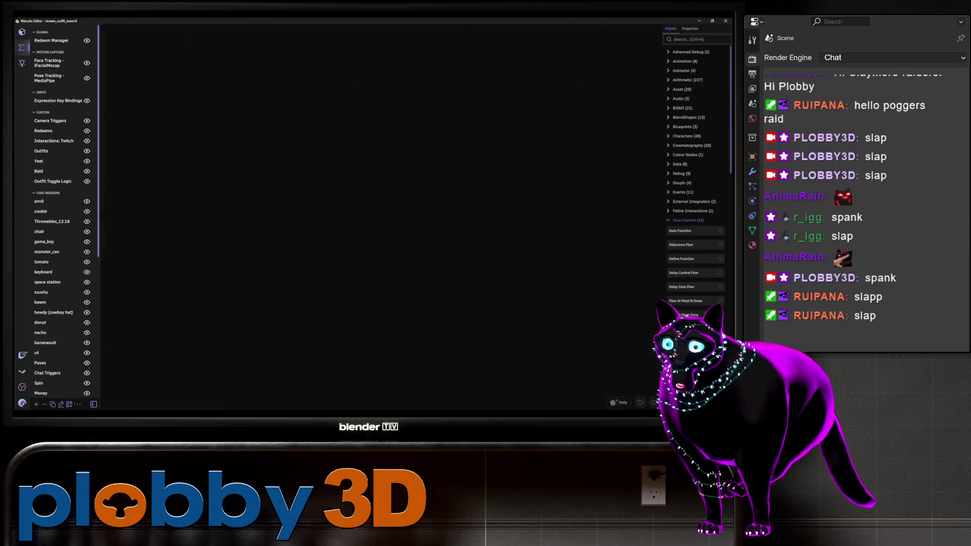
Edit the chair blueprint's second string case, then switch back to the Blender locomotive scene.
click(39, 232)
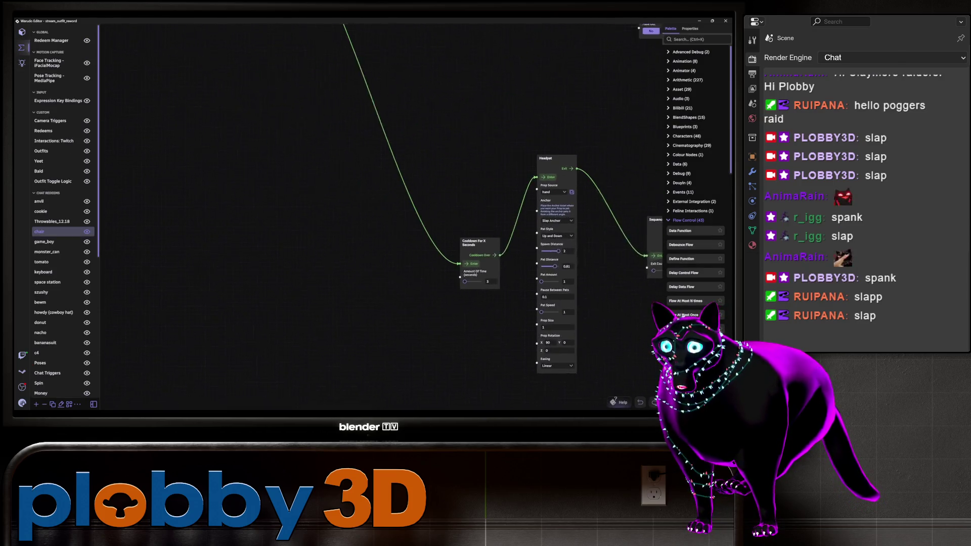
scroll(354, 218, down, 5)
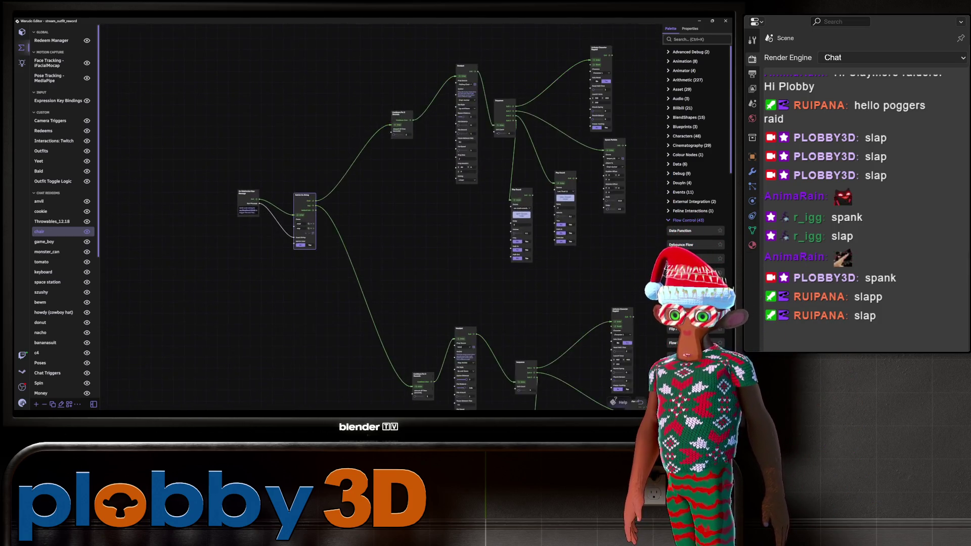
scroll(266, 253, up, 5)
key(BackSpace)
key(BackSpace)
key(BackSpace)
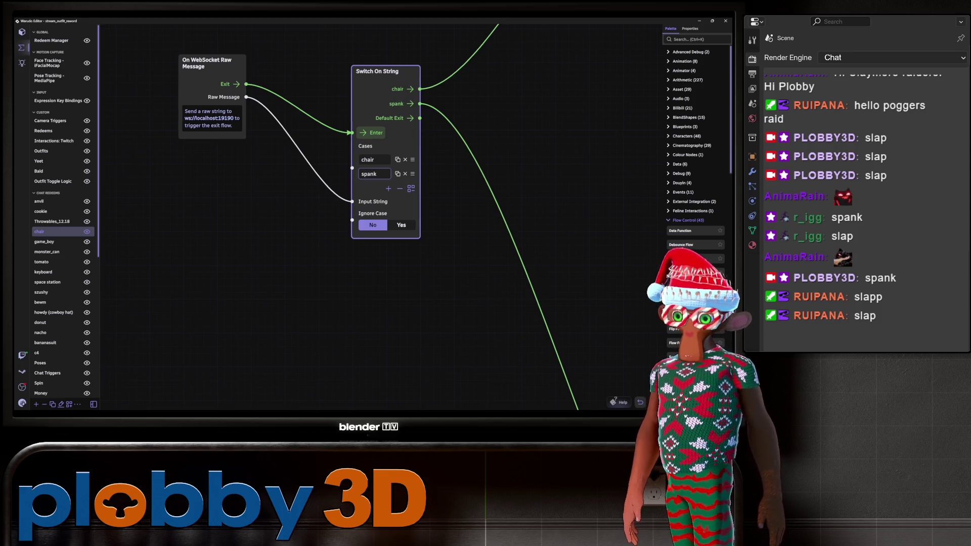
scroll(350, 249, down, 2)
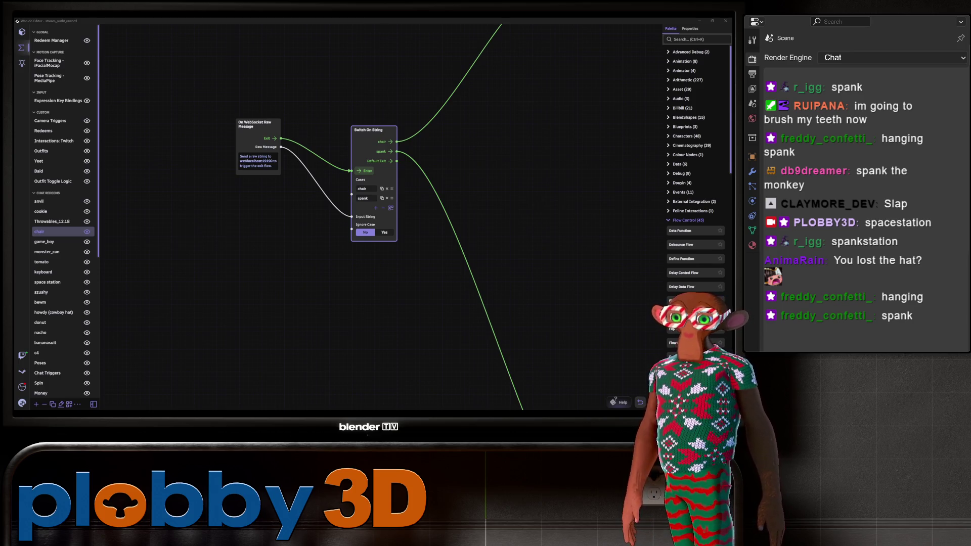
key(alt+Tab)
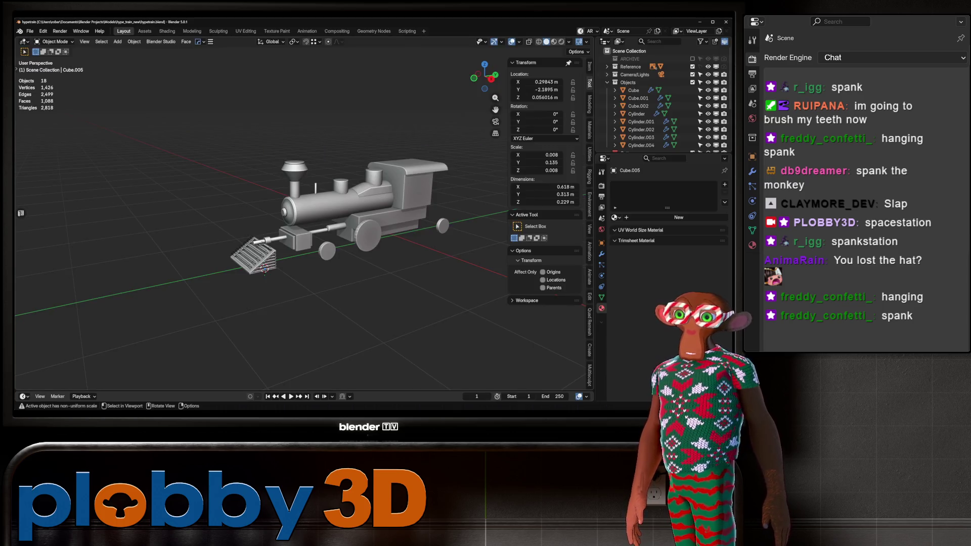
Orbit around the locomotive, then switch to Right Orthographic view with Numpad 3.
mouse_move(304, 227)
middle_down()
mouse_move(354, 217)
mouse_move(334, 238)
mouse_move(283, 202)
mouse_move(313, 242)
mouse_move(293, 192)
mouse_move(303, 202)
mouse_move(283, 212)
mouse_move(314, 238)
mouse_move(293, 218)
middle_up()
scroll(252, 227, down, 5)
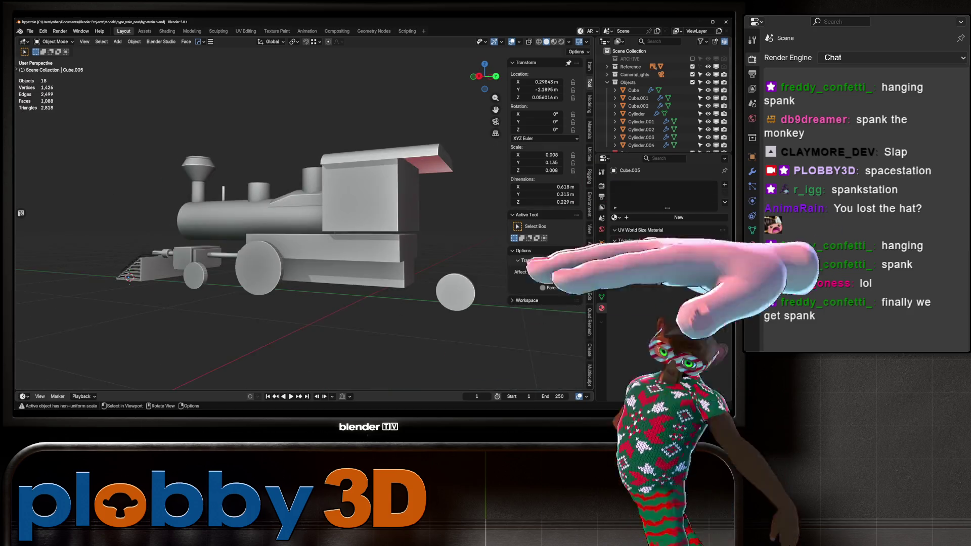
middle_drag(252, 227, 308, 218)
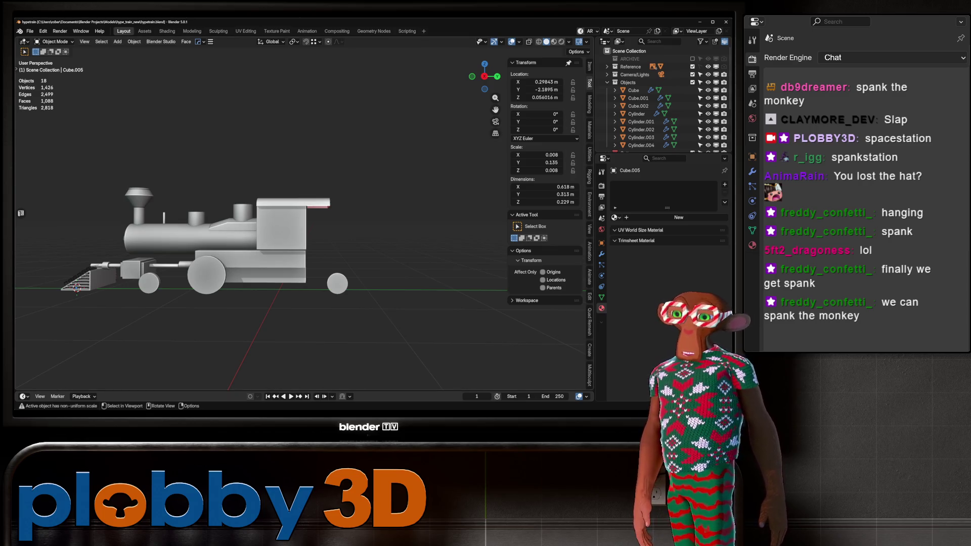
middle_drag(308, 217, 328, 218)
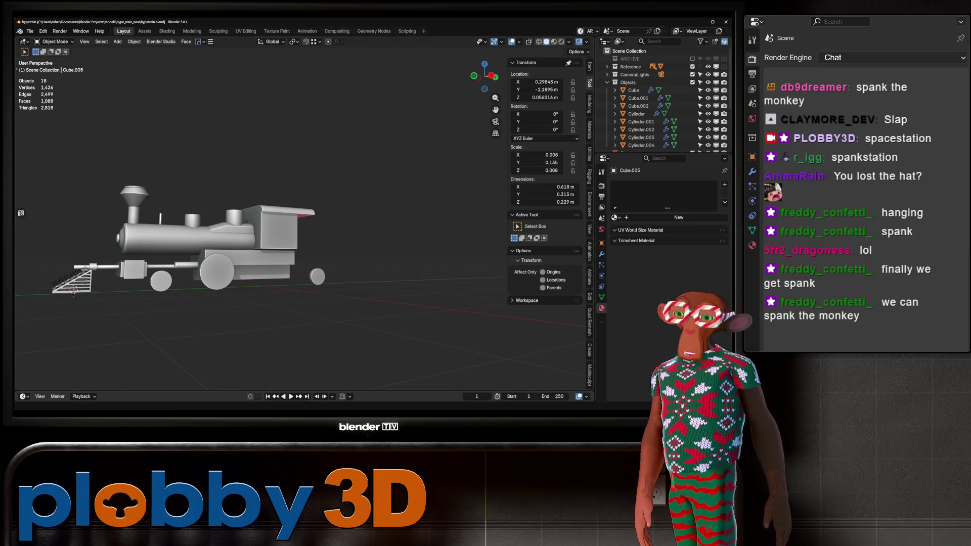
middle_drag(303, 228, 374, 215)
scroll(303, 253, up, 3)
mouse_move(303, 253)
middle_down()
mouse_move(374, 248)
mouse_move(328, 218)
mouse_move(304, 248)
mouse_move(223, 246)
middle_up()
key(KP_3)
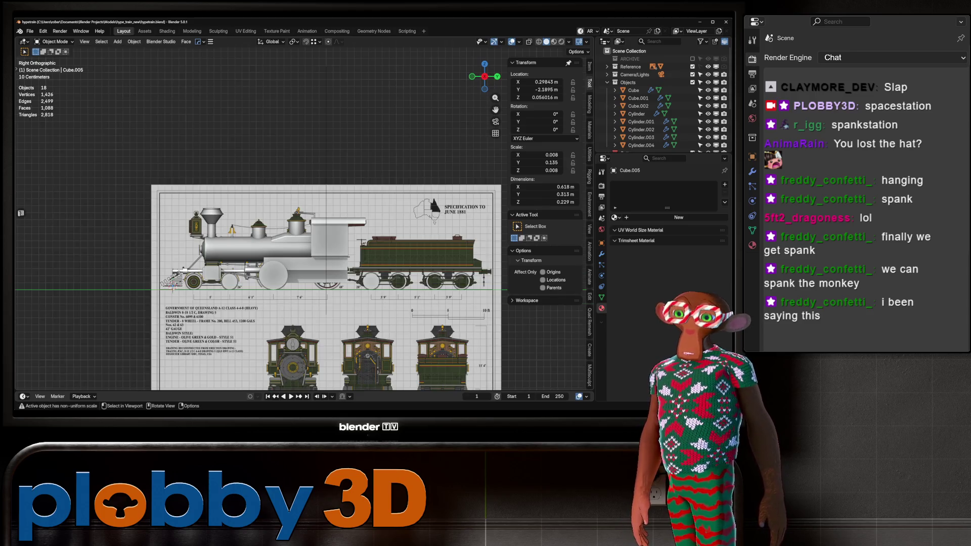
Add a plane and rotate it 90° about X and 90° about Z to face the side view.
scroll(189, 232, up, 9)
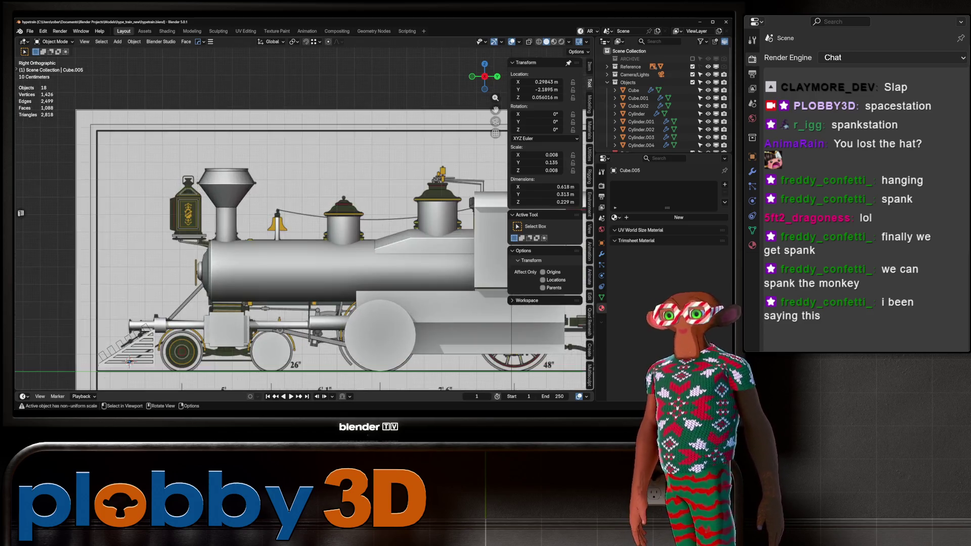
key(shift+a)
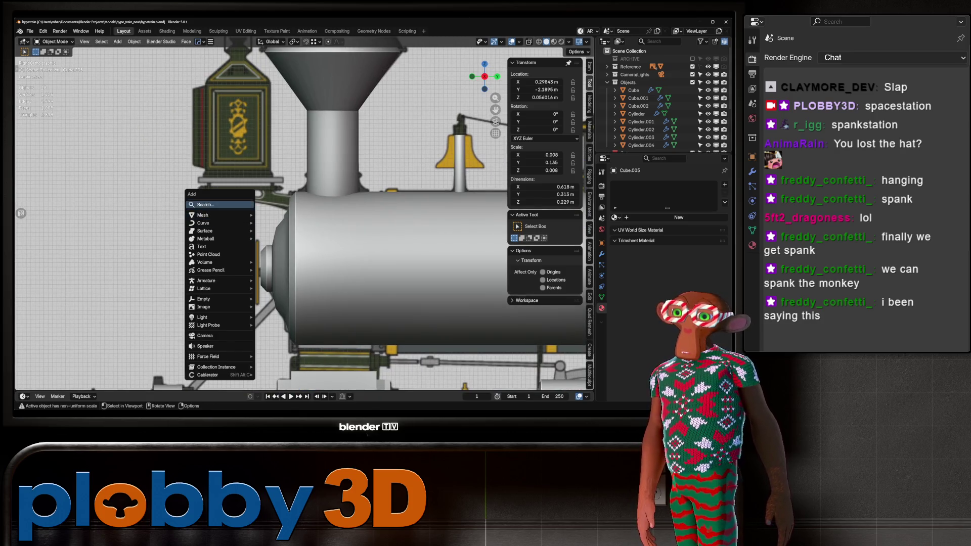
mouse_move(202, 214)
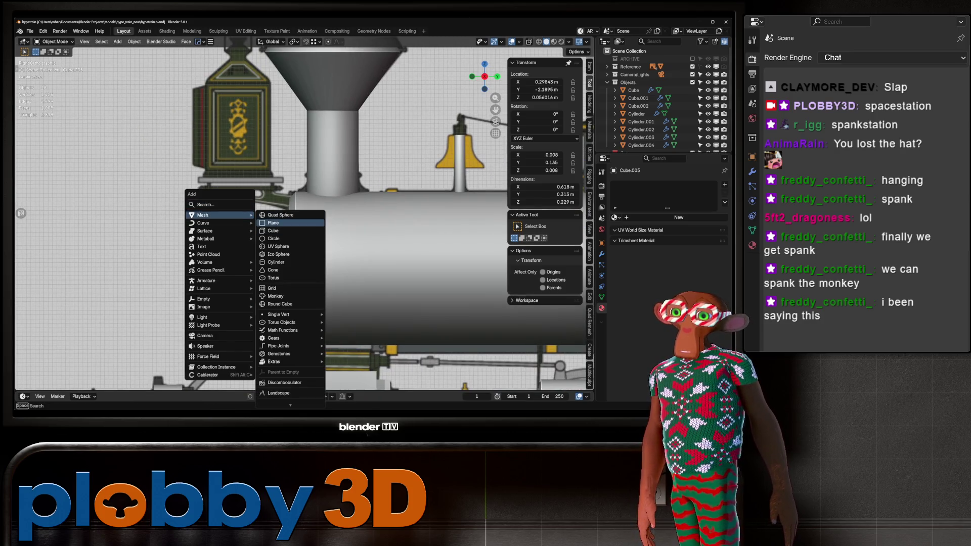
click(273, 223)
scroll(268, 241, down, 8)
key(r)
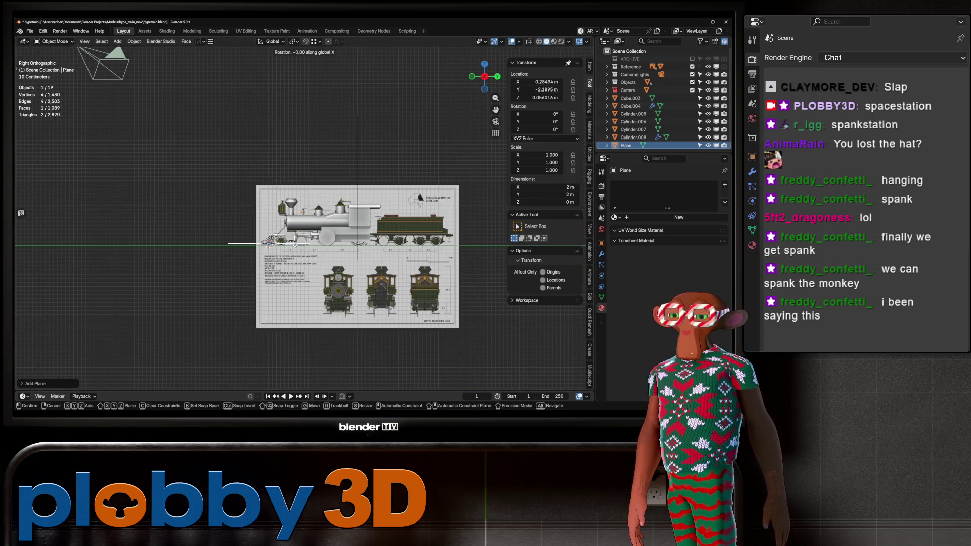
key(x)
key(9)
key(0)
key(Return)
key(r)
key(z)
key(9)
key(0)
key(Return)
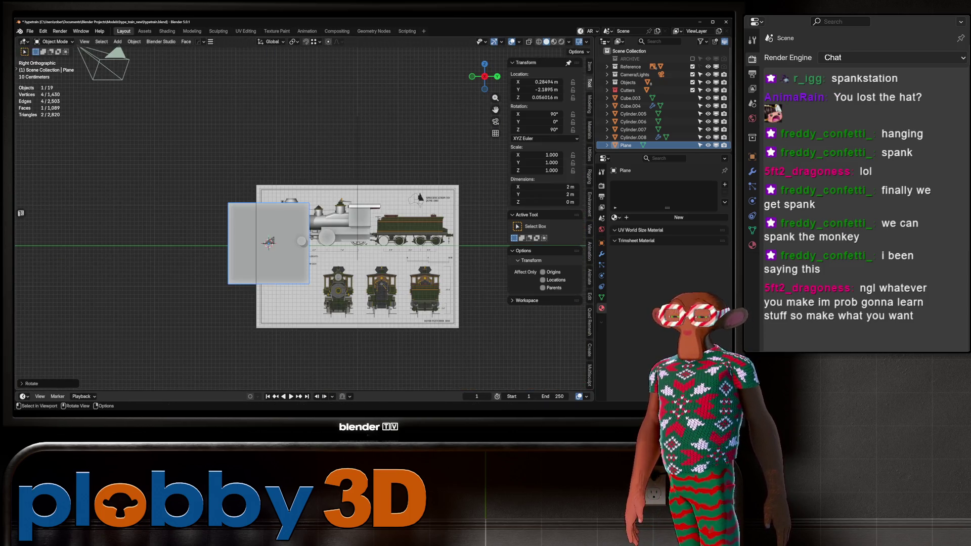
Scale the plane by 0.1, 0.1 and 1.5, place it under the lantern, and apply rotation and scale.
text(s0.1)
key(Return)
scroll(268, 242, up, 8)
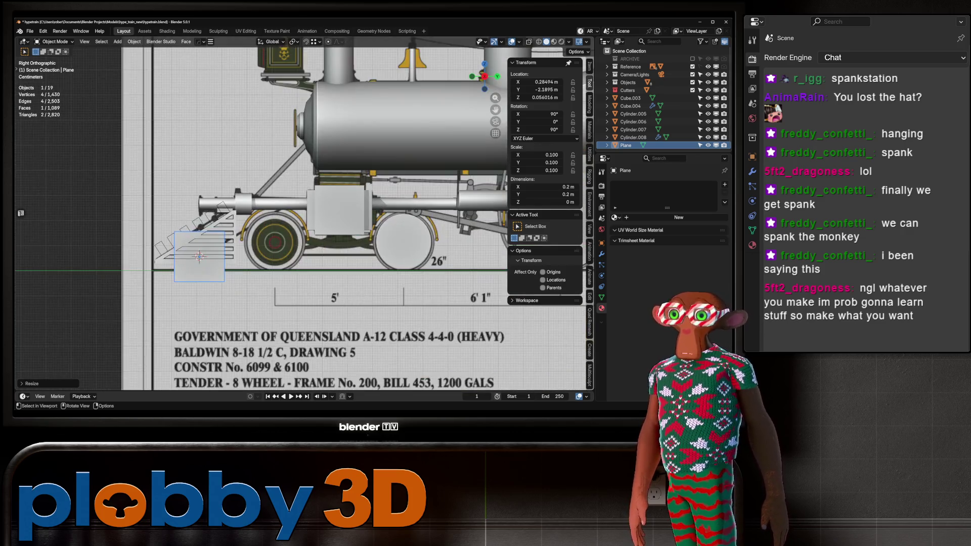
key(g)
key(Return)
text(s0.1)
key(Return)
key(g)
key(Return)
scroll(295, 106, up, 6)
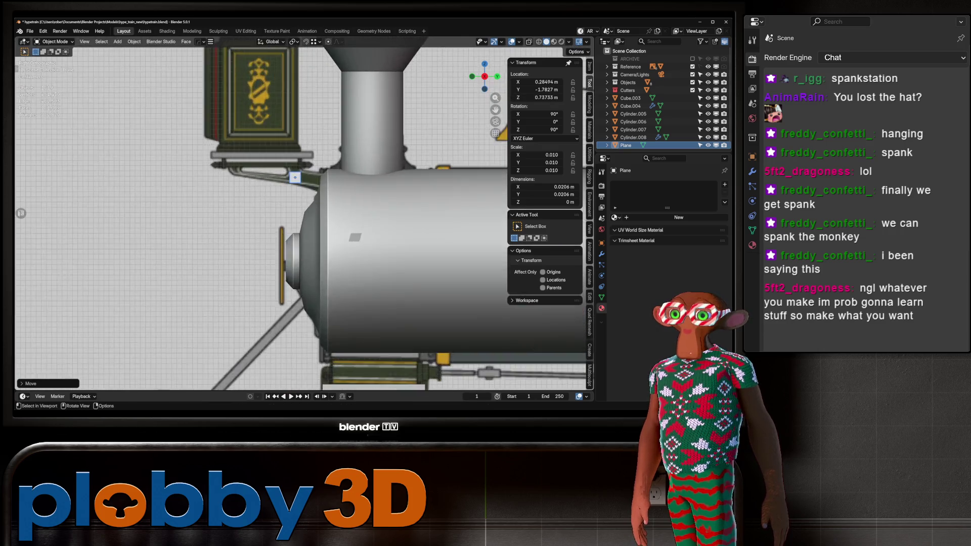
text(s1.5)
key(Return)
key(g)
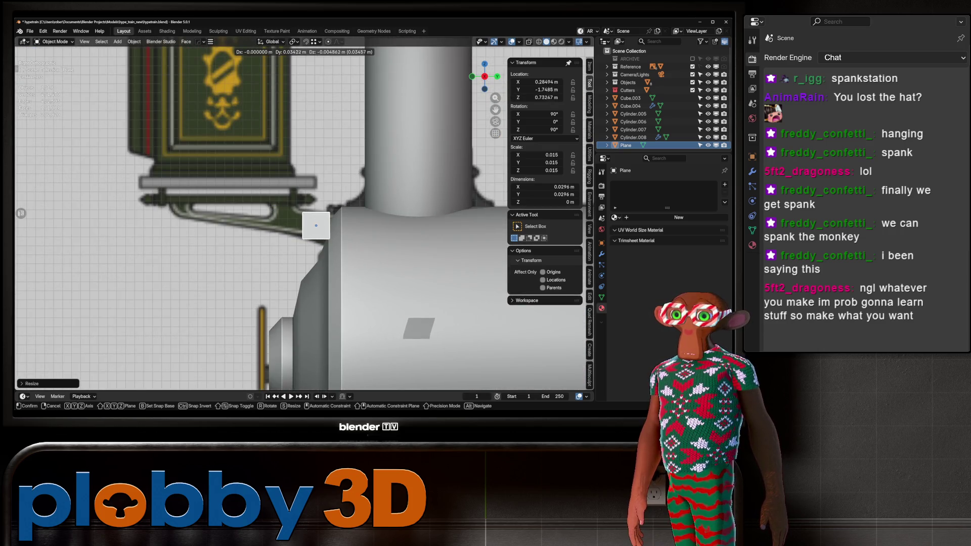
key(Return)
key(ctrl+a)
click(242, 234)
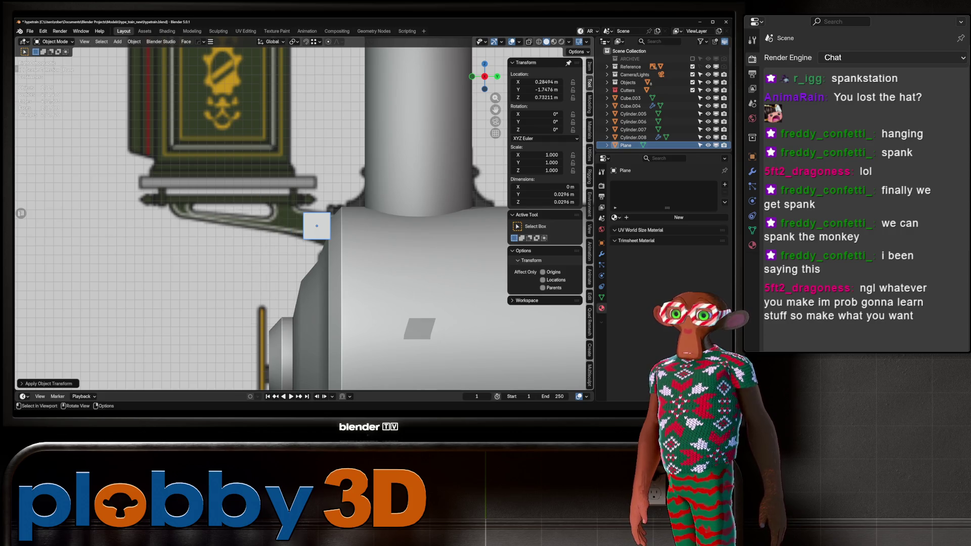
In Edit Mode, shift the plane's geometry along Y into place and raise one corner vertex.
key(Tab)
key(alt+a)
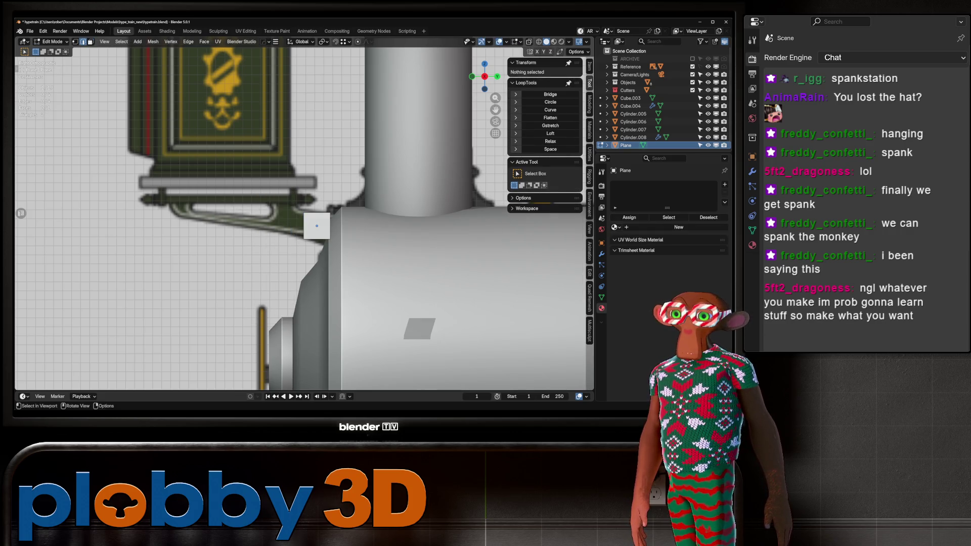
key(a)
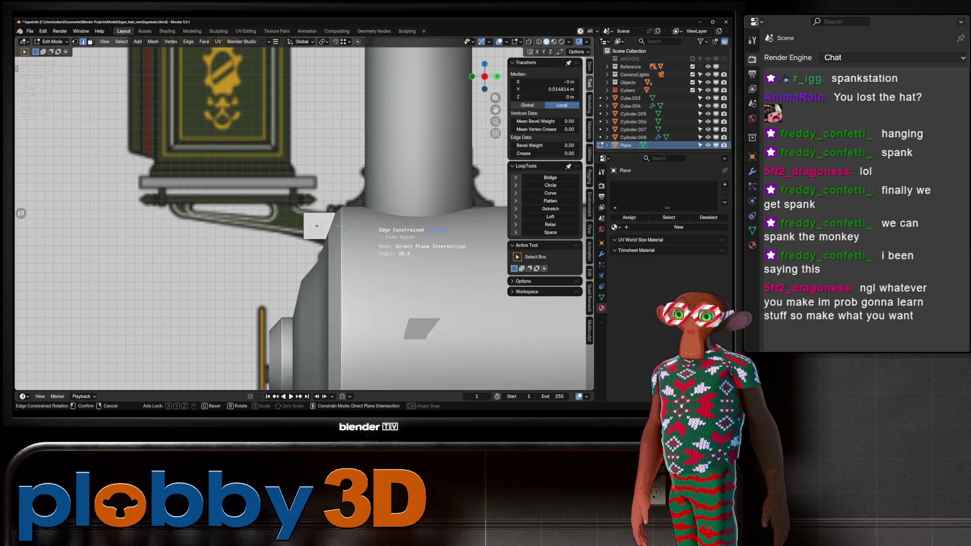
key(g)
key(x)
key(y)
key(Return)
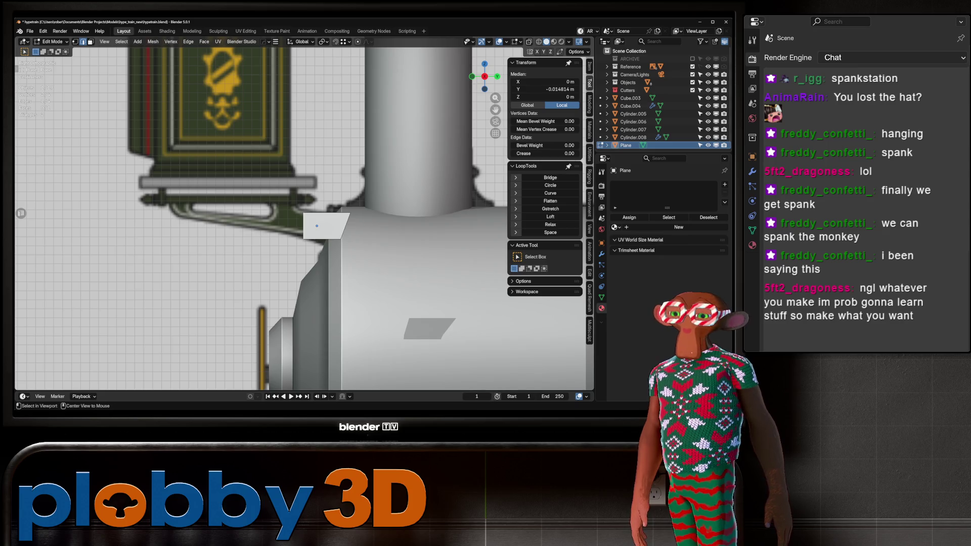
key(g)
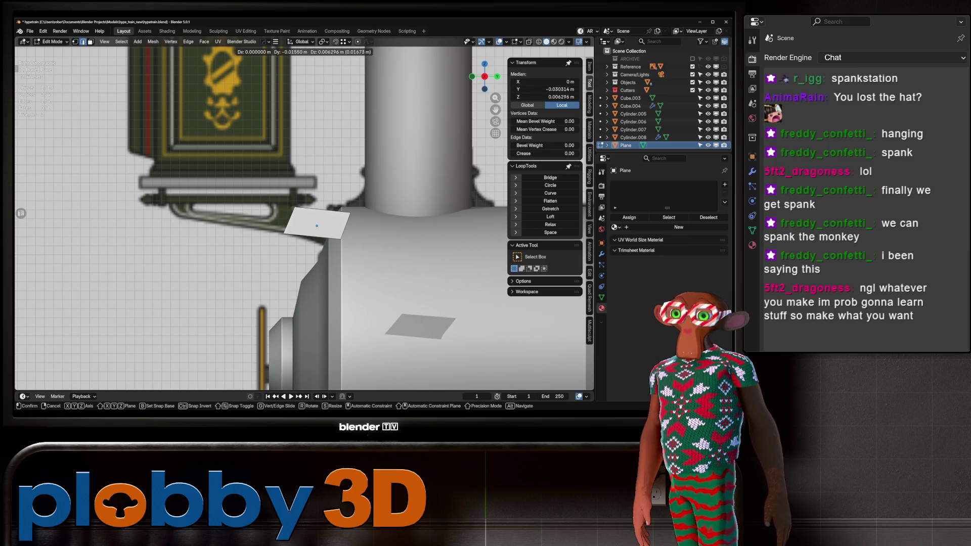
key(Return)
key(1)
click(341, 237)
key(g)
key(z)
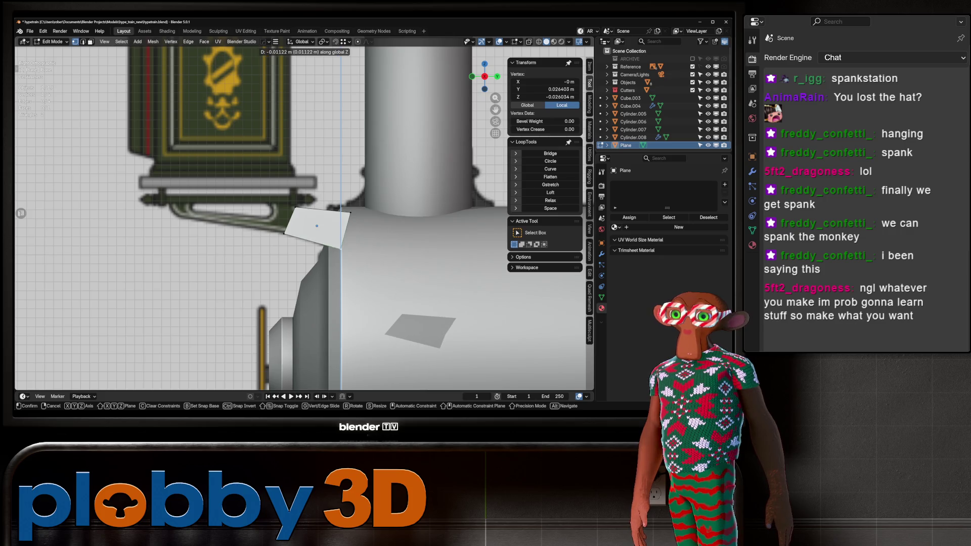
key(Return)
Extrude the plane's left edge into a second face, reposition its top-left vertex, and enable X-ray.
key(2)
click(345, 231)
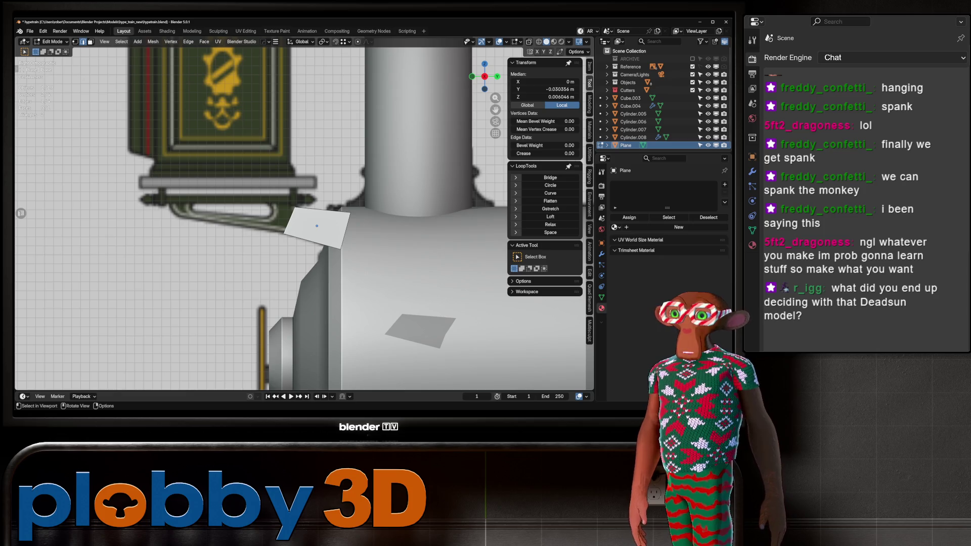
key(e)
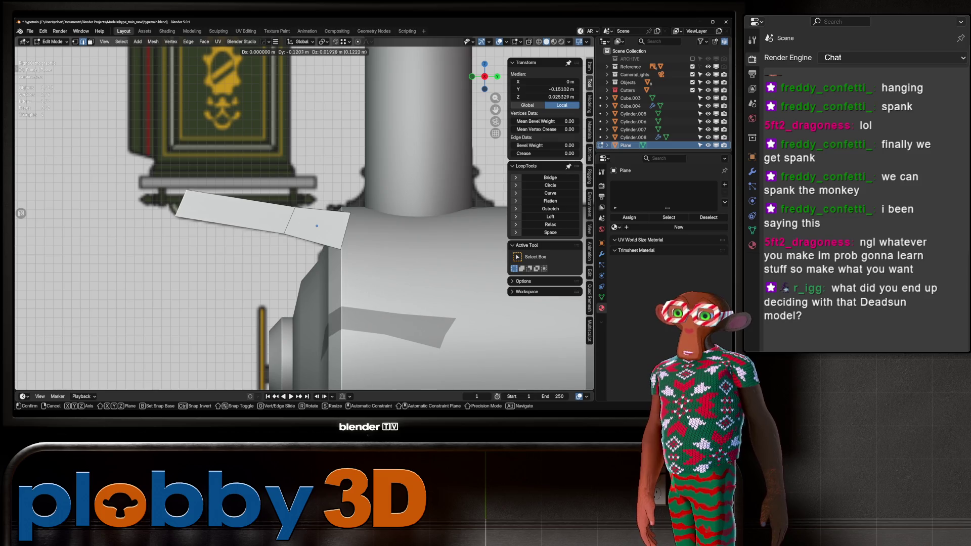
key(Return)
key(1)
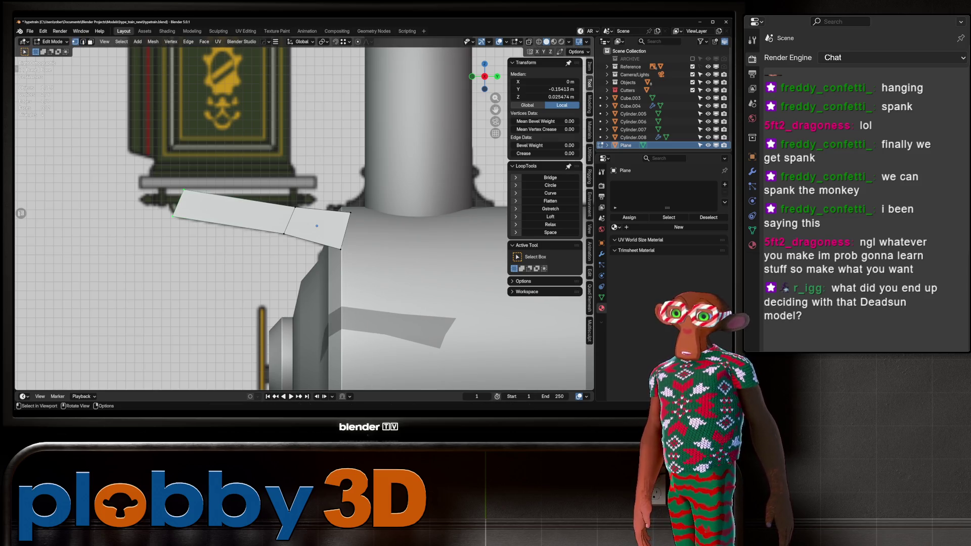
click(183, 191)
key(g)
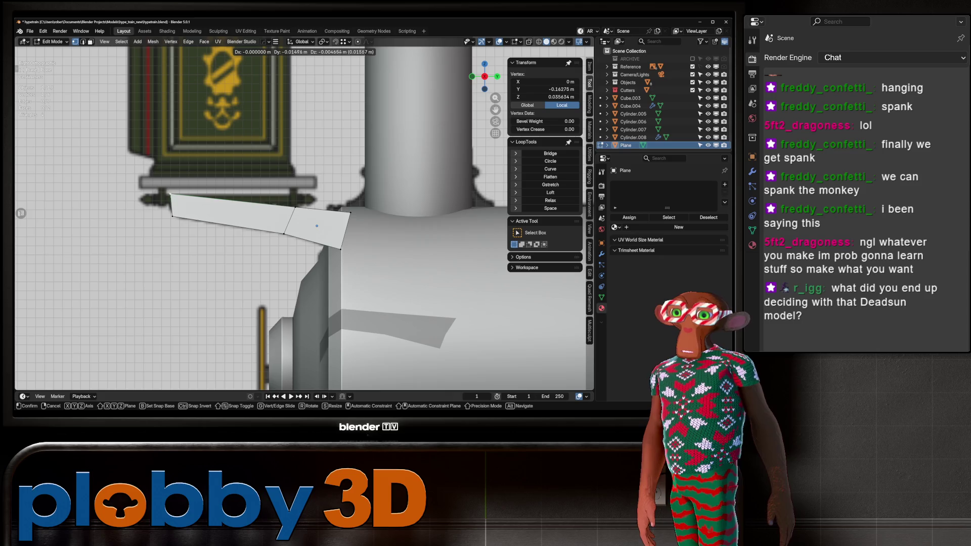
key(Return)
key(alt+s)
key(alt+z)
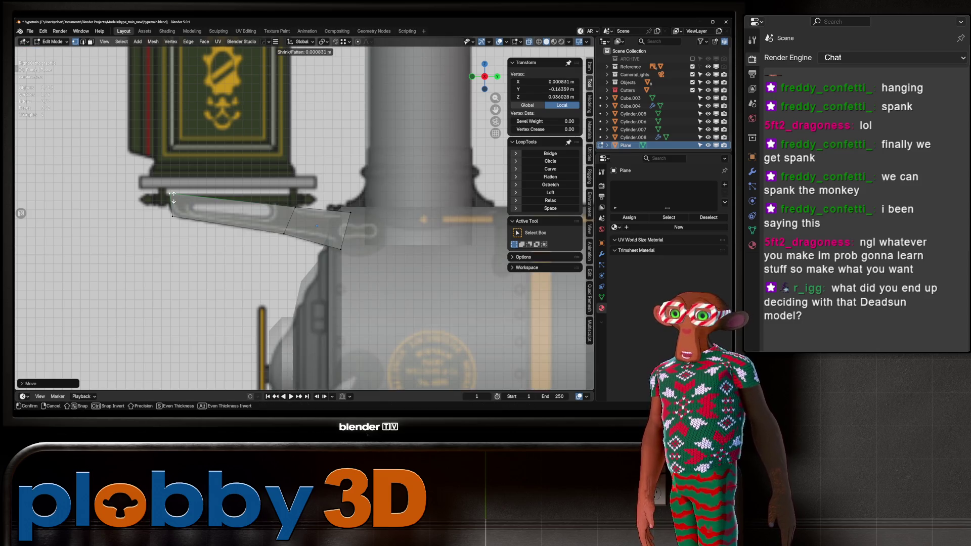
key(Escape)
key(Tab)
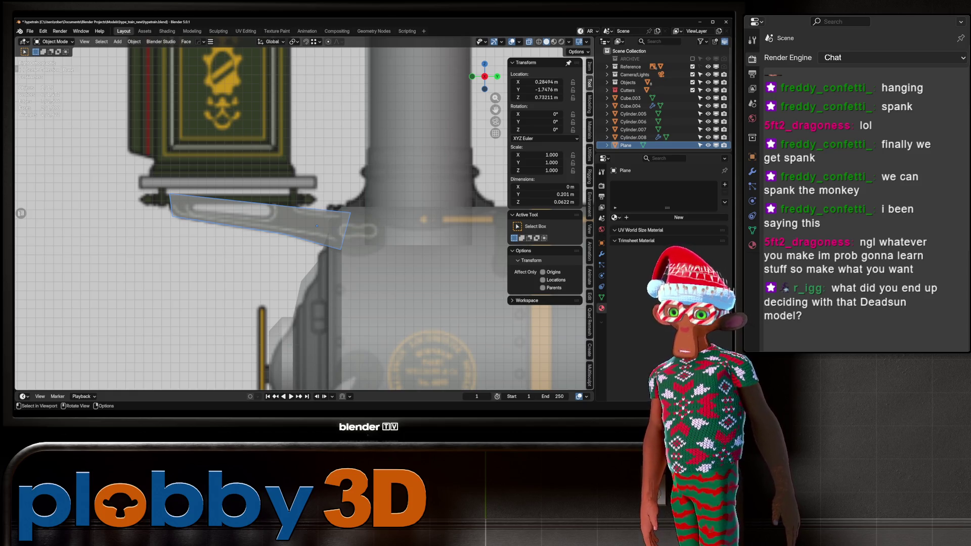
Extrude another vertex off the strip and adjust its position along the lamp bracket.
key(Tab)
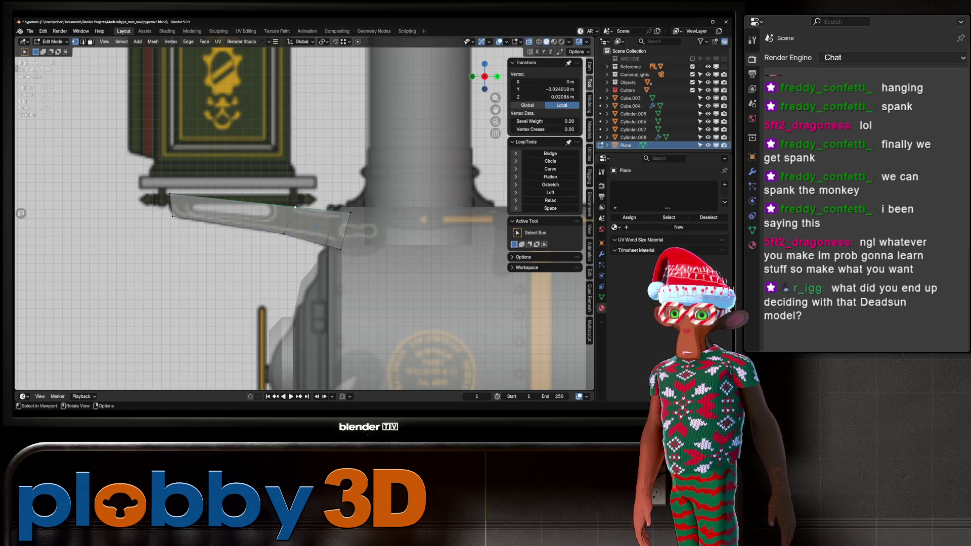
key(e)
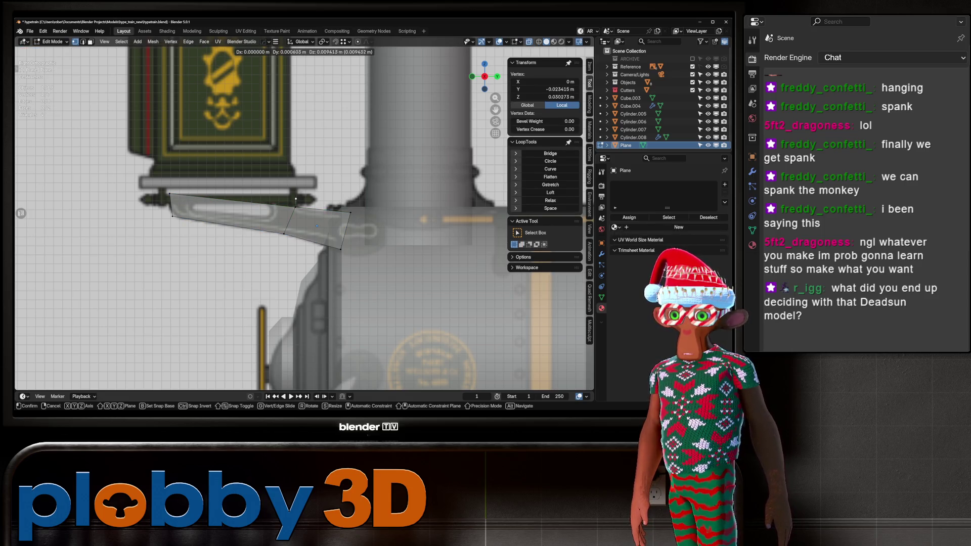
key(Escape)
key(g)
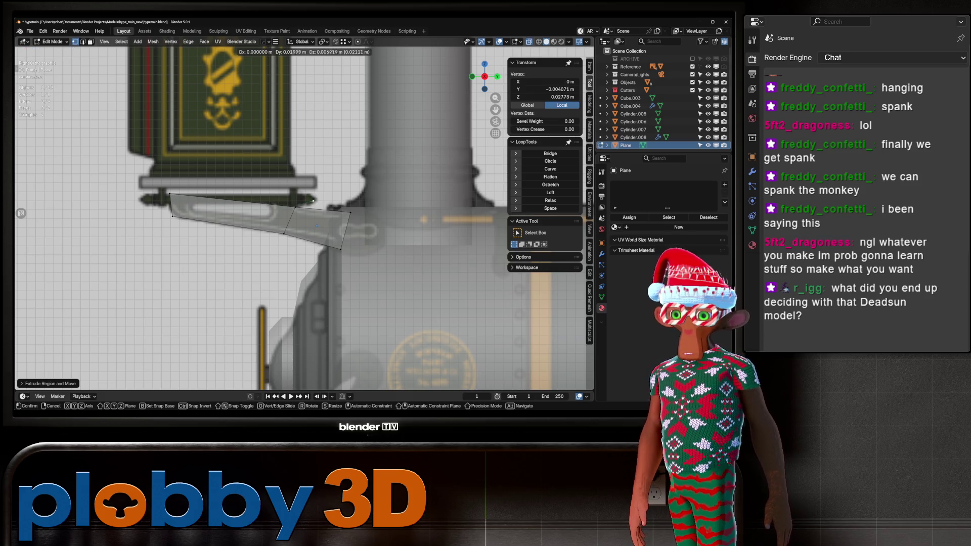
click(316, 201)
key(g)
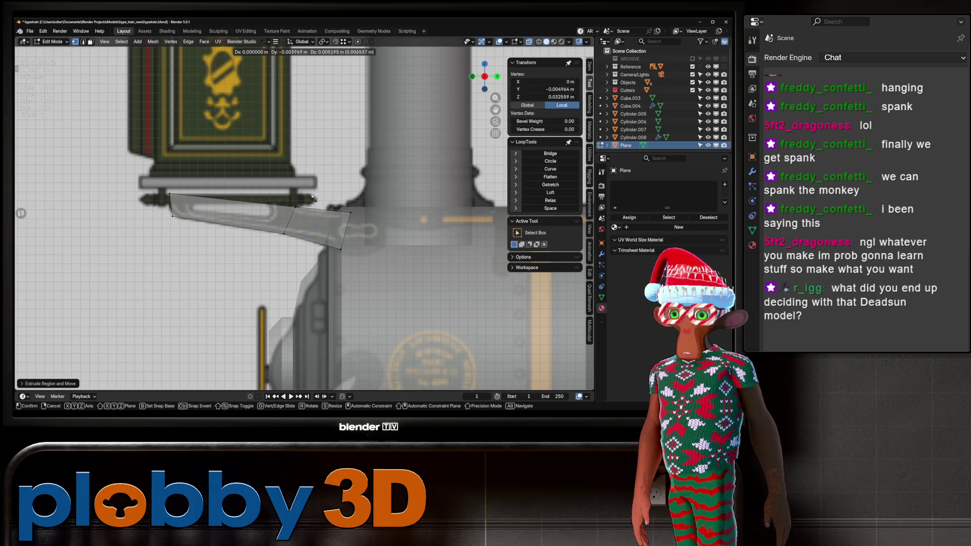
click(310, 193)
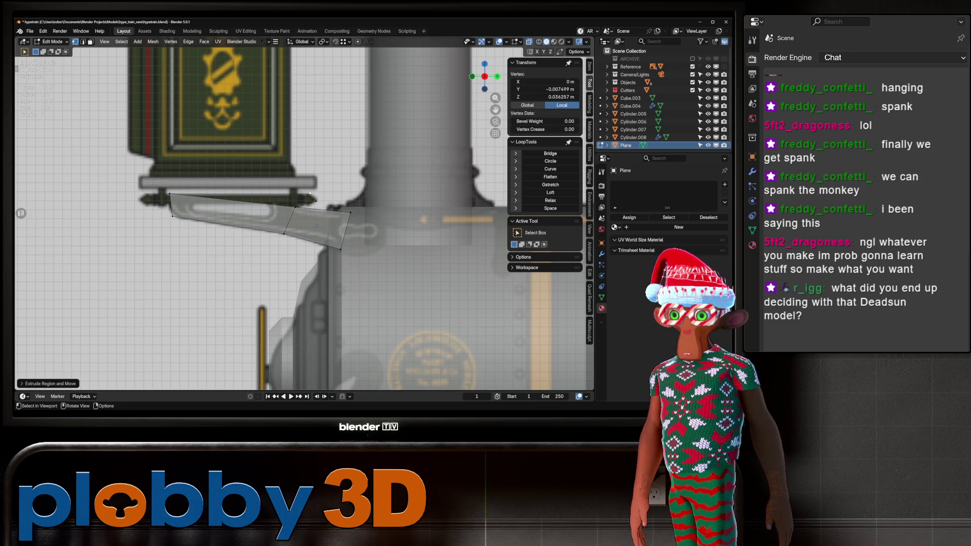
key(ctrl+z)
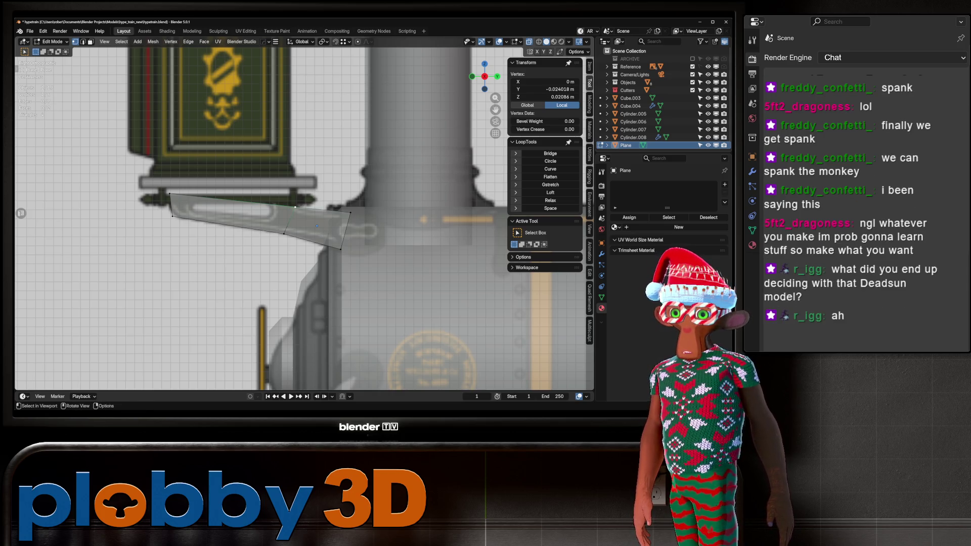
key(g)
key(z)
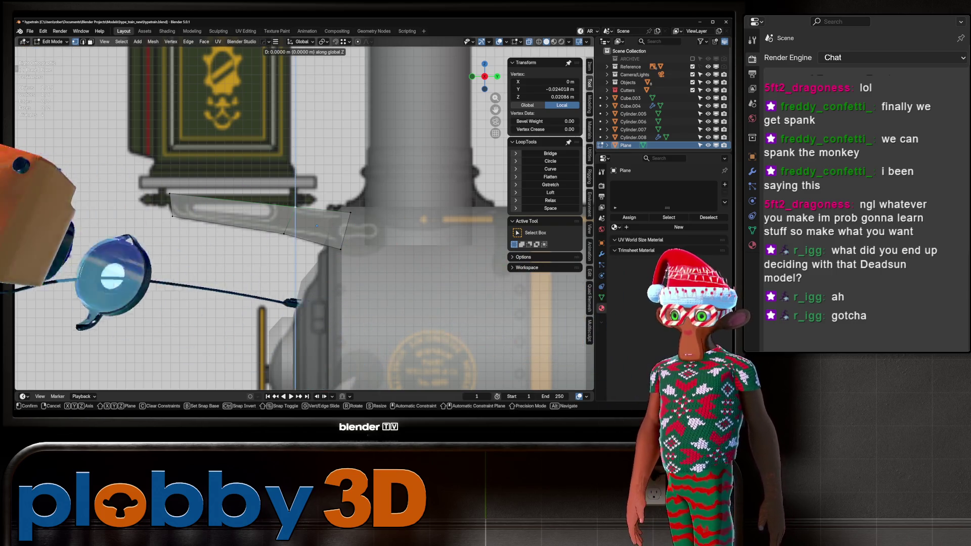
key(Escape)
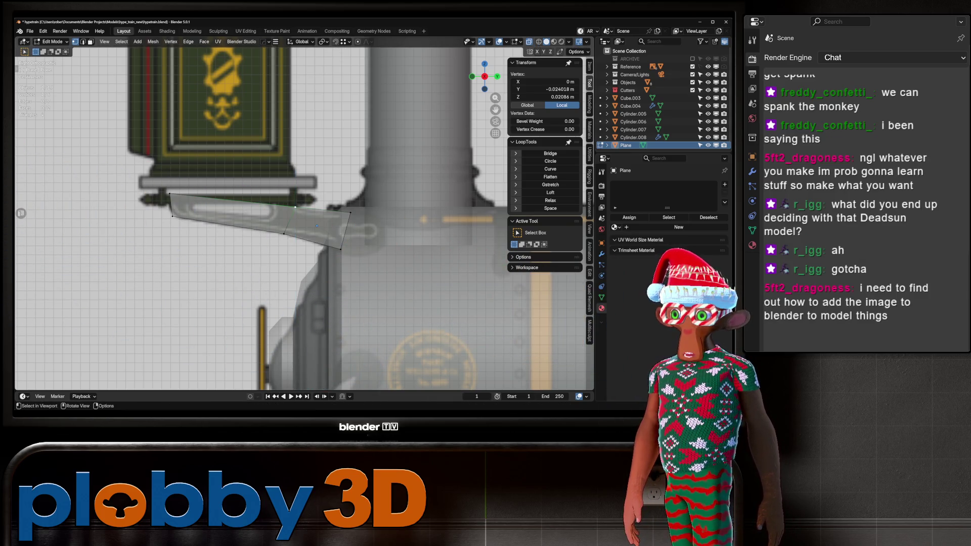
key(Tab)
scroll(303, 212, down, 8)
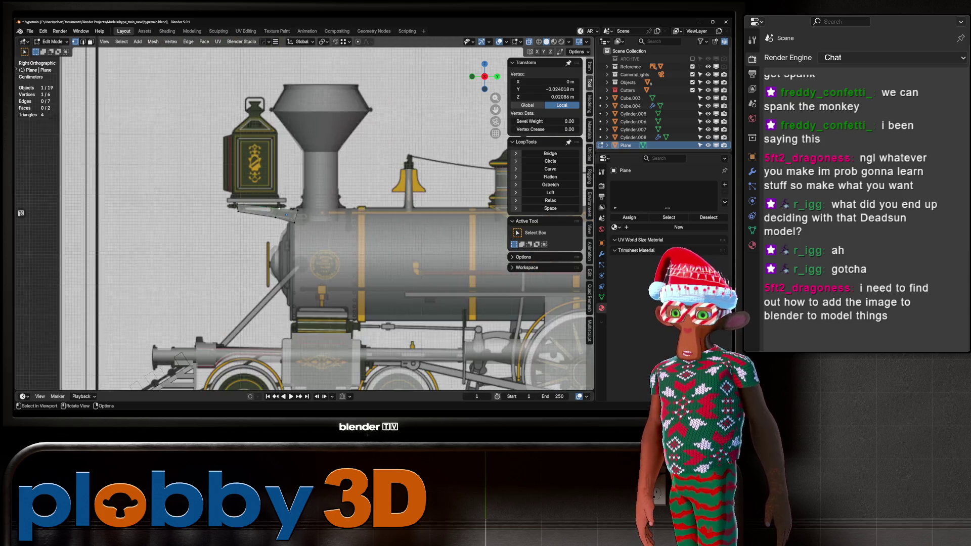
In front view, add retop.jpg from the Desktop as a reference image and place it.
middle_drag(283, 212, 318, 192)
key(KP_1)
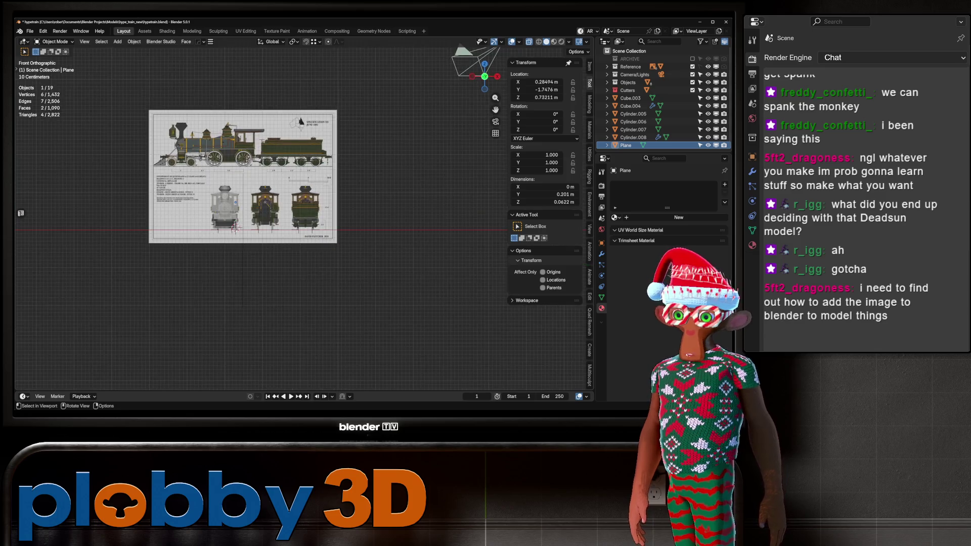
key(shift+a)
mouse_move(253, 319)
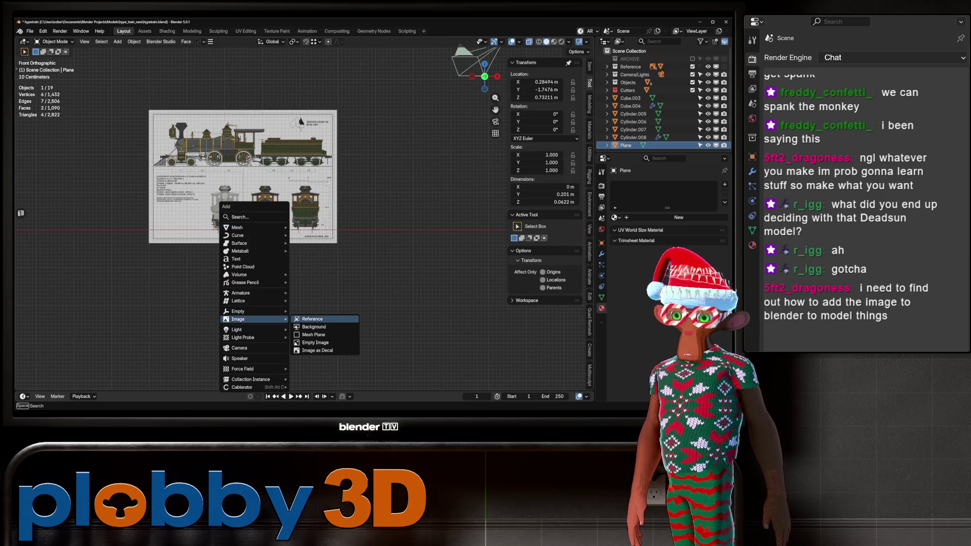
click(312, 319)
click(110, 166)
click(196, 305)
click(417, 318)
key(g)
key(Return)
Delete the monkey reference image and bring up the Add menu's Image choices.
scroll(270, 203, up, 2)
shift+middle_drag(270, 202, 293, 220)
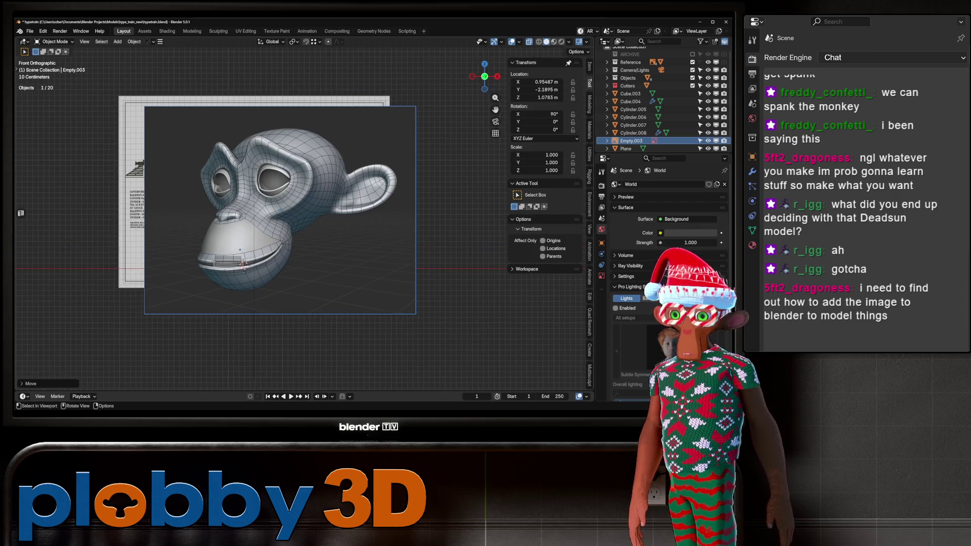
key(Delete)
key(shift+a)
mouse_move(334, 263)
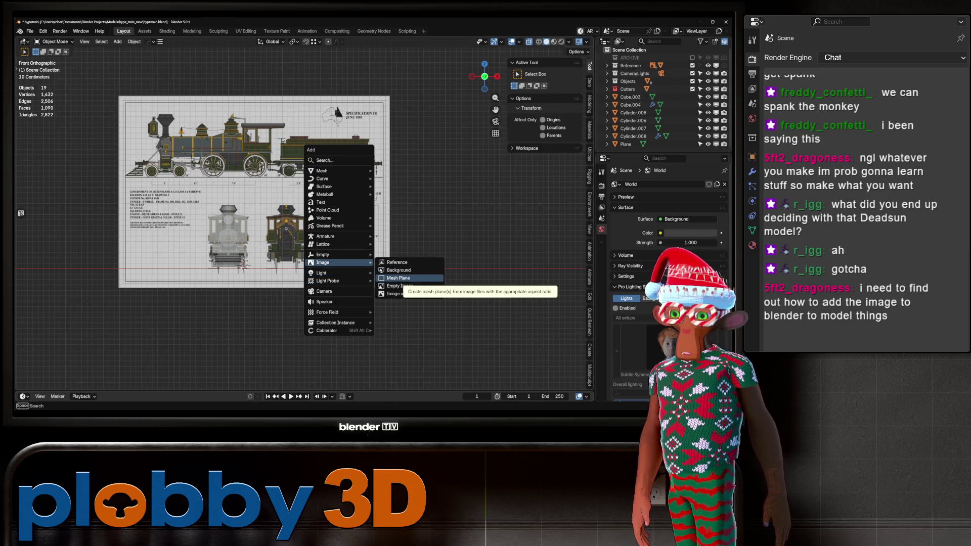
Import retop.jpg from the Desktop as an image mesh plane and move it along X into open space.
click(400, 278)
click(110, 166)
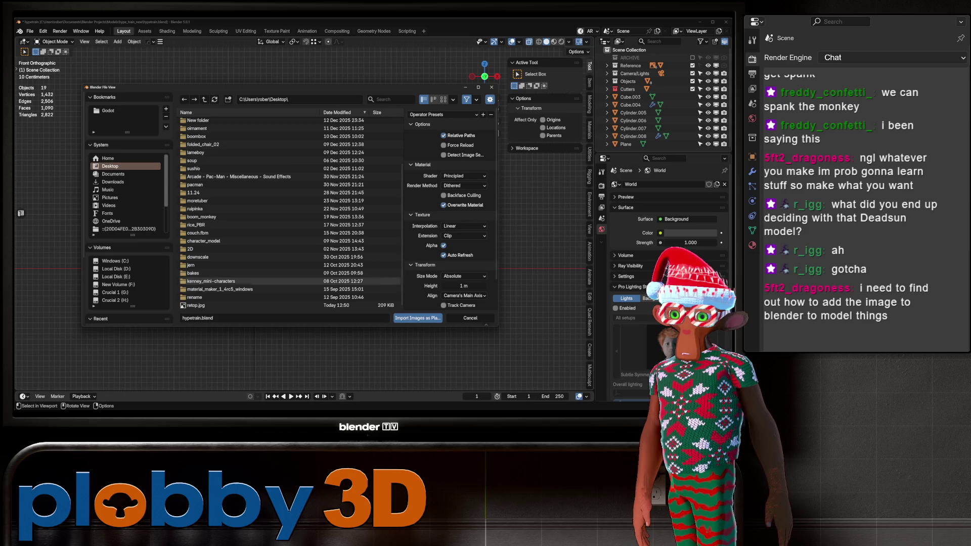
click(196, 305)
click(418, 318)
key(g)
key(x)
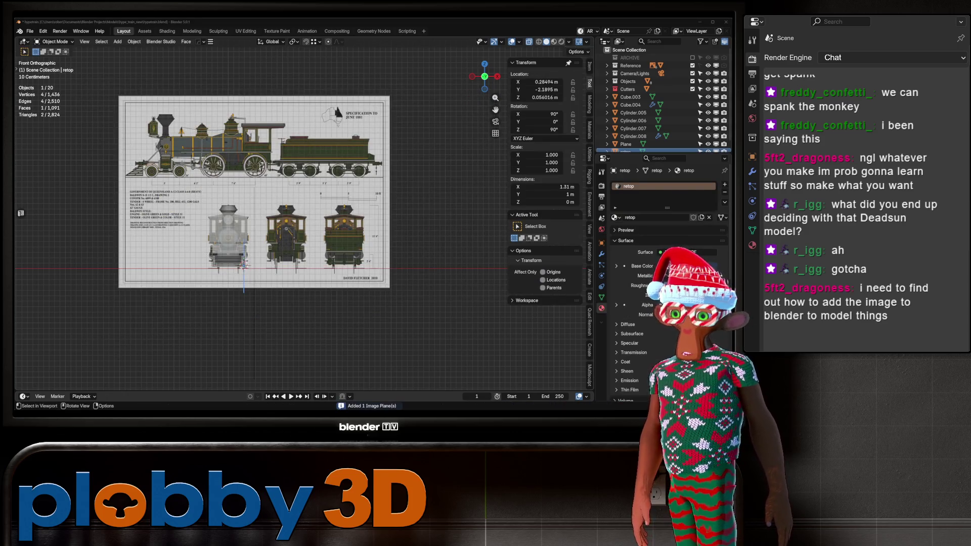
alt+scroll(254, 192, down, 5)
alt+middle_drag(254, 192, 188, 202)
key(Return)
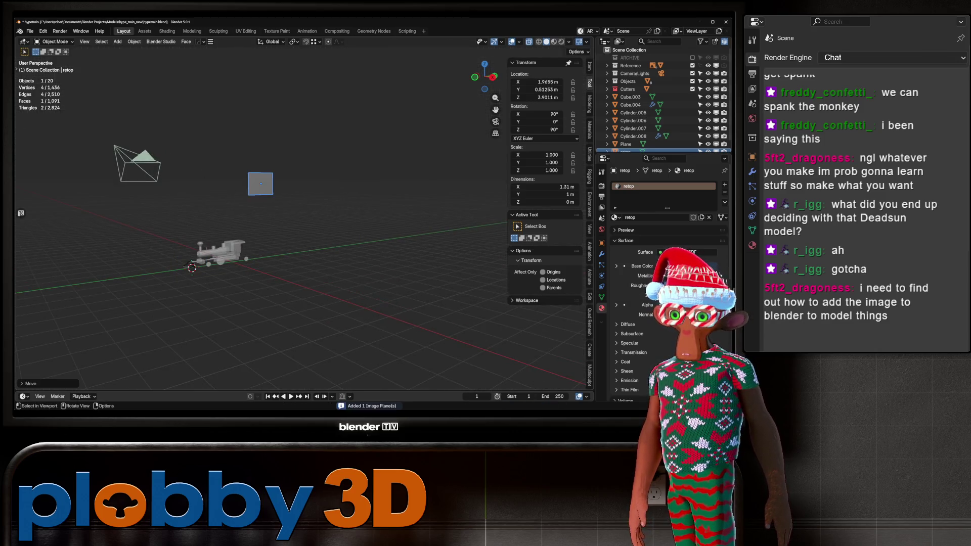
Frame the plane, switch to Material Preview, view it from the right, and enter Edit Mode.
key(KP_Decimal)
click(553, 42)
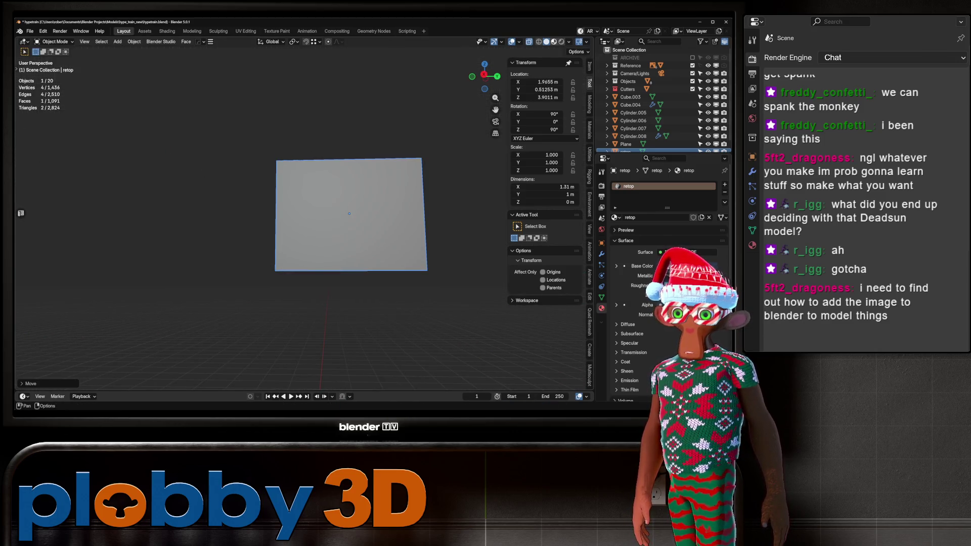
middle_drag(348, 212, 304, 215)
key(KP_3)
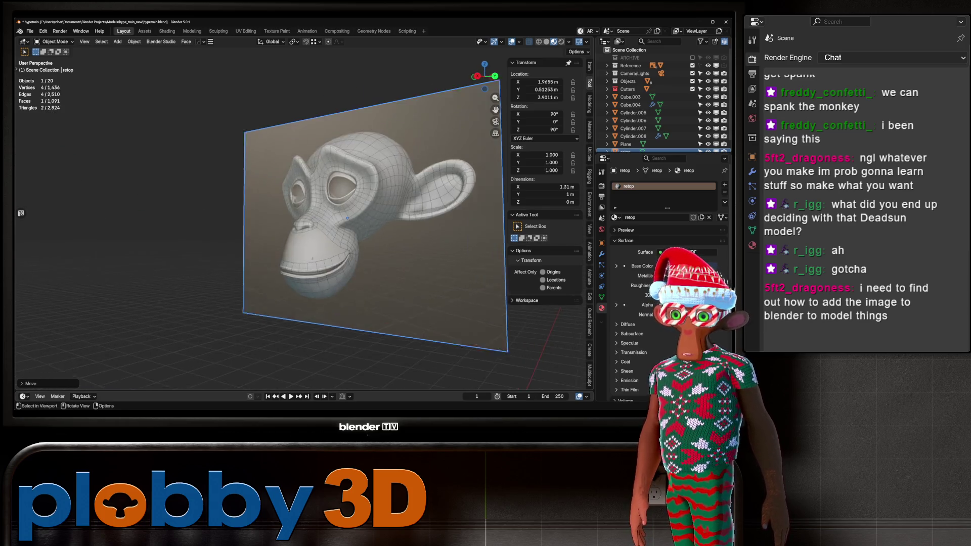
key(Tab)
Knife-cut a rough four-point outline around the monkey on the image plane.
key(a)
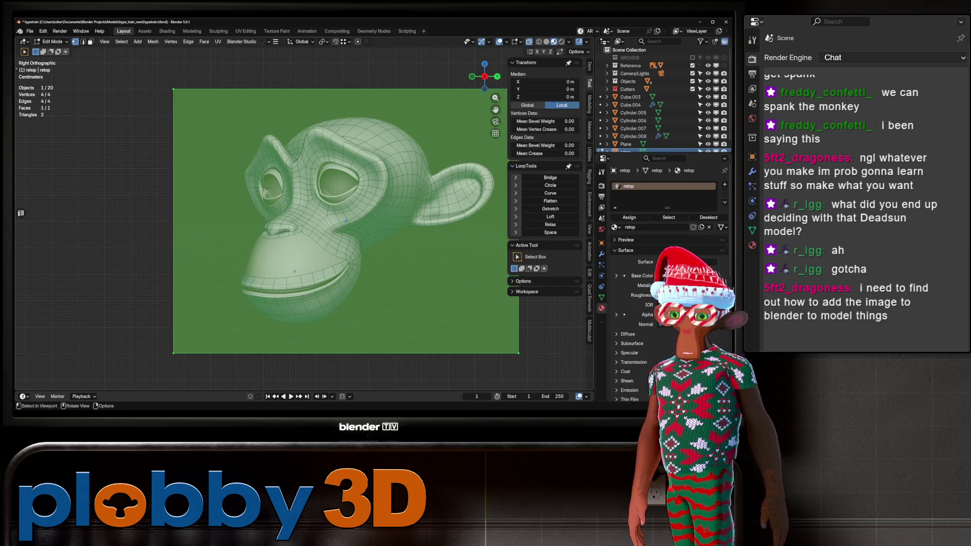
key(k)
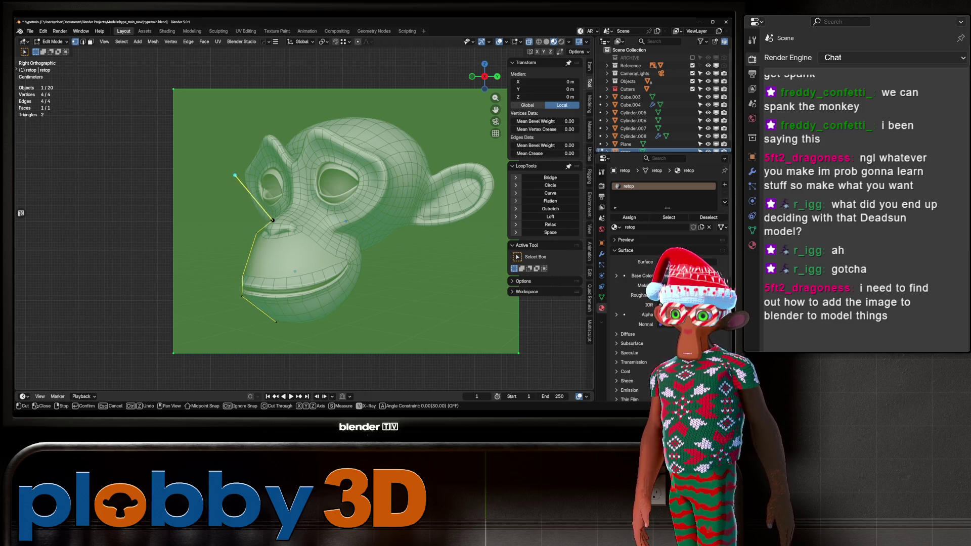
click(286, 138)
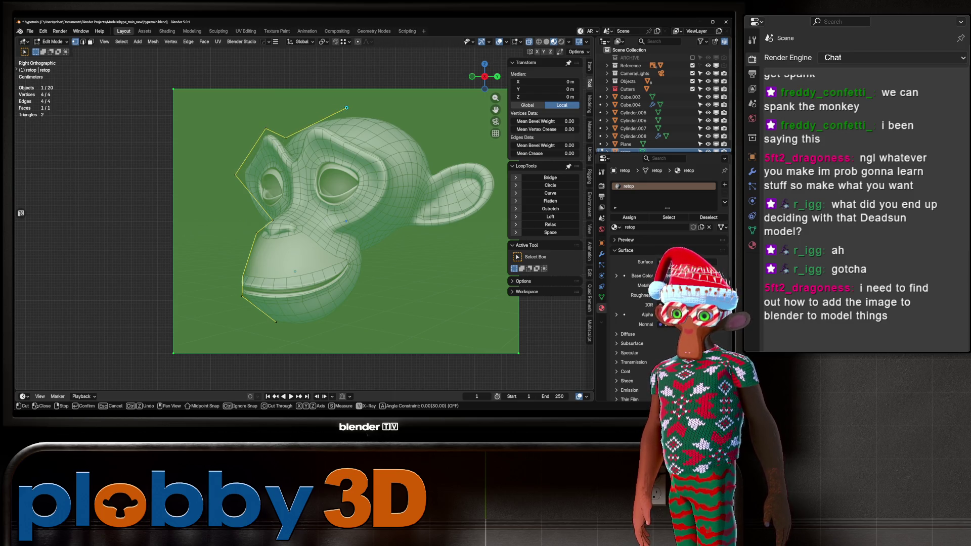
click(412, 125)
click(501, 178)
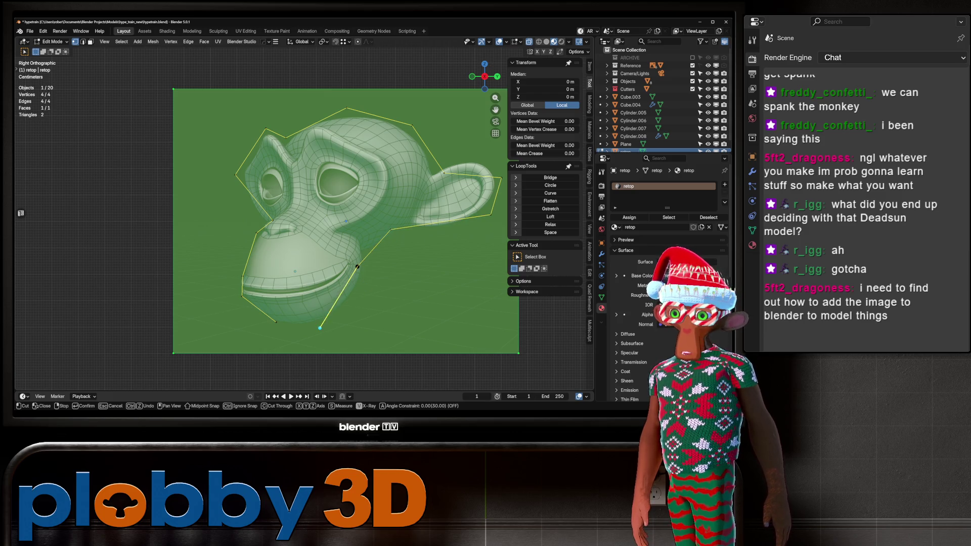
click(275, 326)
key(Return)
Delete the image plane's faces around the traced monkey outline.
key(3)
key(alt+a)
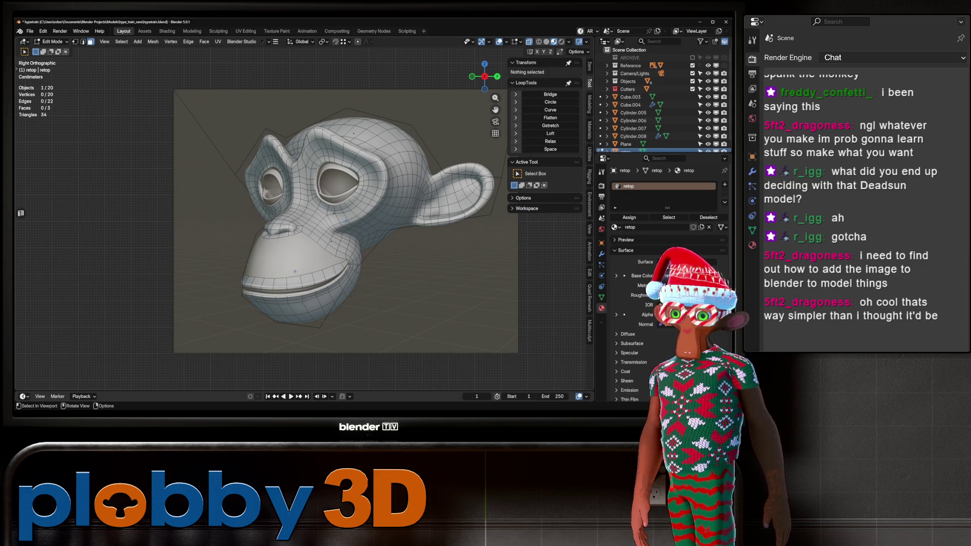
key(a)
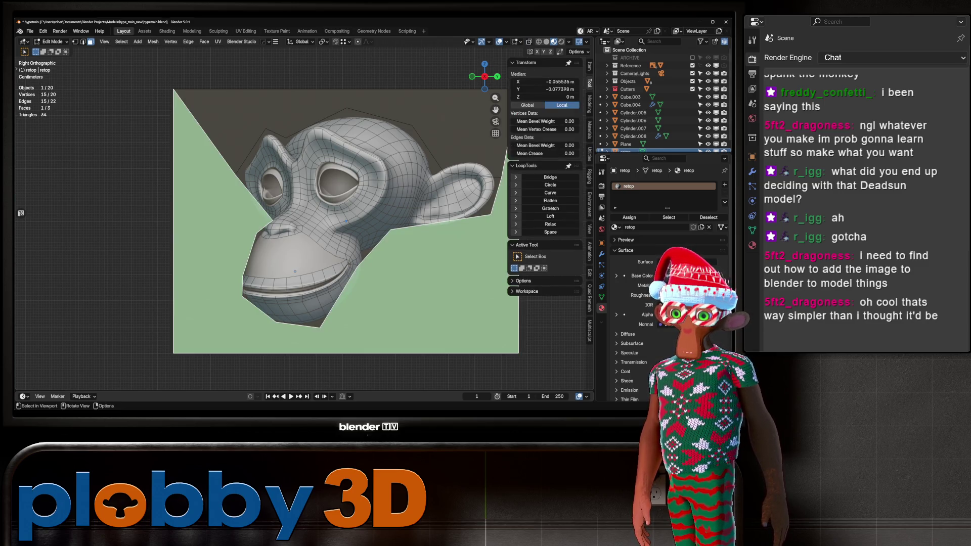
key(x)
click(213, 125)
middle_drag(212, 126, 278, 134)
Delete the whole demo image plane object, leaving only the locomotive.
key(a)
key(Tab)
mouse_move(303, 228)
middle_down()
mouse_move(344, 212)
mouse_move(149, 357)
mouse_move(119, 339)
mouse_move(146, 328)
middle_up()
key(Delete)
scroll(150, 357, up, 5)
Switch to the right-side blueprint view and select the plate under the headlamp.
scroll(150, 356, down, 5)
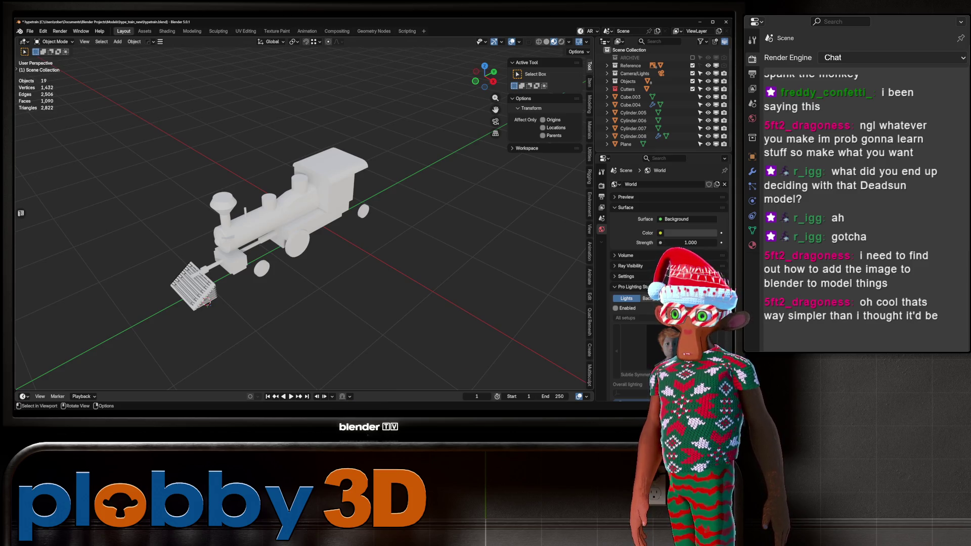
scroll(207, 303, up, 4)
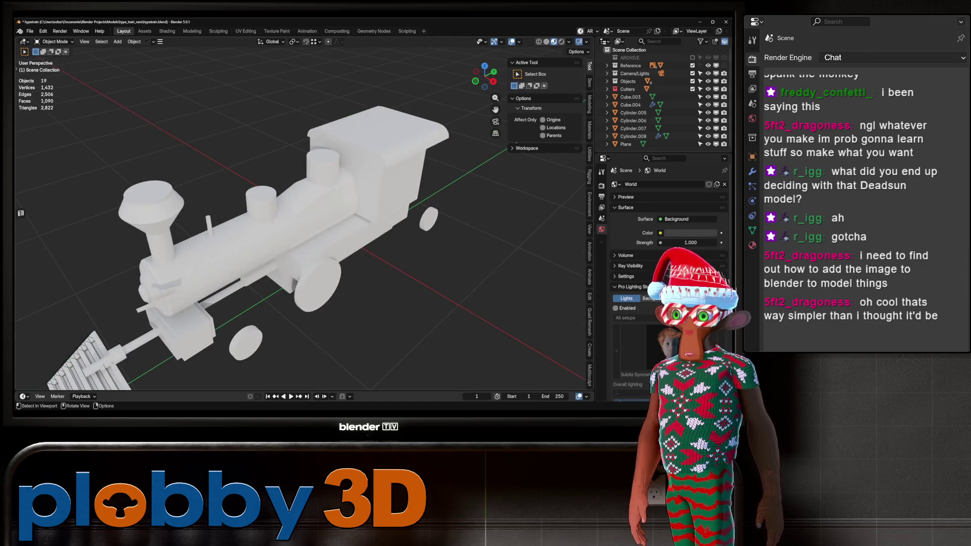
middle_drag(303, 253, 262, 222)
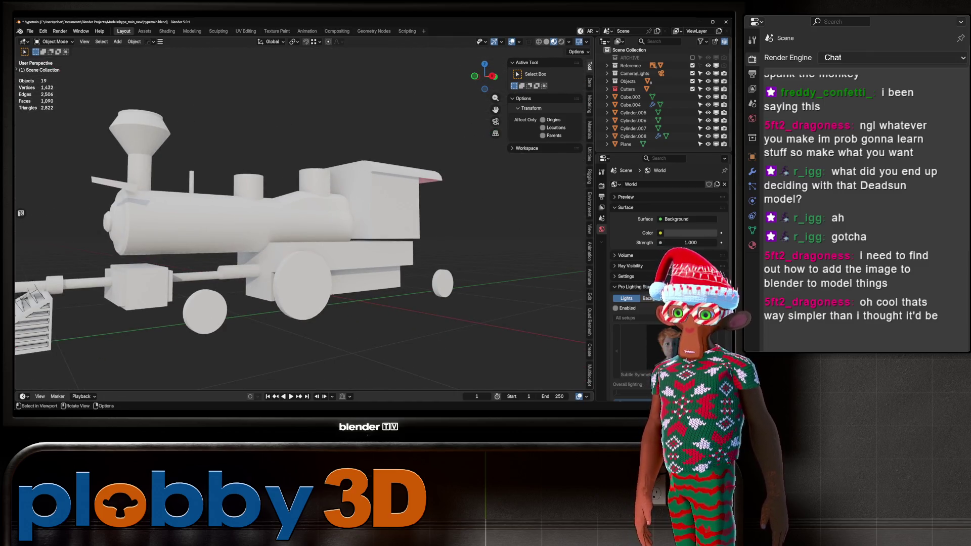
key(KP_3)
scroll(101, 187, up, 8)
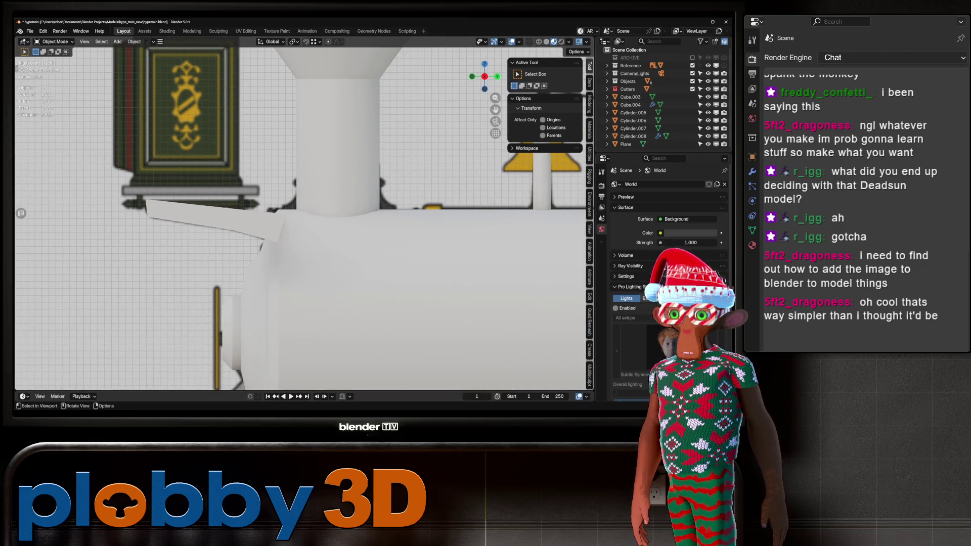
click(222, 217)
key(g)
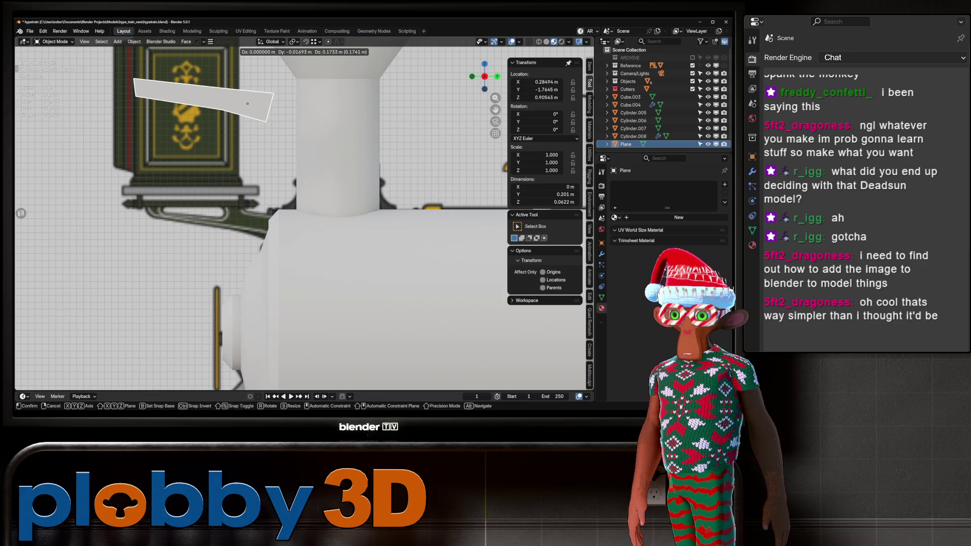
key(Escape)
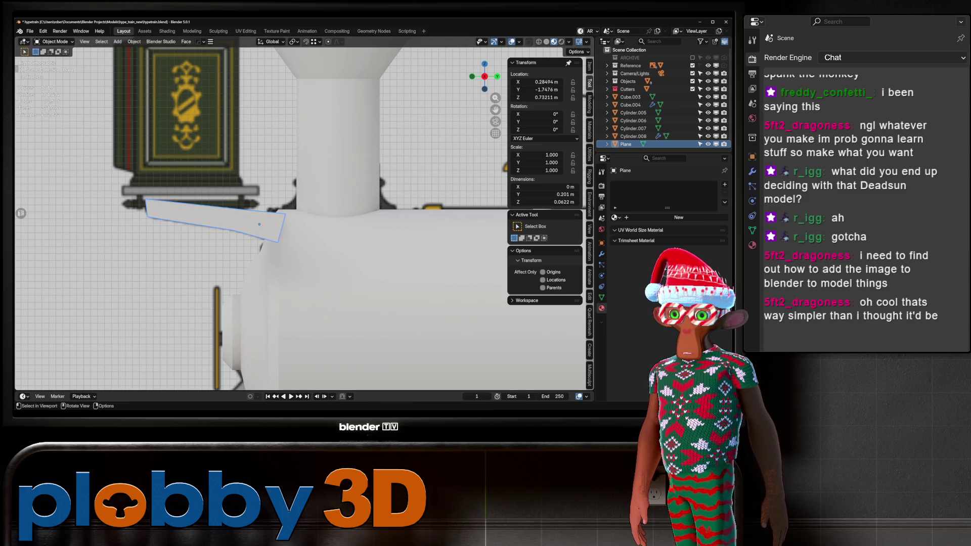
Slide the plate's corners onto the blueprint outline and add a centred loop cut across it.
key(Tab)
click(146, 200)
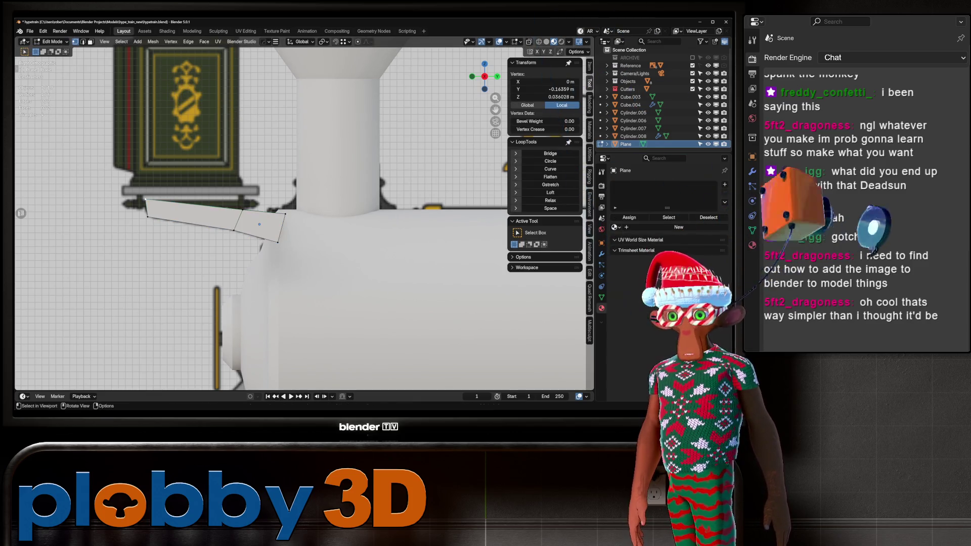
key(shift+v)
click(163, 281)
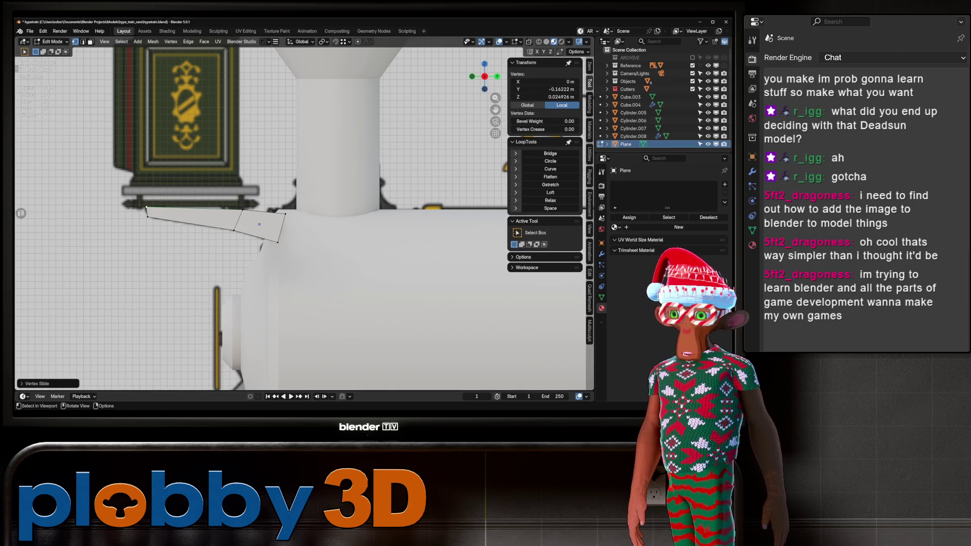
drag(242, 209, 242, 208)
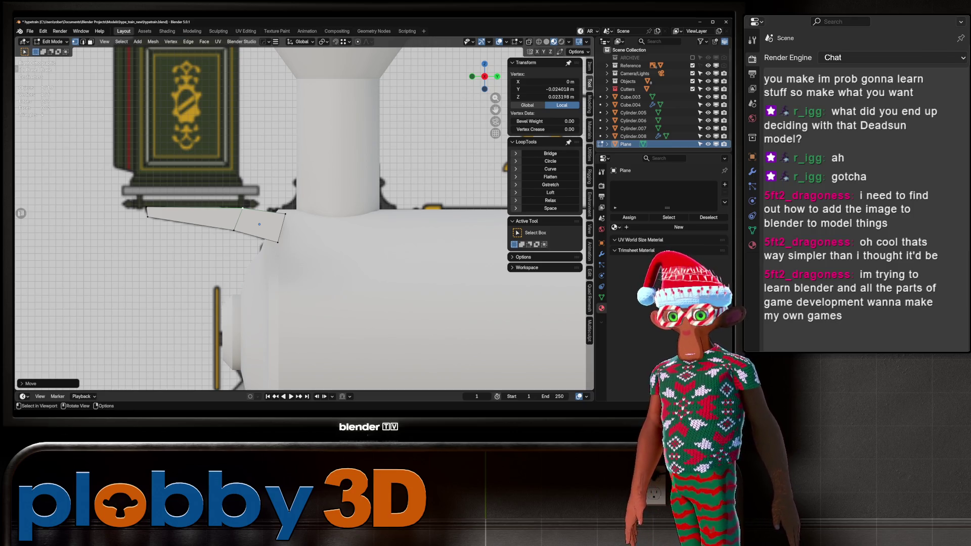
scroll(197, 194, up, 3)
key(ctrl+r)
click(190, 222)
right_click(190, 222)
Straighten the new vertical edge by scaling it to 0 along Y.
key(ctrl+b)
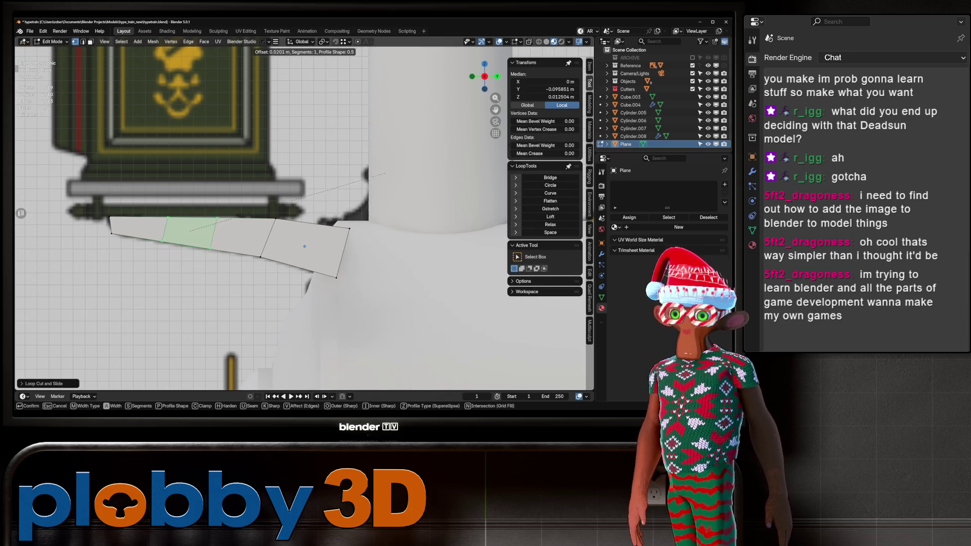
key(Escape)
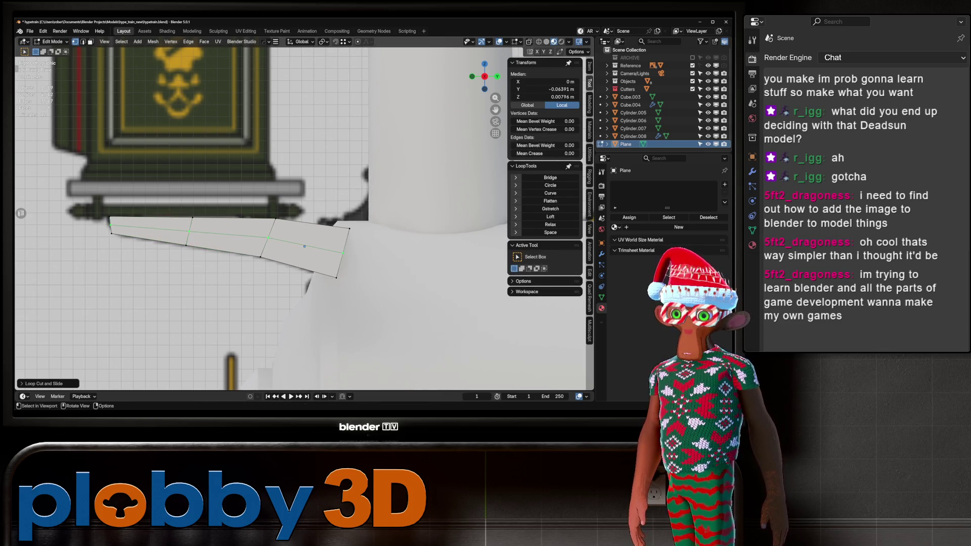
scroll(179, 214, up, 3)
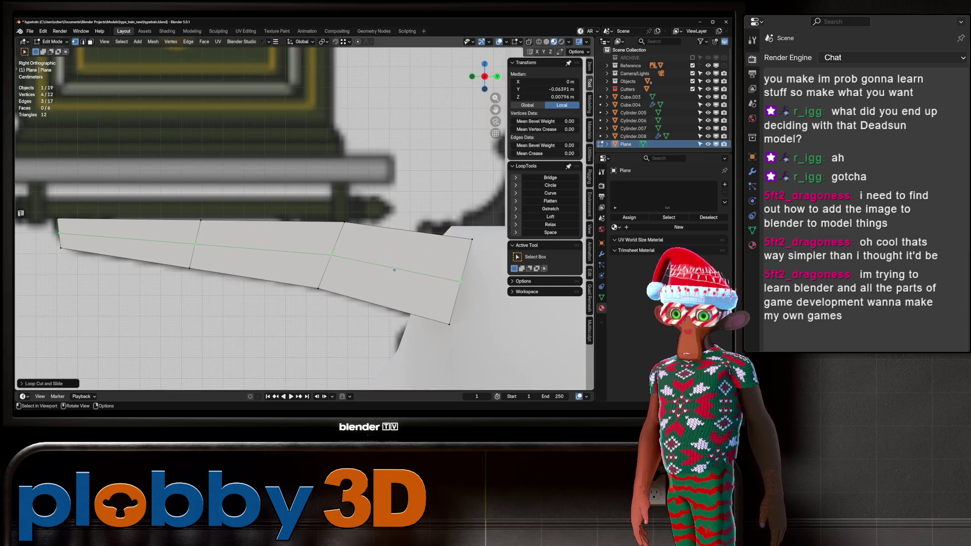
key(2)
alt+click(194, 250)
key(s)
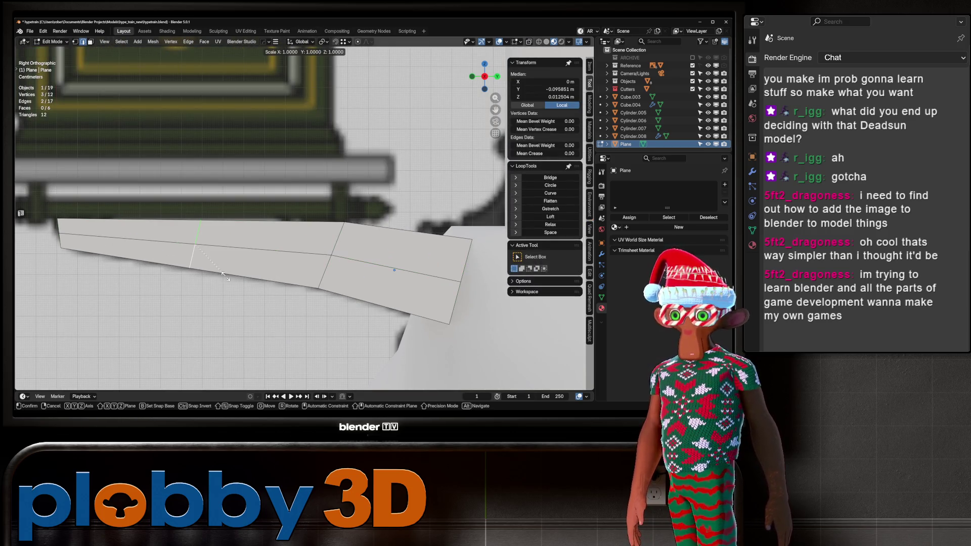
key(x)
key(Escape)
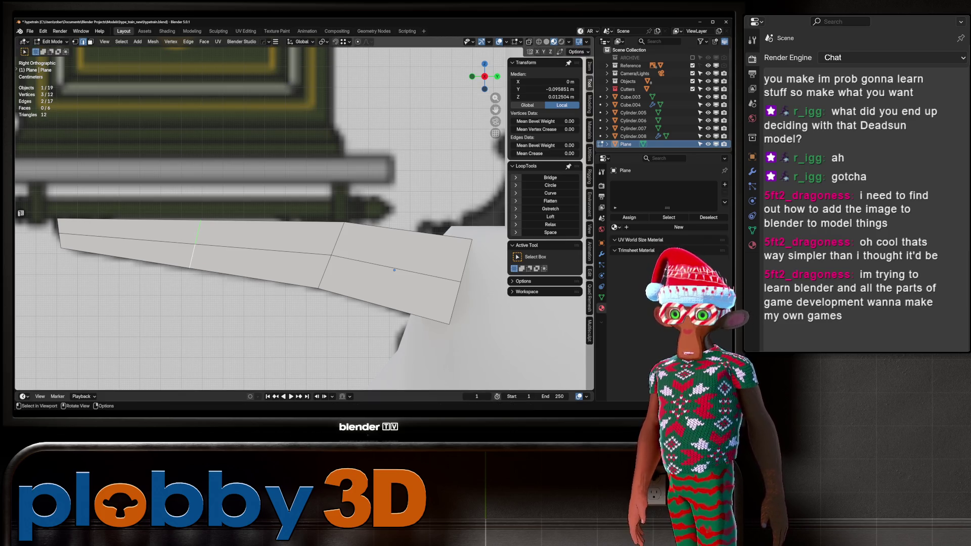
key(s)
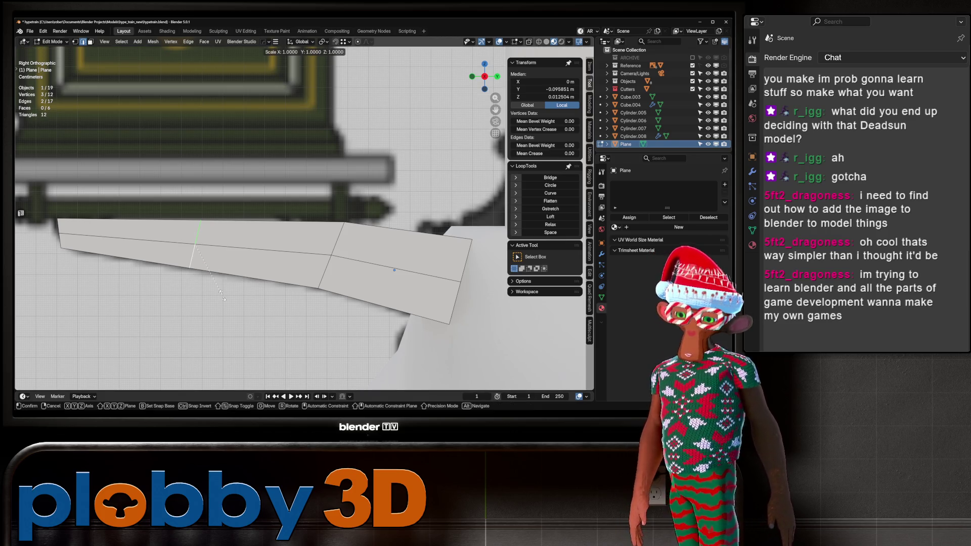
key(y)
key(0)
key(Return)
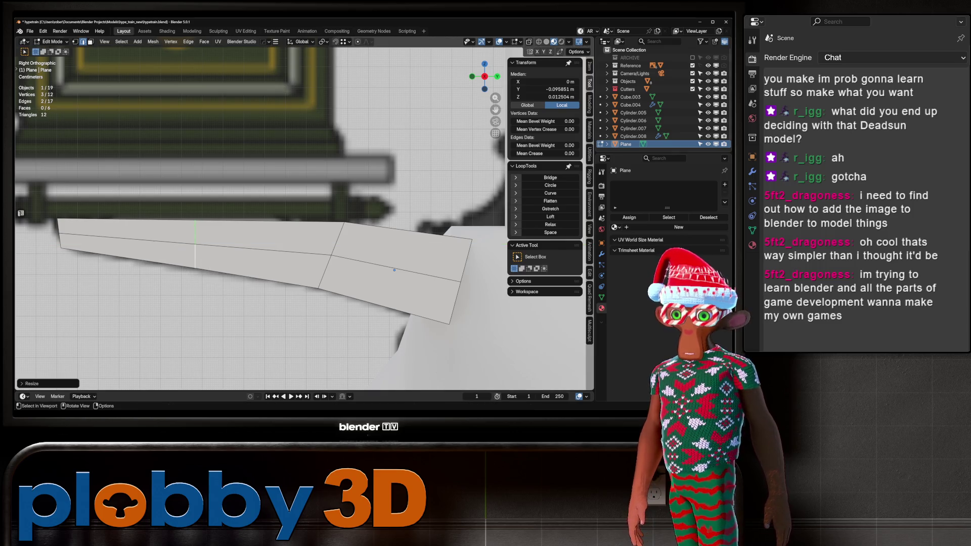
Select the inner bend's lower vertical edge and adjoining horizontal edge, and start a bevel.
scroll(296, 241, down, 4)
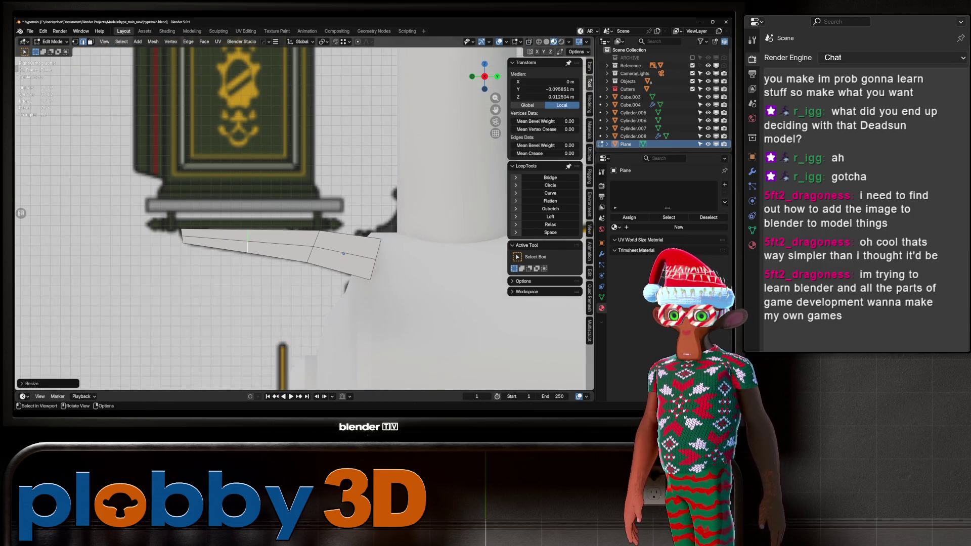
scroll(283, 217, down, 5)
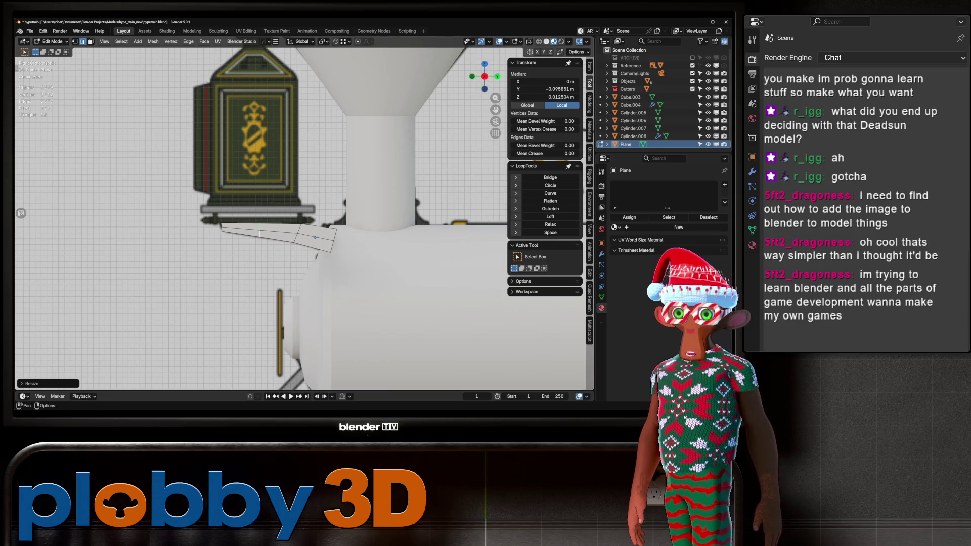
scroll(263, 196, up, 5)
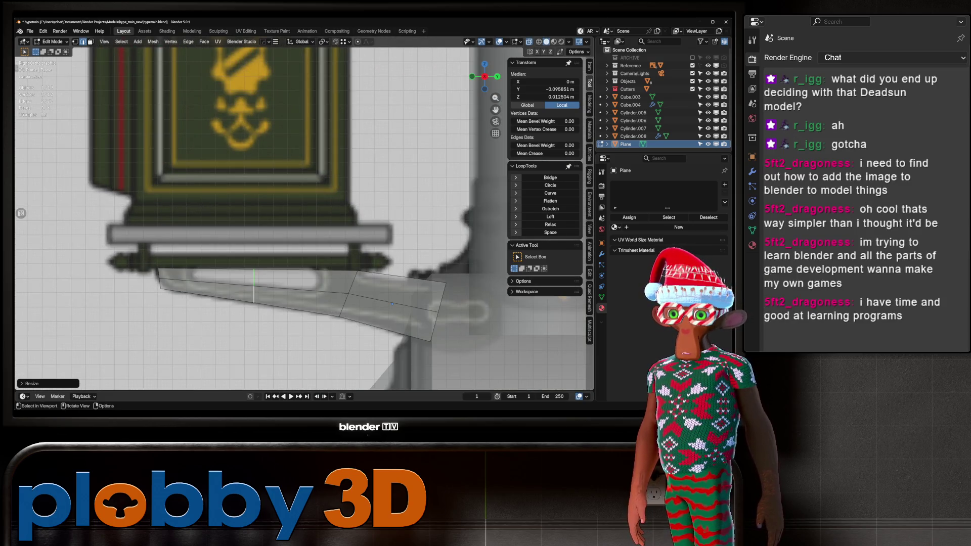
click(254, 287)
shift+middle_drag(303, 228, 256, 192)
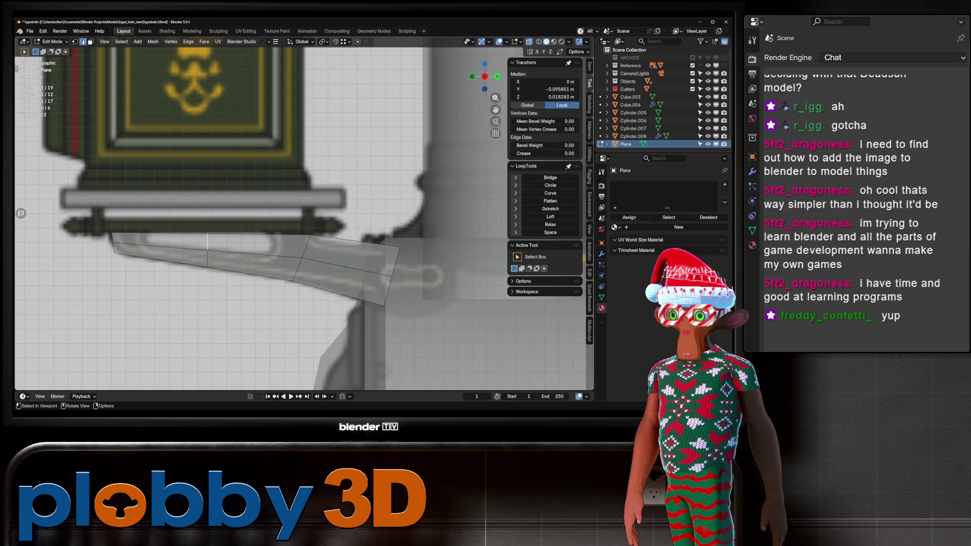
click(252, 254)
ctrl+click(207, 259)
key(ctrl+b)
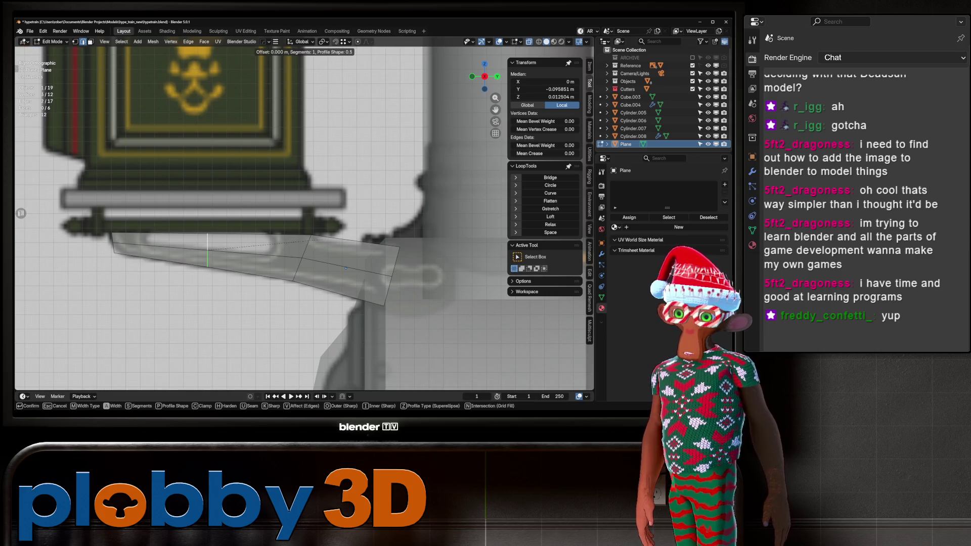
Confirm a small-width edge bevel and delete the resulting bevel face.
click(505, 228)
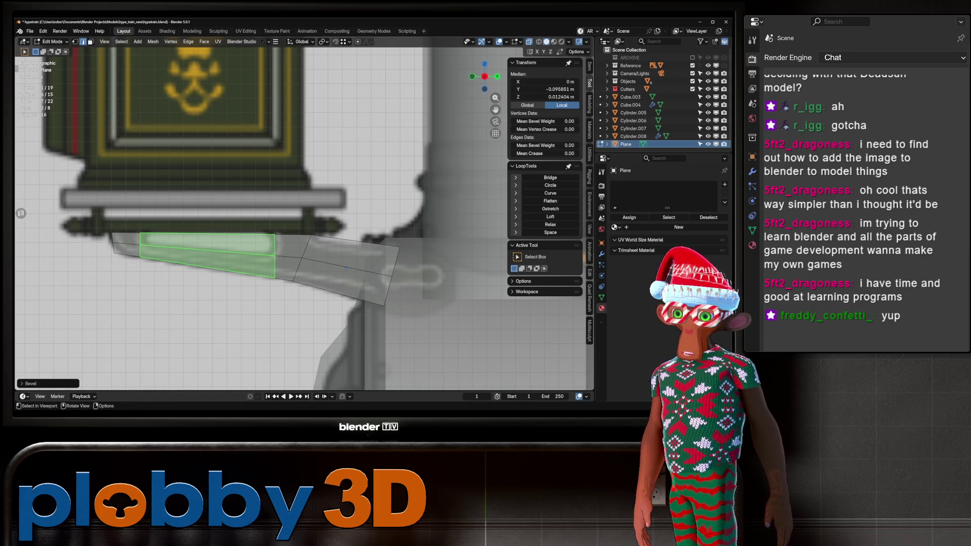
key(3)
right_click(169, 205)
key(Escape)
key(x)
key(f)
Vertex-bevel the bracket's two inner corner vertices with 4 segments.
key(1)
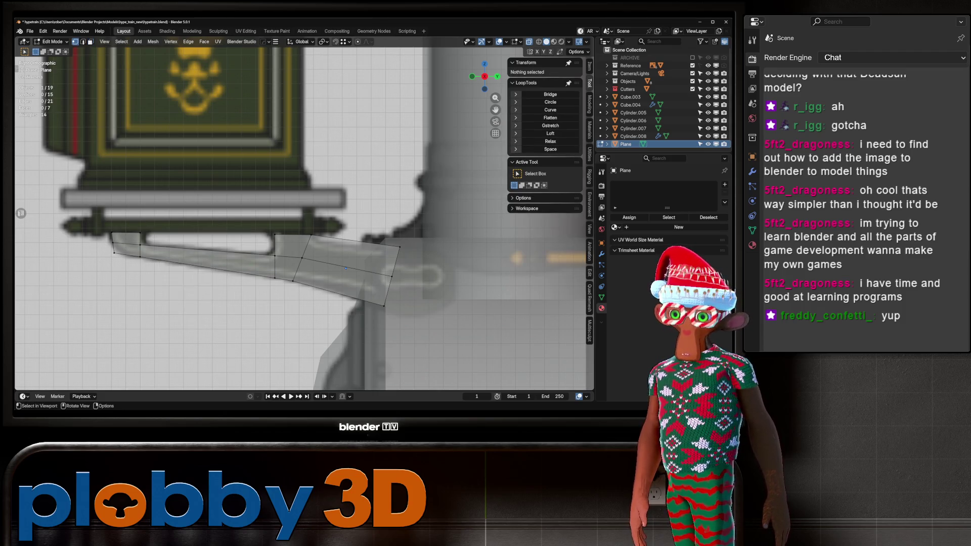
click(140, 244)
shift+click(274, 255)
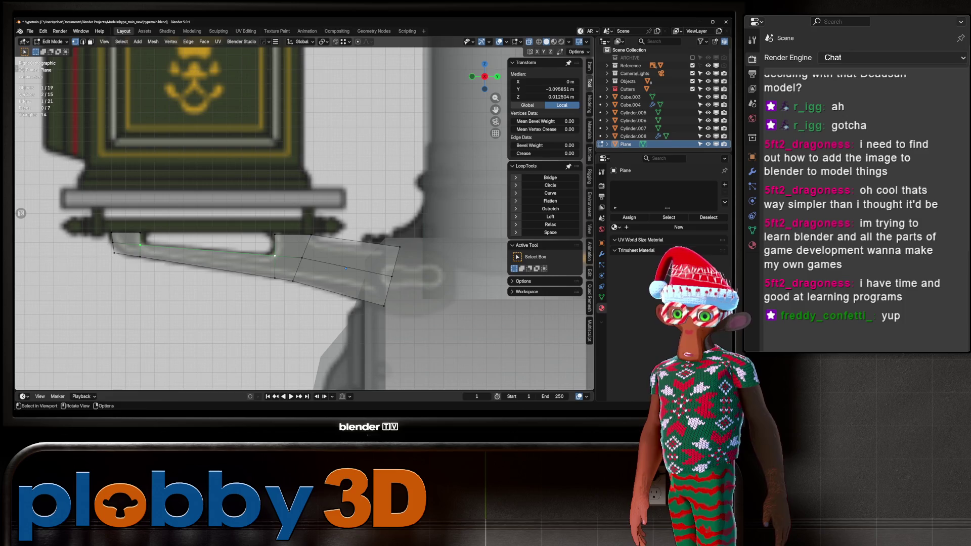
key(ctrl+b)
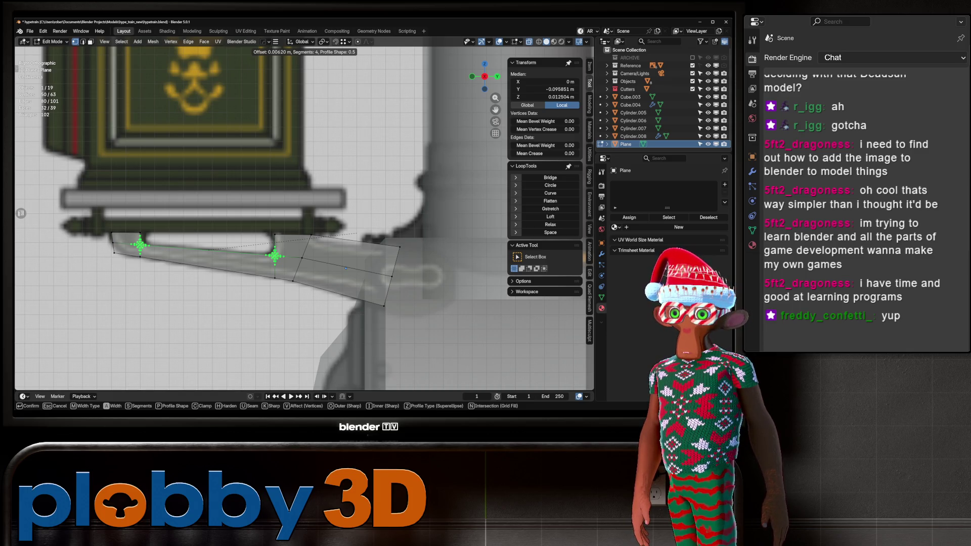
key(Escape)
scroll(140, 245, up, 8)
shift+middle_drag(303, 202, 305, 228)
key(alt+a)
click(249, 245)
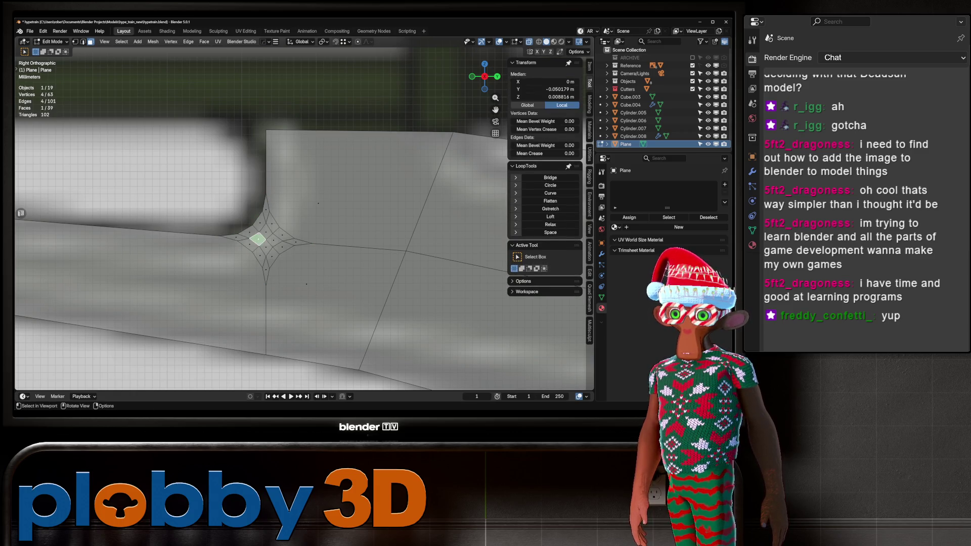
Box-select the corner's cluster of bevel vertices and merge them at center.
key(1)
drag(255, 234, 299, 290)
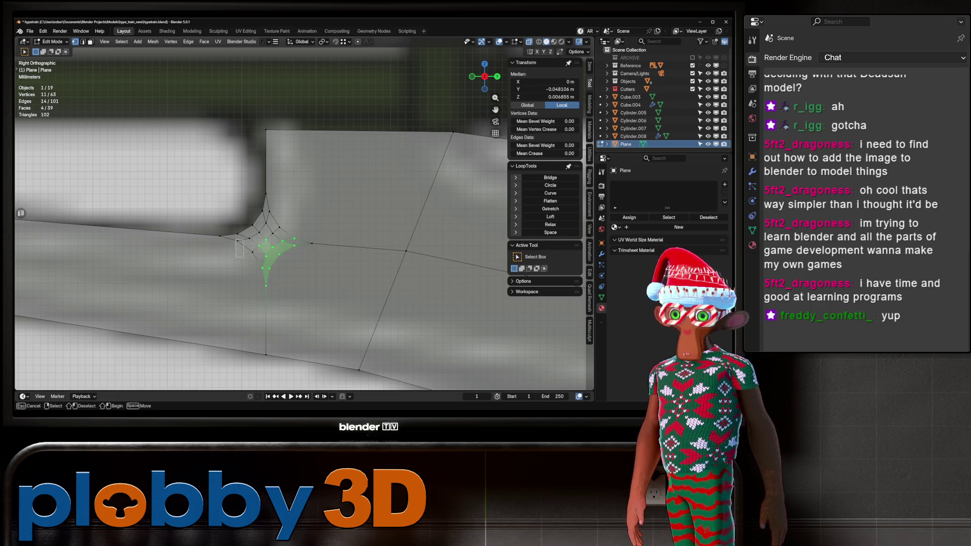
shift+drag(232, 234, 316, 248)
shift+drag(258, 221, 323, 302)
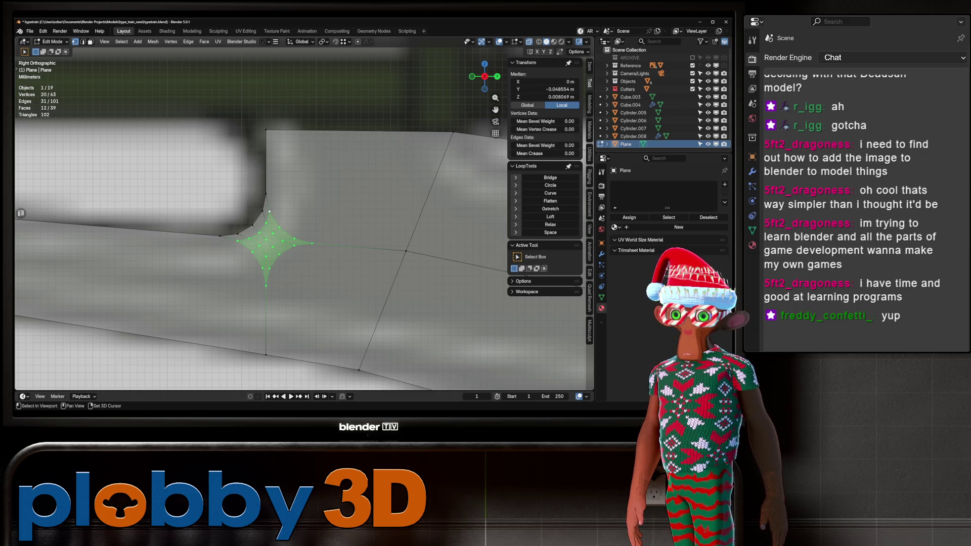
key(m)
click(349, 243)
scroll(293, 222, down, 6)
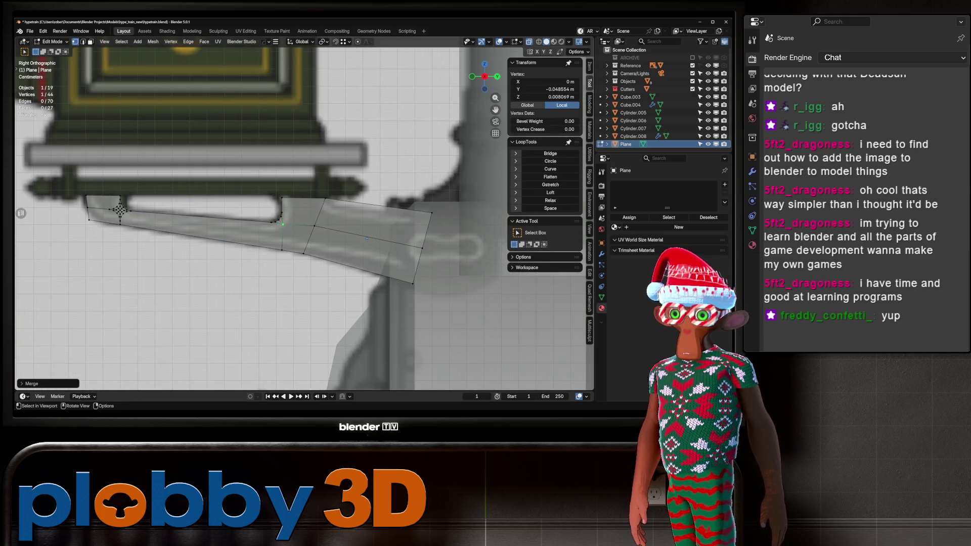
middle_drag(304, 227, 363, 213)
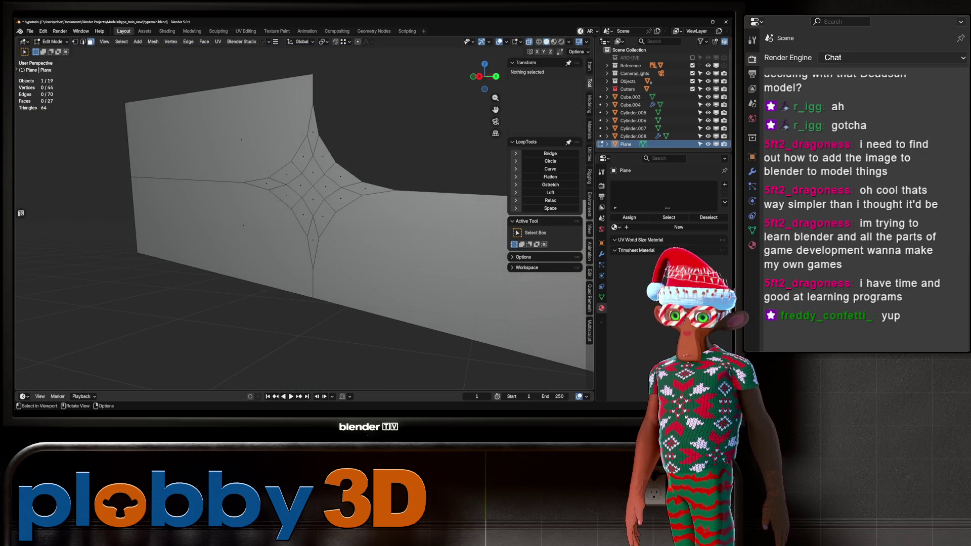
Circle-select the star-shaped bevel faces and merge their vertices at center.
key(3)
click(264, 183)
key(x)
key(Escape)
key(c)
mouse_move(323, 217)
mouse_down()
mouse_move(313, 169)
mouse_move(306, 227)
mouse_move(316, 241)
mouse_move(295, 164)
mouse_move(318, 192)
mouse_move(349, 200)
mouse_move(329, 187)
mouse_up()
key(Escape)
key(1)
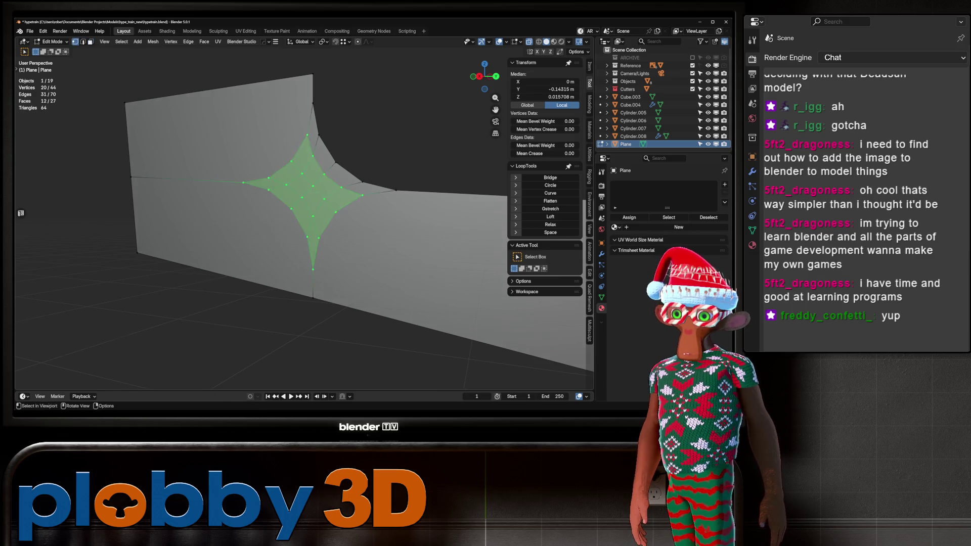
scroll(318, 193, up, 2)
scroll(303, 218, down, 5)
key(m)
key(Return)
middle_drag(319, 220, 429, 233)
scroll(304, 217, up, 4)
Dissolve the two stray edges left at the bracket corner.
key(2)
click(321, 227)
shift+click(346, 205)
key(x)
click(349, 251)
mouse_move(349, 251)
middle_down()
mouse_move(399, 233)
mouse_move(314, 263)
middle_up()
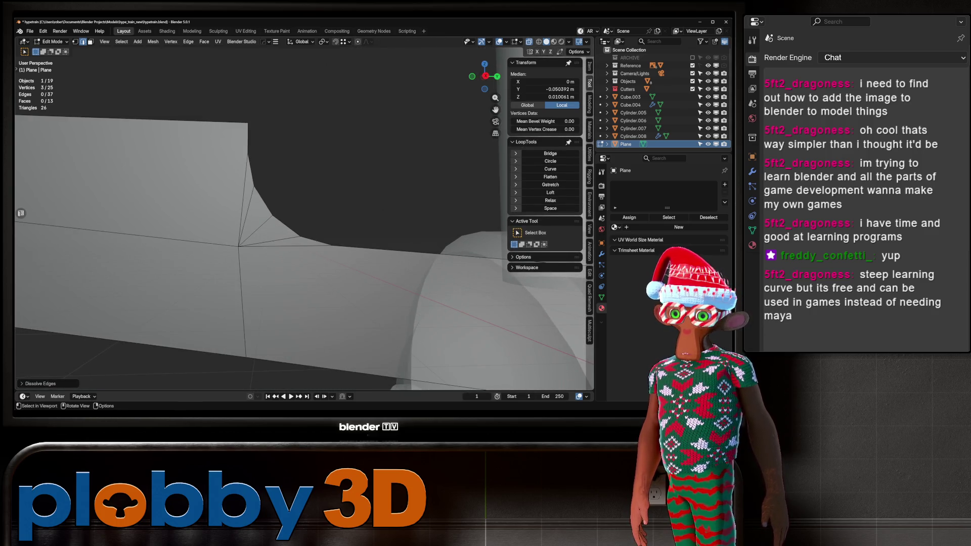
Dissolve the remaining stray edges at the bracket corner.
key(x)
click(314, 238)
scroll(314, 237, down, 4)
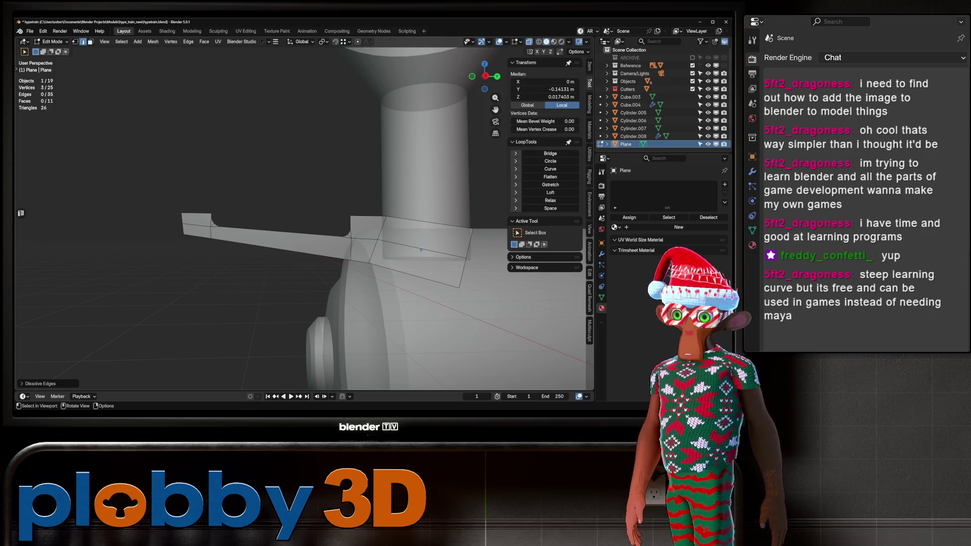
scroll(313, 219, up, 4)
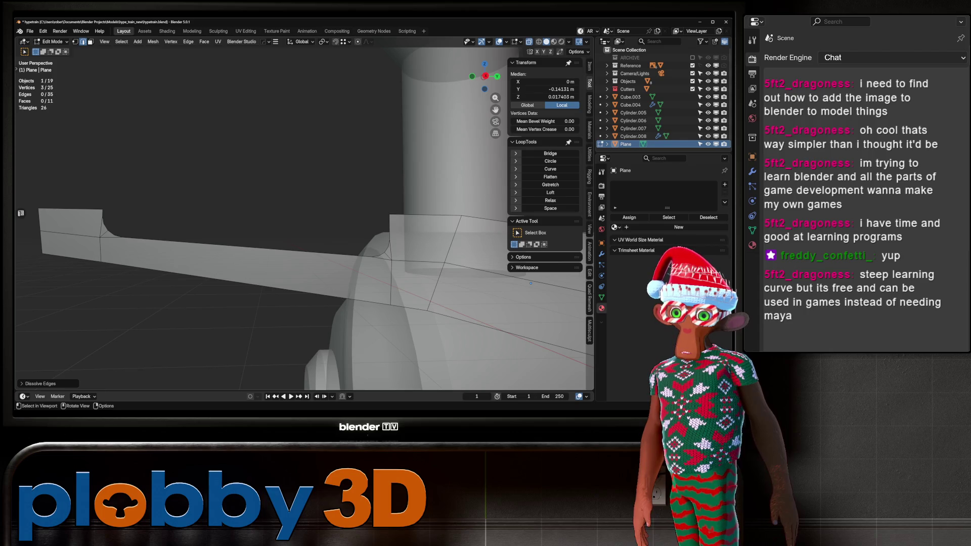
key(ctrl+z)
mouse_move(531, 284)
middle_down()
mouse_move(407, 247)
mouse_move(341, 249)
middle_up()
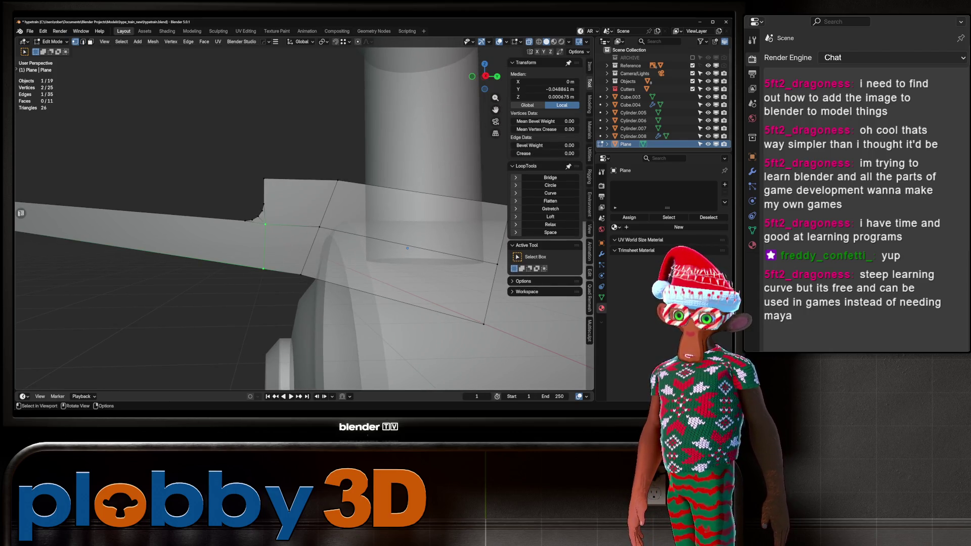
Round the vertex at the plane's left tip with a four-segment vertex bevel.
key(Tab)
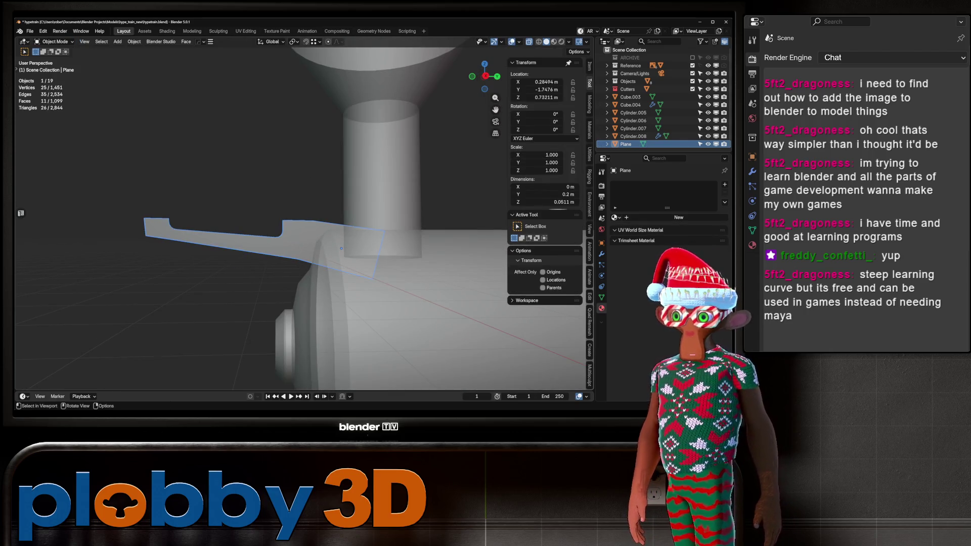
key(Tab)
click(146, 236)
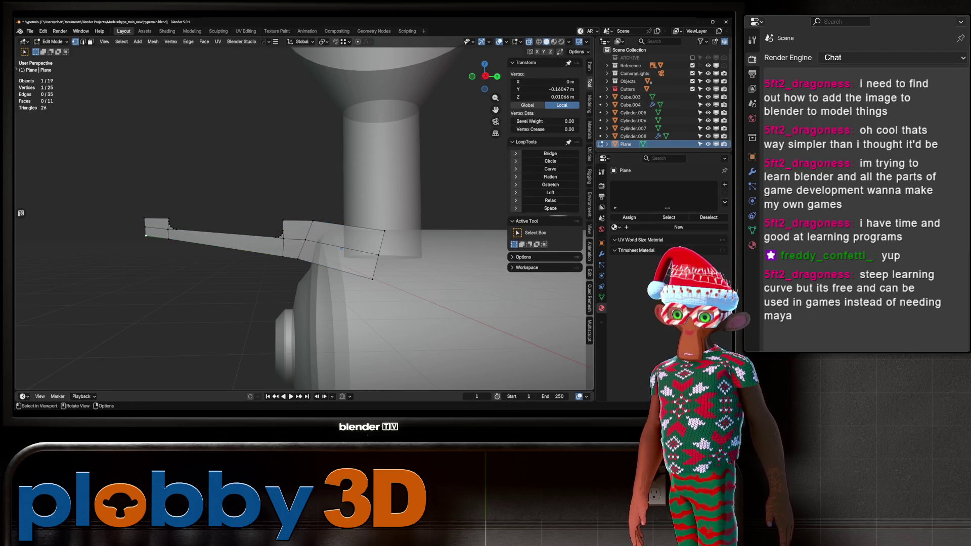
key(KP_3)
key(ctrl+shift+b)
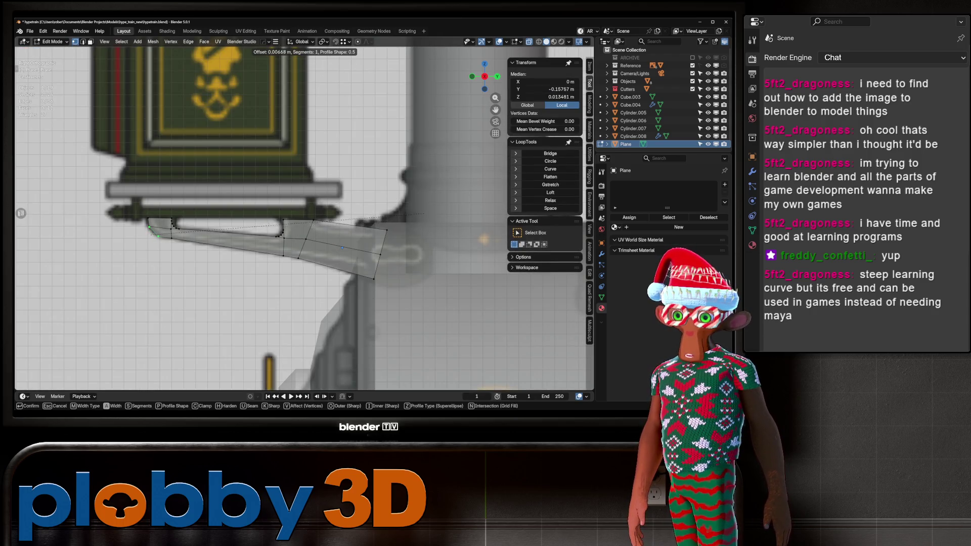
key(Return)
middle_drag(303, 227, 273, 202)
scroll(203, 215, down, 3)
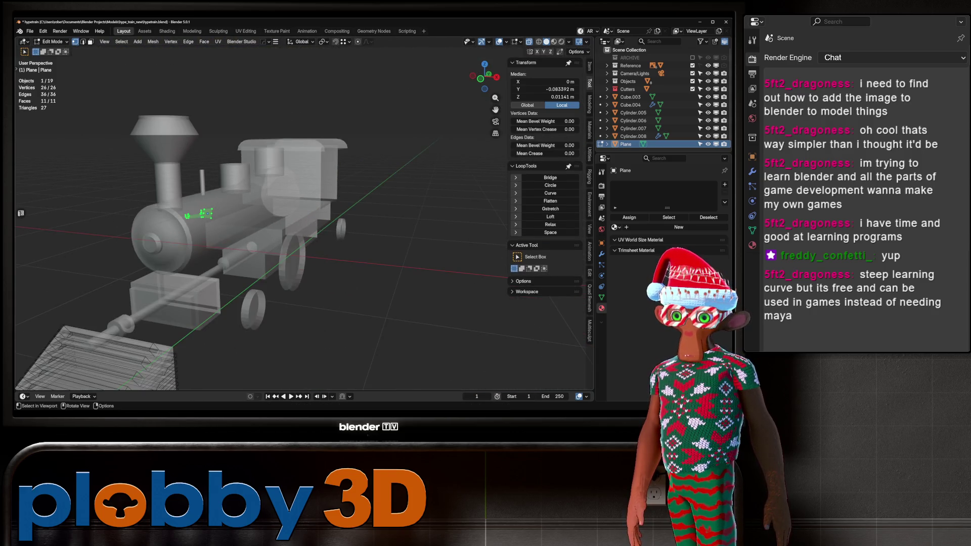
Return to Object Mode and view the locomotive from the front.
key(alt+z)
key(Tab)
scroll(303, 228, up, 5)
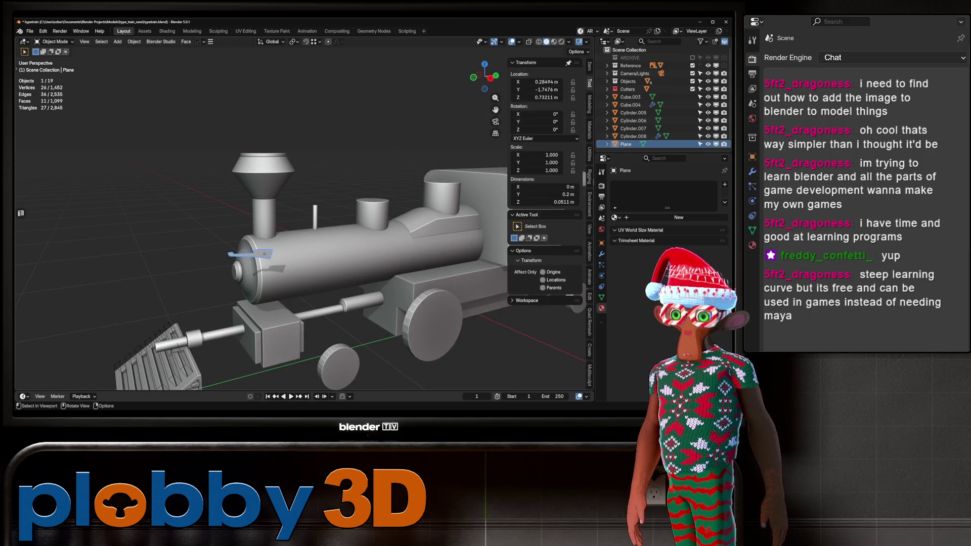
key(KP_1)
scroll(258, 249, down, 4)
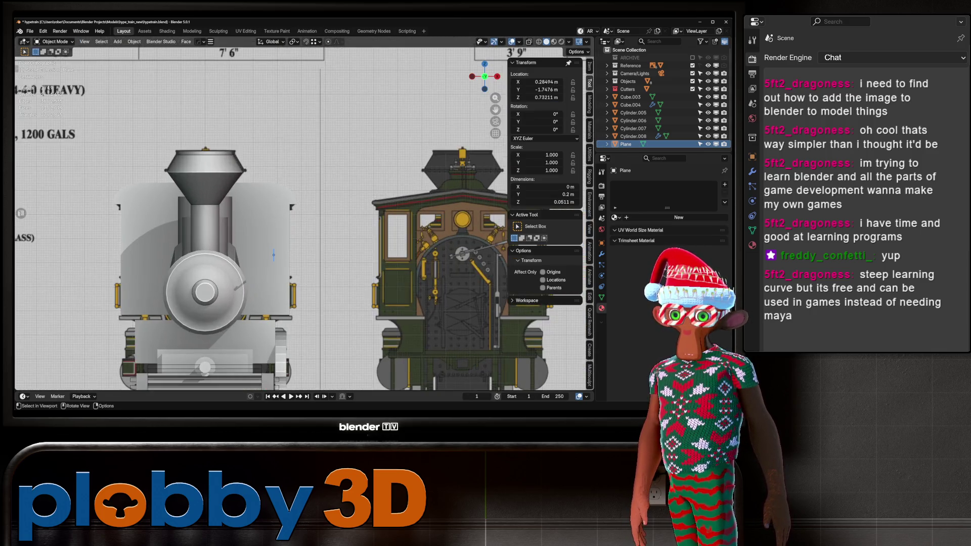
scroll(341, 241, up, 6)
scroll(342, 241, up, 1)
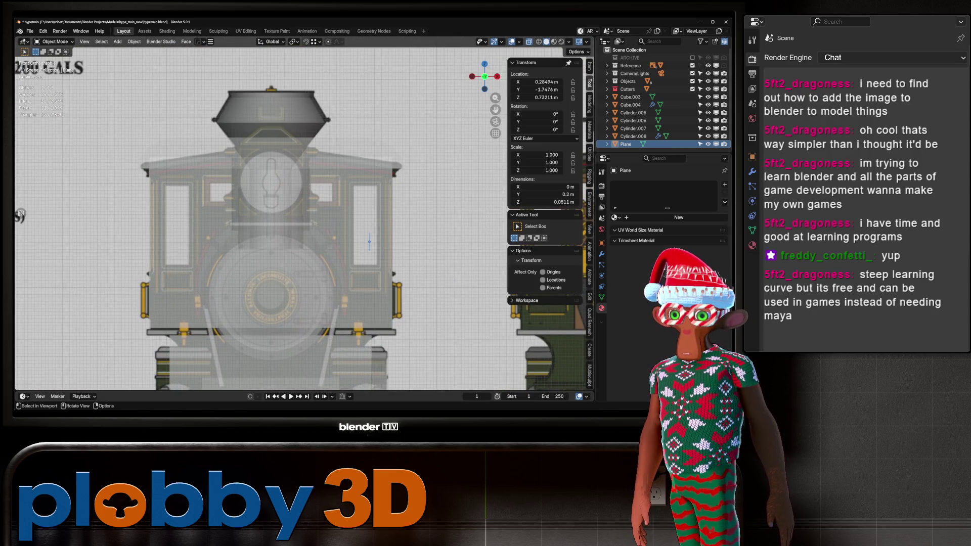
Turn off X-ray and move the bracket plane along X to 0.095171 m.
key(alt+z)
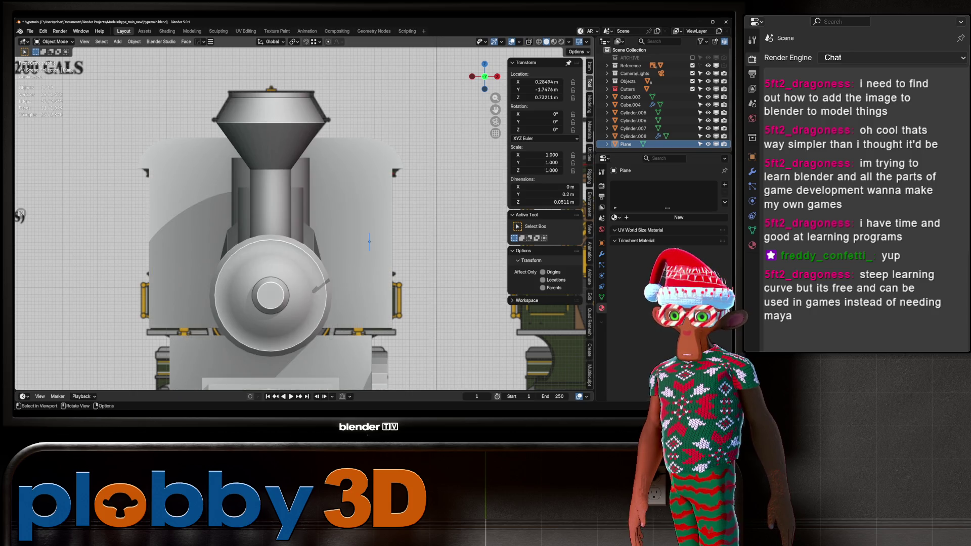
key(g)
key(x)
key(Return)
middle_drag(303, 217, 354, 208)
scroll(287, 245, up, 5)
scroll(304, 218, down, 3)
key(KP_3)
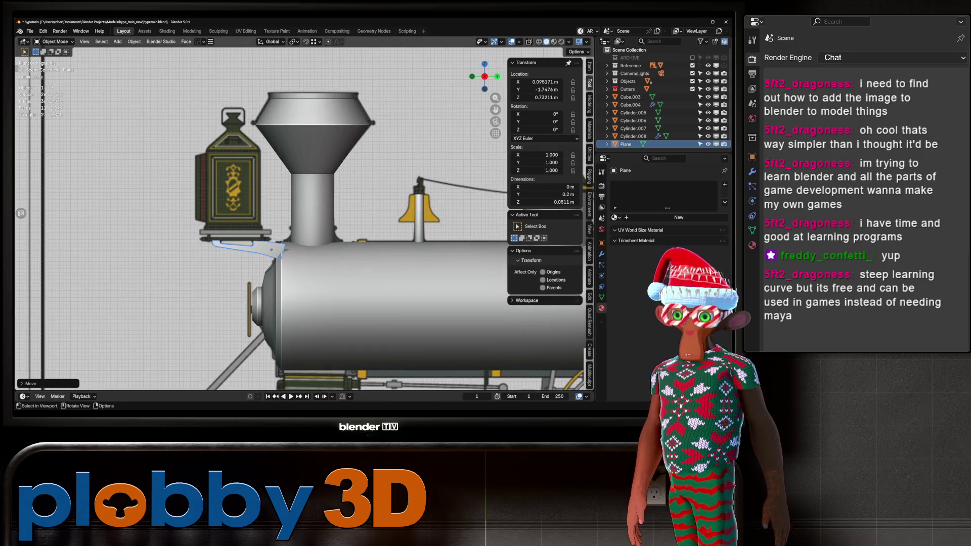
key(Tab)
scroll(278, 255, up, 4)
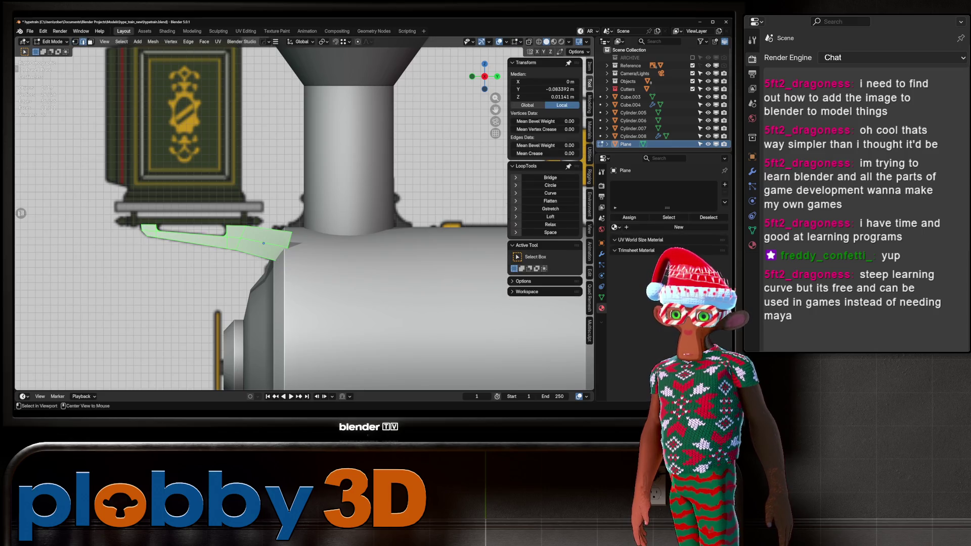
Slide an edge along the bracket plate and return to Object Mode.
key(g)
key(g)
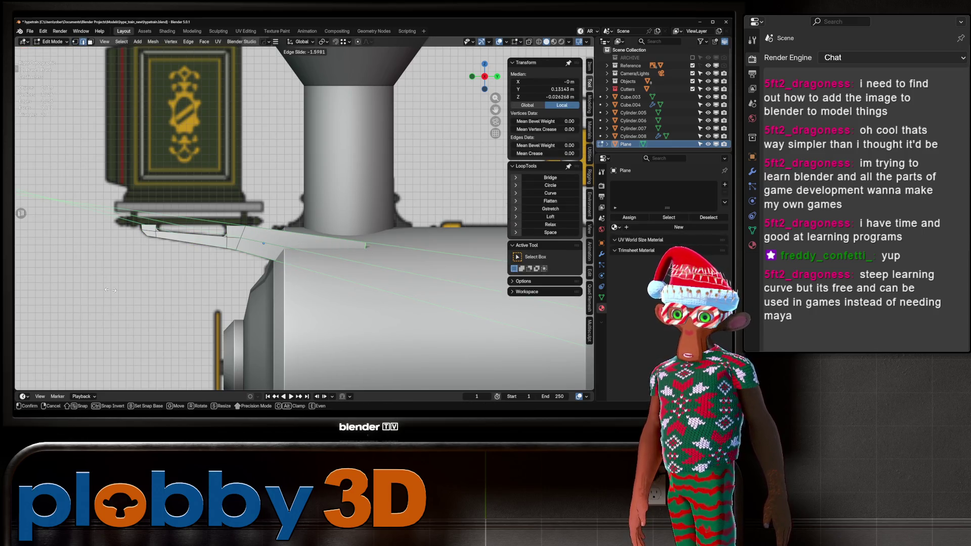
click(292, 330)
key(Tab)
scroll(292, 329, down, 3)
mouse_move(292, 330)
middle_down()
mouse_move(384, 314)
mouse_move(354, 316)
mouse_move(353, 354)
middle_up()
scroll(323, 253, up, 2)
key(KP_7)
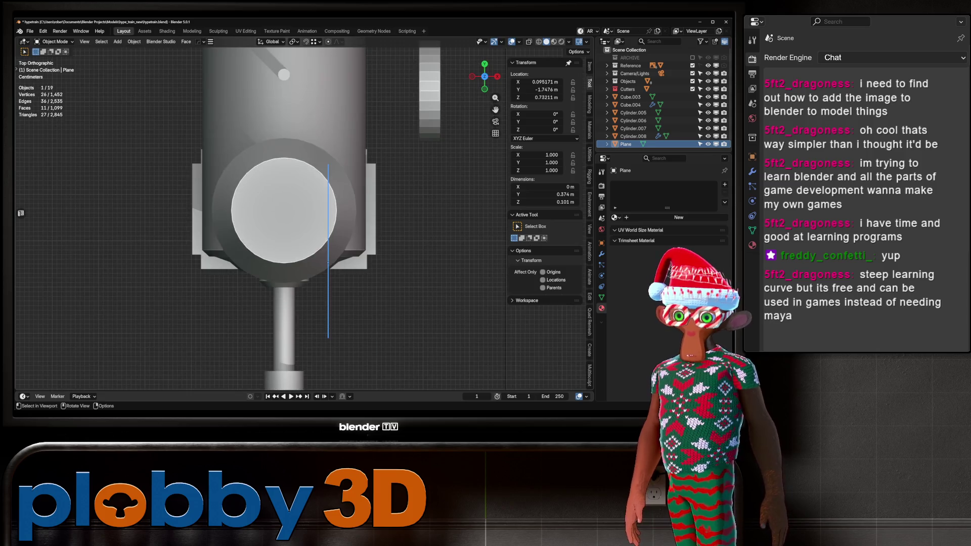
middle_drag(313, 243, 344, 273)
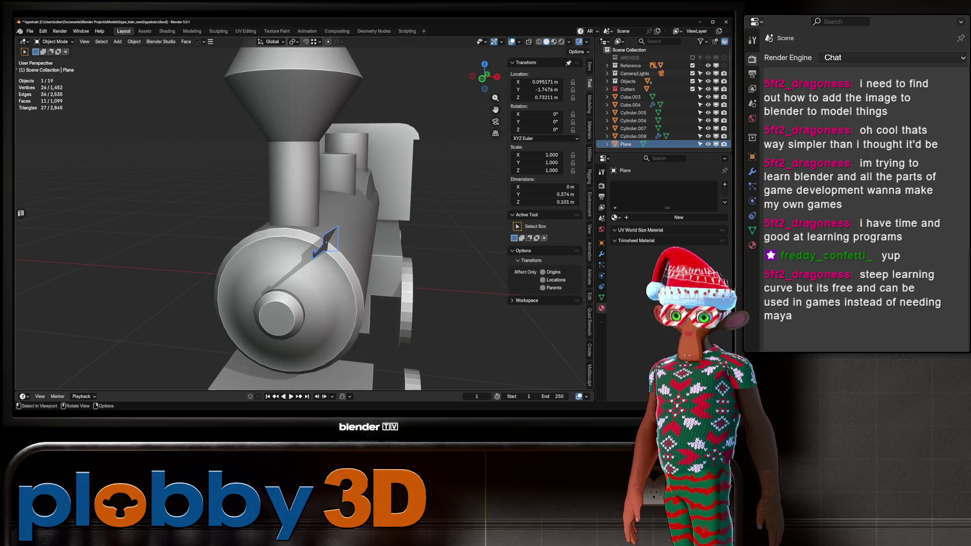
Apply automatic smooth shading to the bracket plate.
key(Tab)
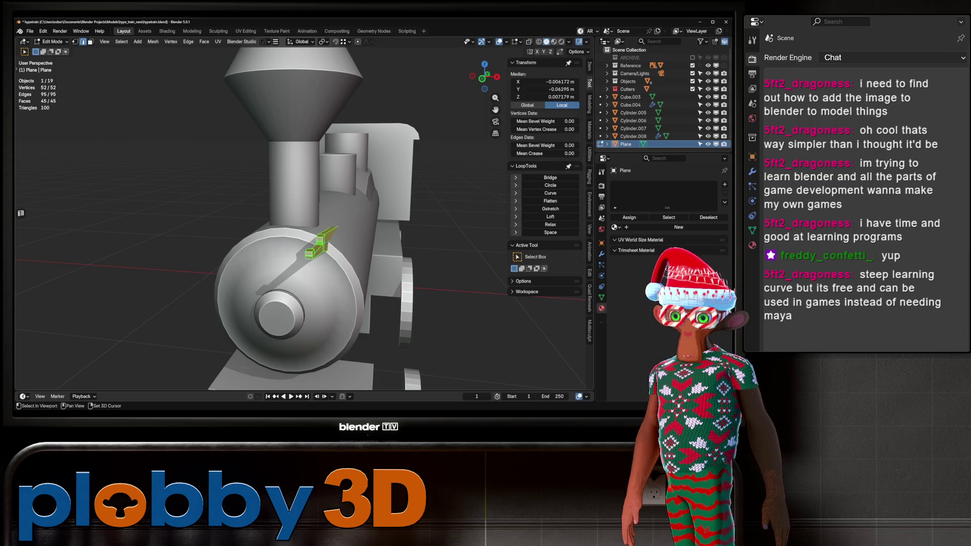
key(Tab)
scroll(253, 255, up, 3)
mouse_move(313, 243)
middle_down()
mouse_move(253, 256)
mouse_move(283, 253)
middle_up()
right_click(253, 255)
click(241, 264)
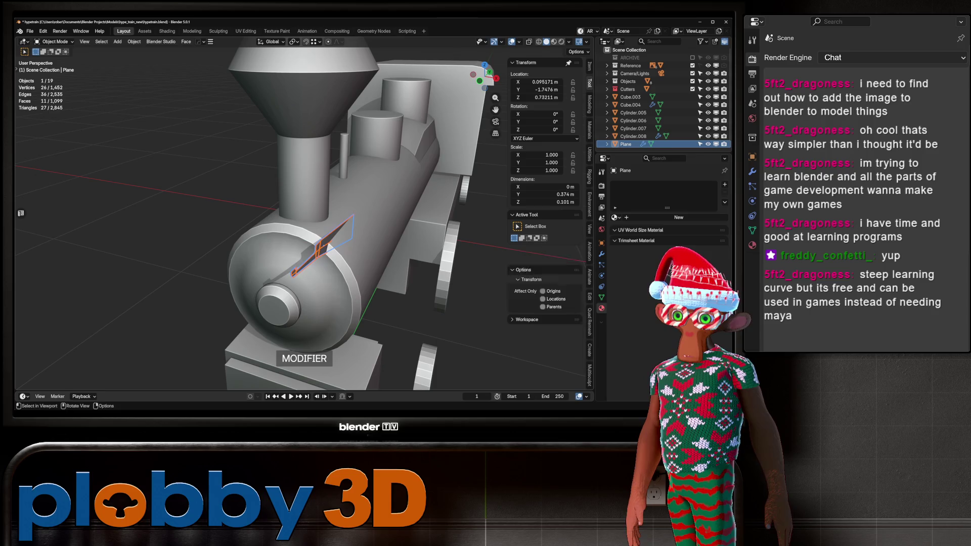
Add a Hops Mirror modifier mirroring the bracket plate across the X axis.
click(601, 254)
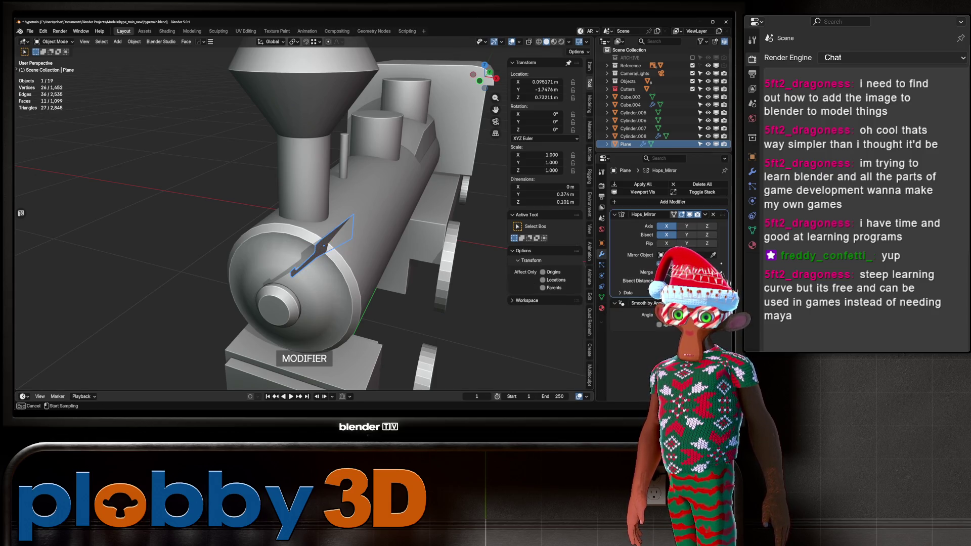
click(324, 246)
middle_drag(324, 246, 399, 232)
key(KP_1)
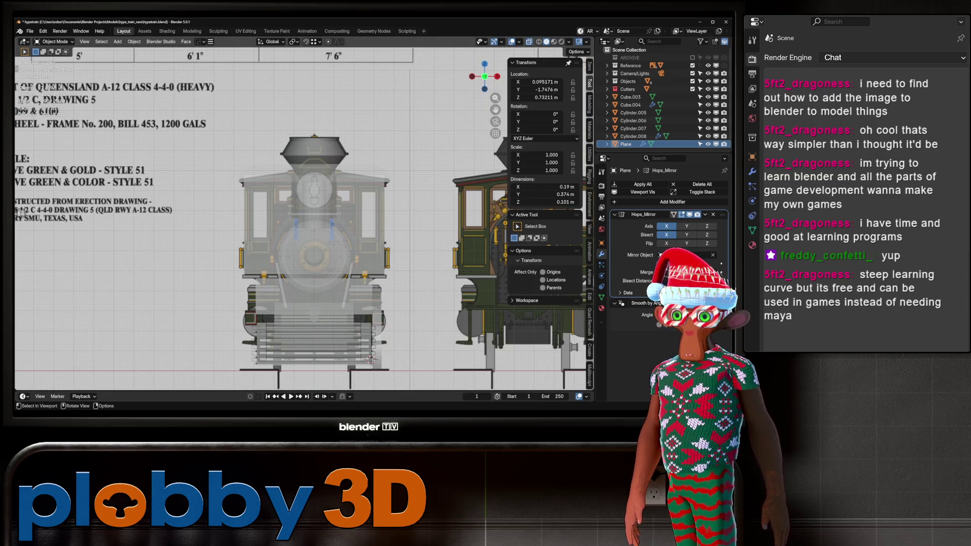
Duplicate the plate's top face and separate it into a new object, Plane.001.
key(Tab)
middle_drag(370, 359, 349, 324)
scroll(334, 243, up, 5)
key(3)
click(323, 243)
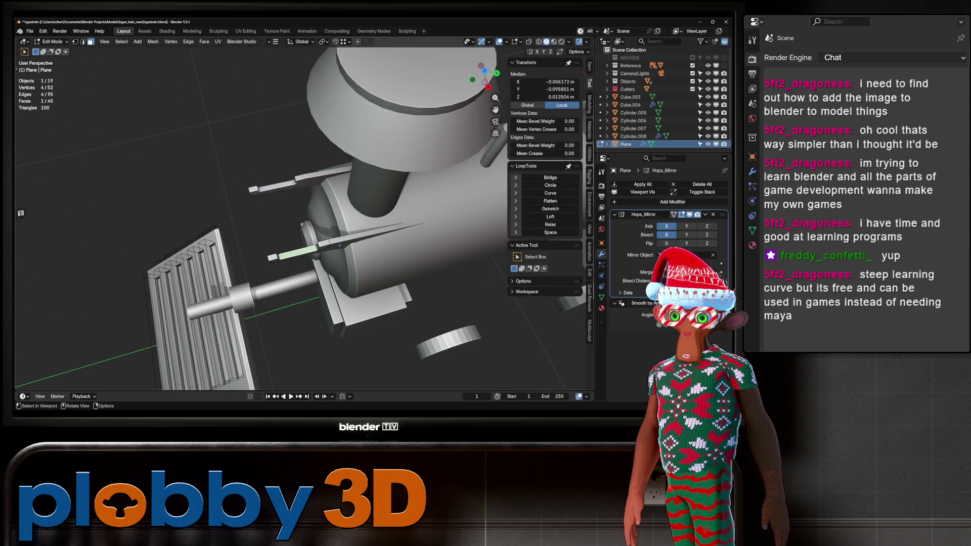
middle_drag(323, 242, 304, 230)
key(shift+d)
click(323, 229)
key(p)
click(325, 204)
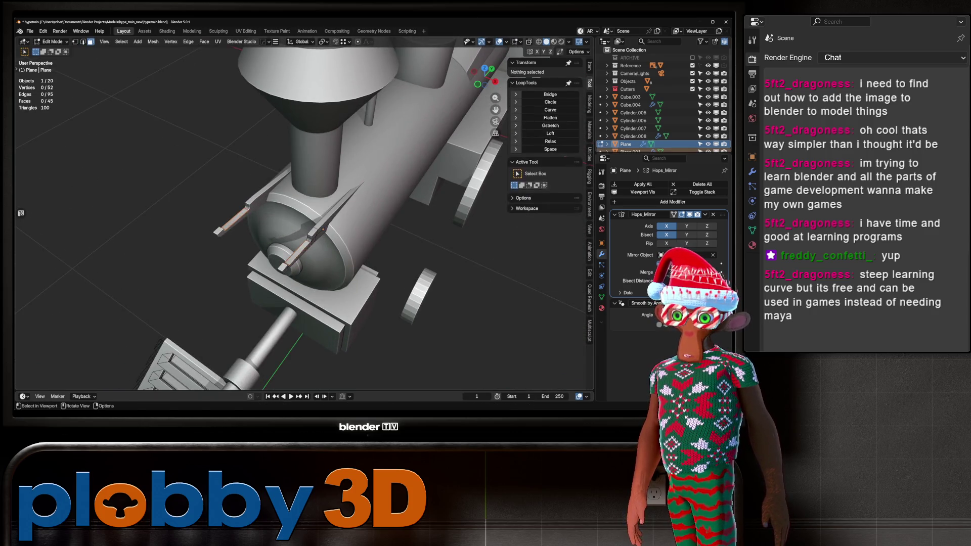
key(Tab)
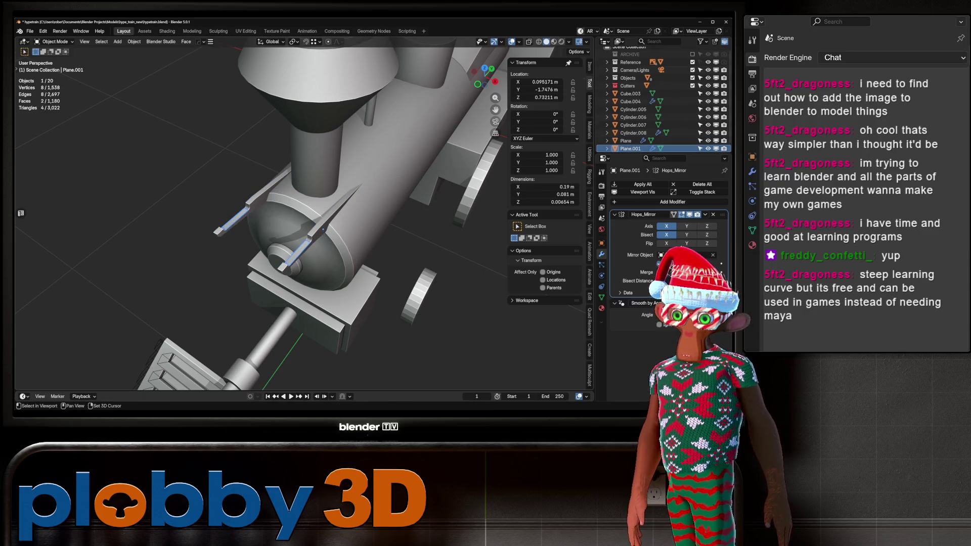
Set the new plane's origin to geometry, scale it to 0.21 m wide, and apply the mirror.
key(q)
click(328, 264)
key(KP_Decimal)
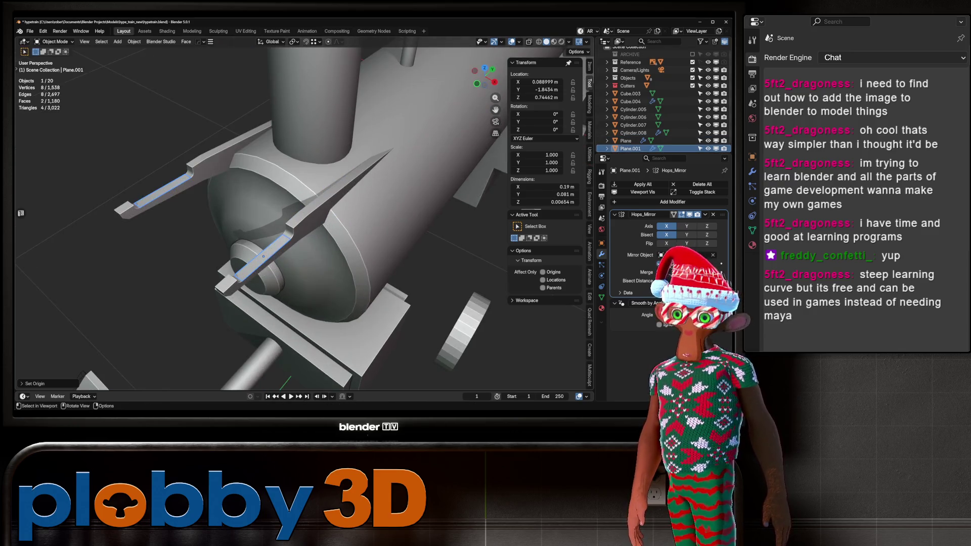
key(s)
key(x)
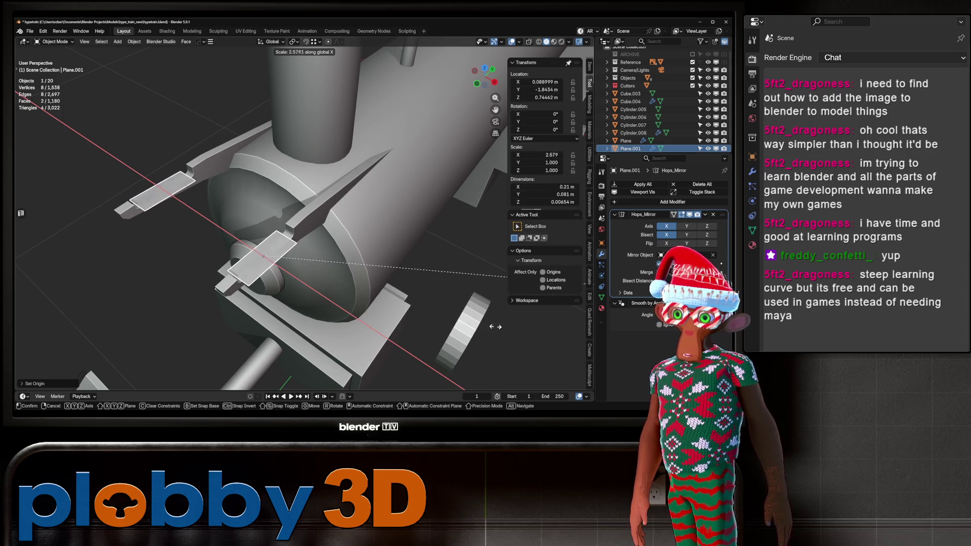
key(Return)
key(ctrl+a)
Extrude the plane into a thin slab, recalculate its normals and clean it with Limited Dissolve.
key(Tab)
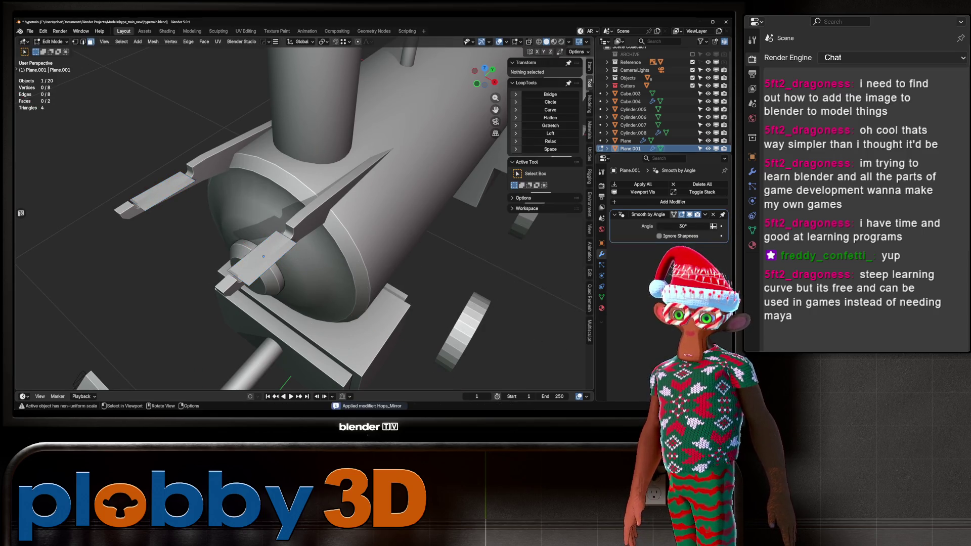
click(264, 256)
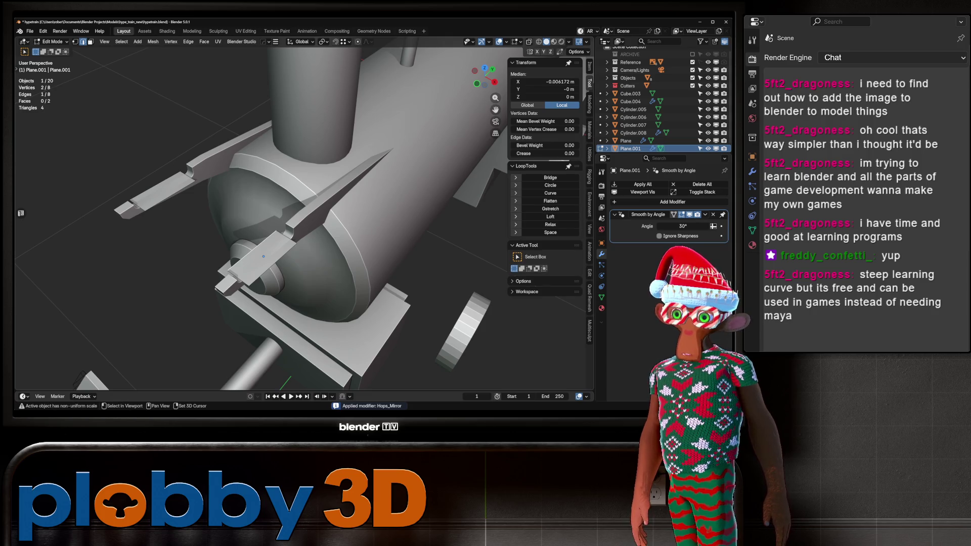
key(a)
key(e)
key(Return)
key(a)
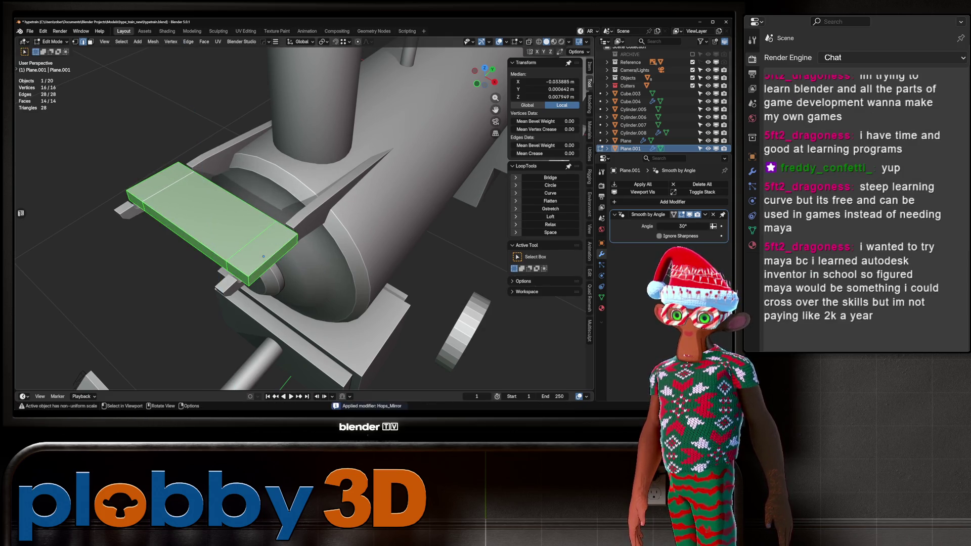
key(shift+n)
key(q)
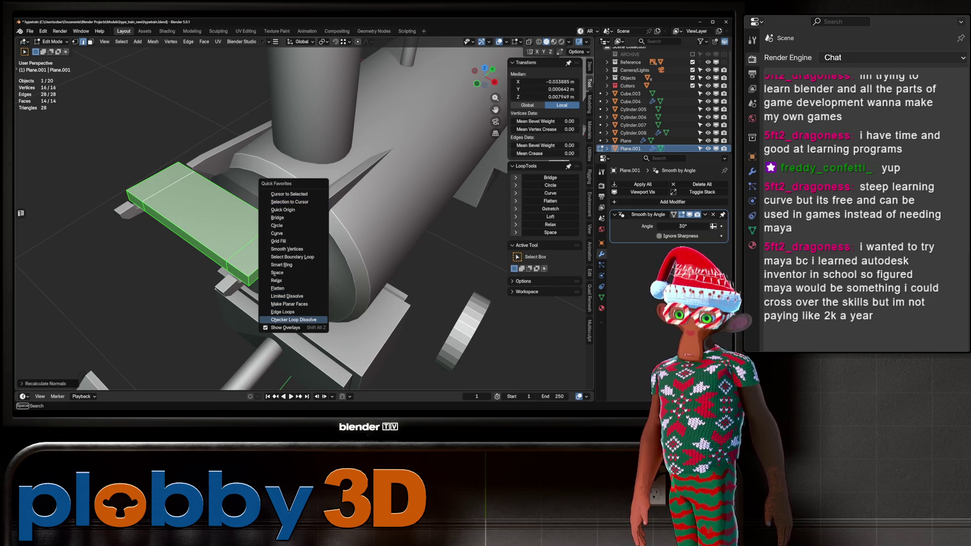
key(Up)
key(Up)
key(Up)
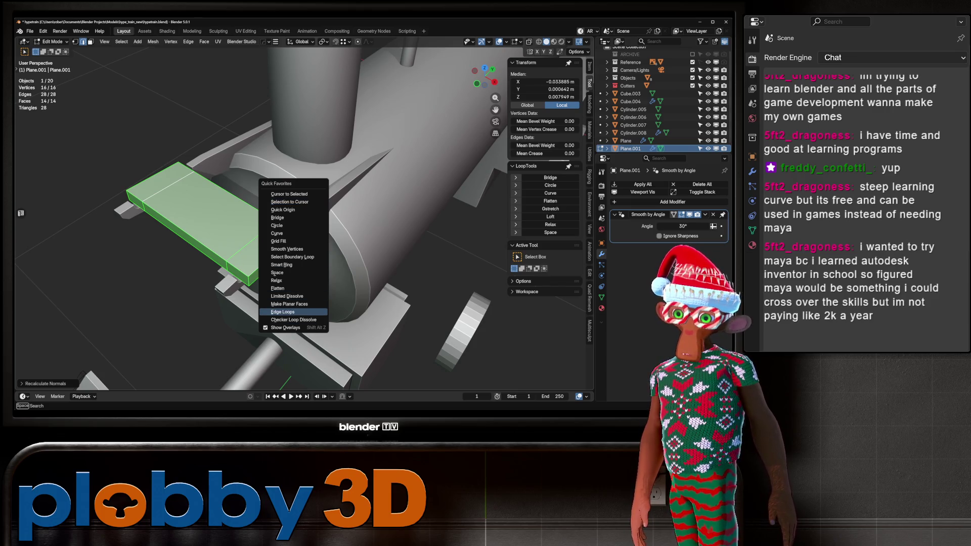
key(Return)
middle_drag(303, 218, 328, 218)
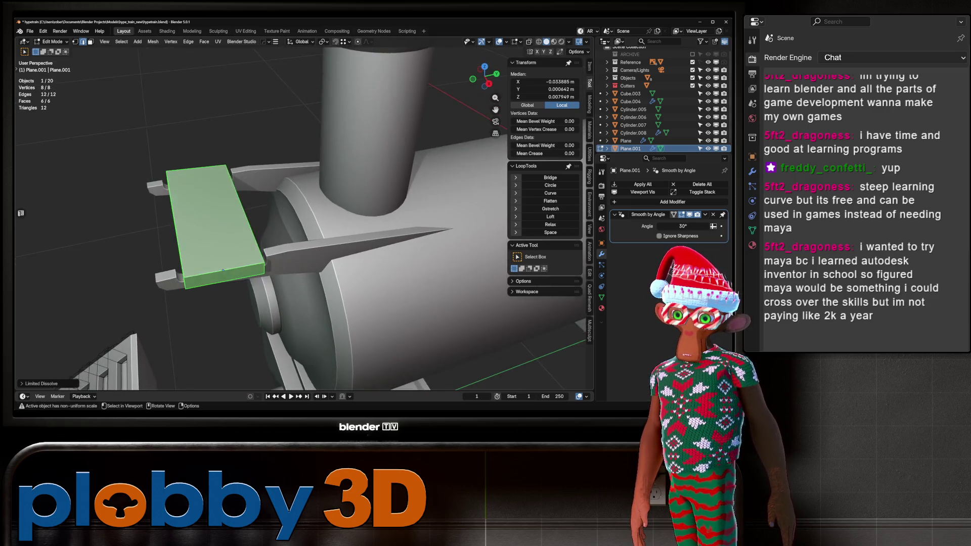
key(Tab)
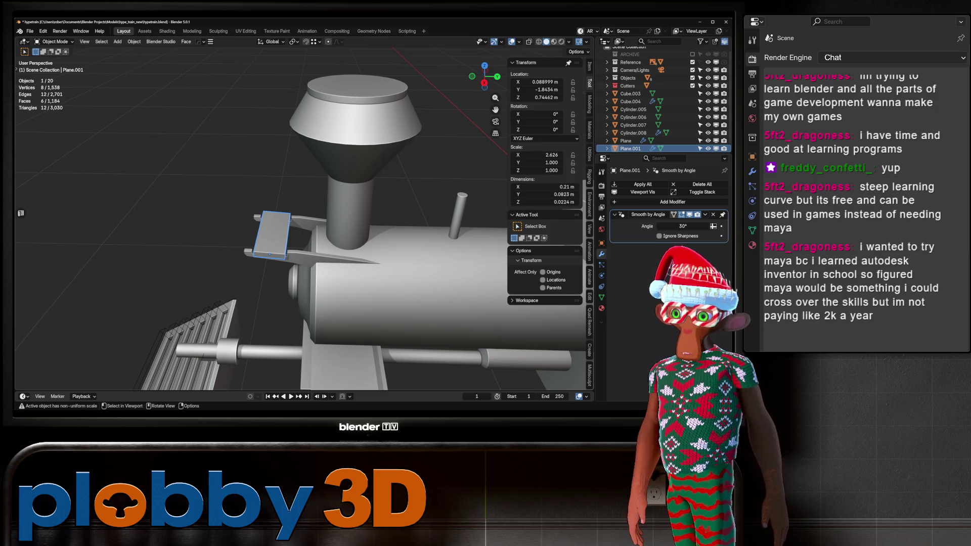
Try resizing the slab's top face in Edit Mode, then undo the change.
scroll(273, 235, up, 4)
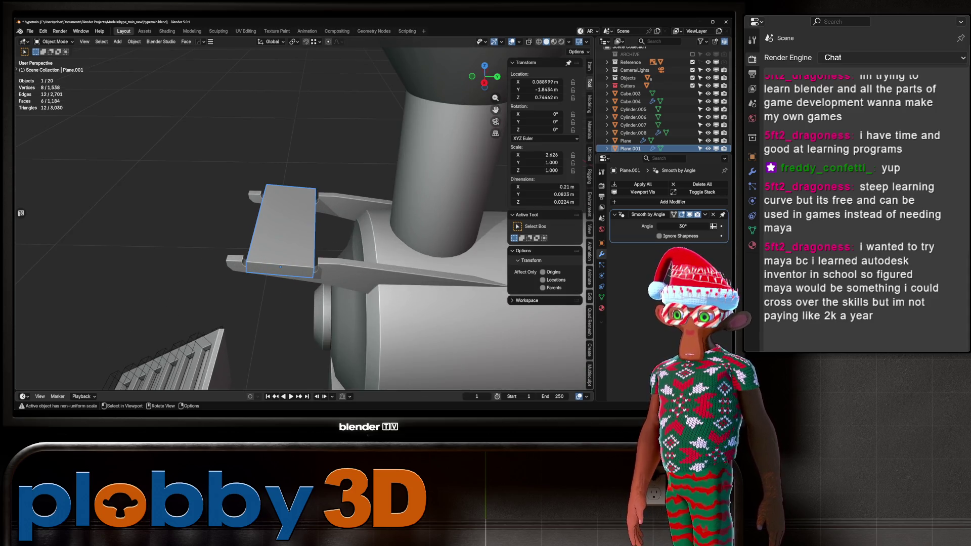
scroll(304, 227, down, 5)
middle_drag(303, 227, 152, 227)
scroll(263, 242, up, 5)
key(KP_3)
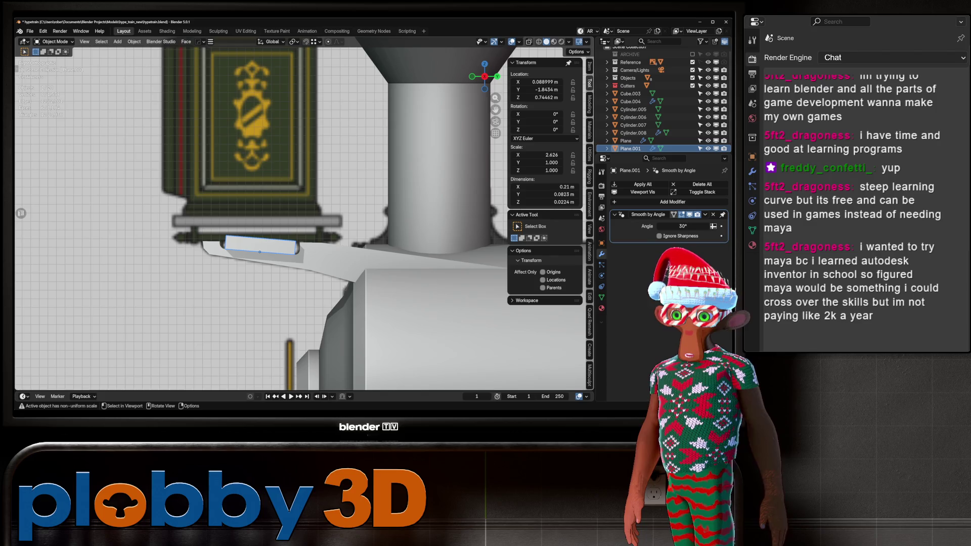
middle_drag(304, 228, 232, 213)
key(Tab)
mouse_move(269, 283)
middle_down()
mouse_move(283, 303)
mouse_move(243, 257)
mouse_move(299, 228)
middle_up()
key(s)
key(Return)
key(ctrl+z)
key(Tab)
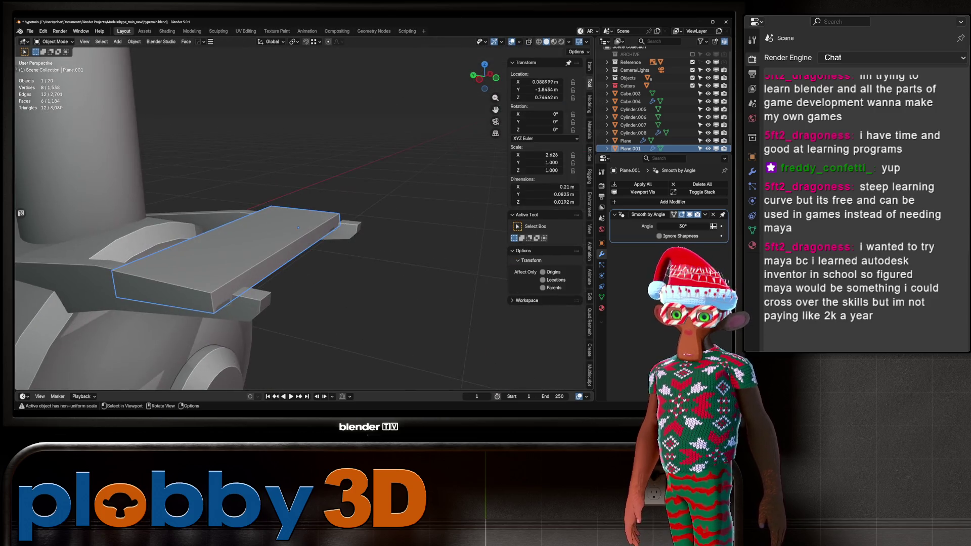
Raise the slab slightly along Z and shrink its faces a little.
key(KP_3)
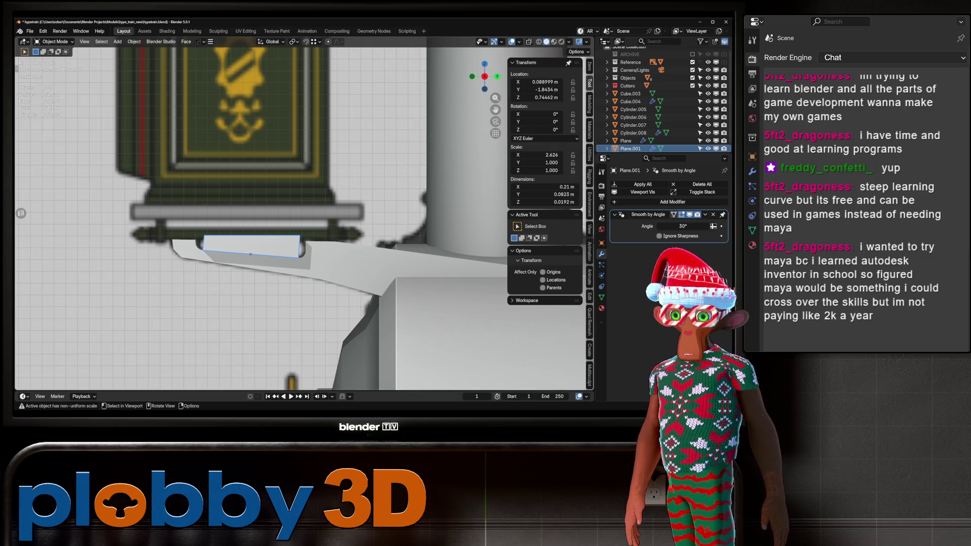
key(g)
key(z)
key(Return)
mouse_move(253, 237)
middle_down()
mouse_move(313, 222)
mouse_move(294, 233)
middle_up()
key(Tab)
key(s)
click(278, 230)
key(Tab)
key(Tab)
Resize another face of the slab.
click(238, 243)
middle_drag(238, 243, 218, 238)
key(s)
key(Return)
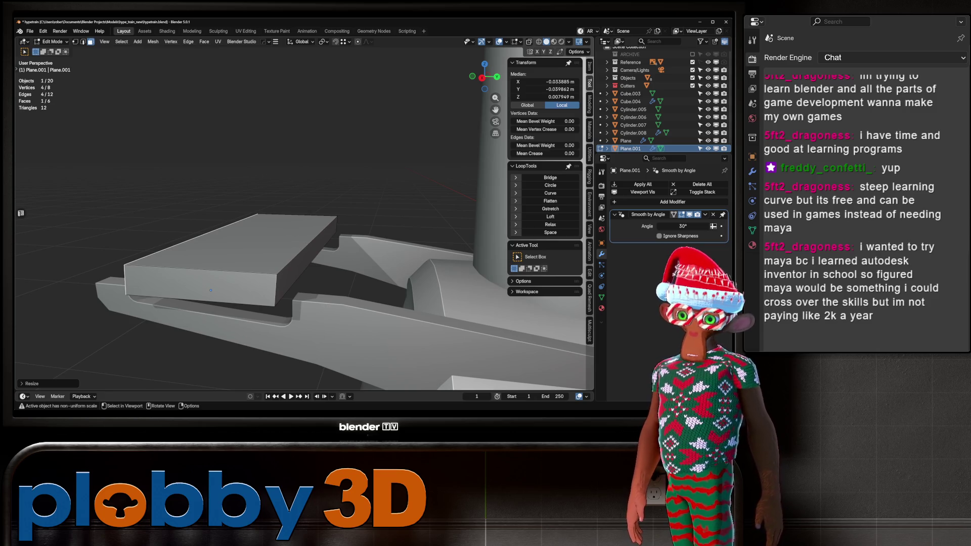
click(306, 263)
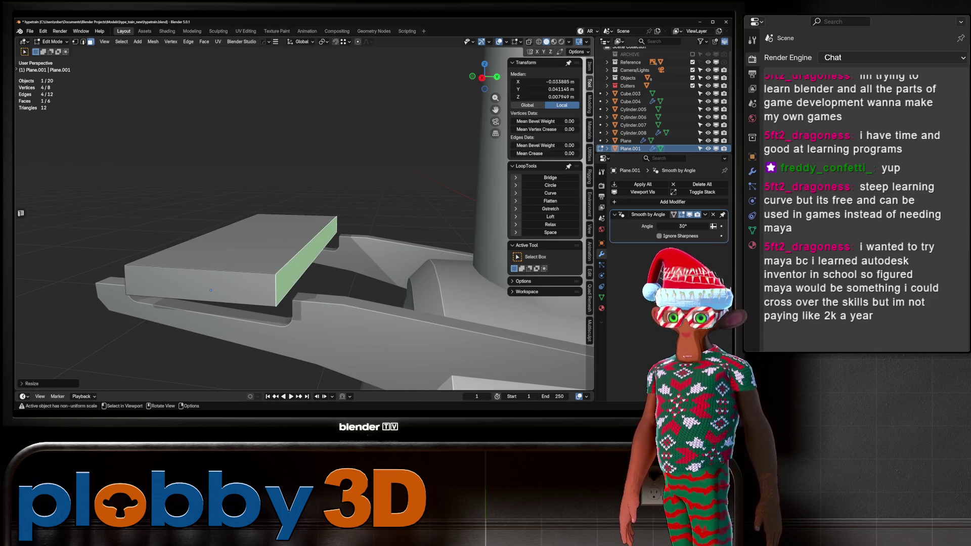
key(Tab)
Stretch the slab along Y to about 0.204 m and lift it to Z 0.773 m.
key(KP_3)
key(s)
key(y)
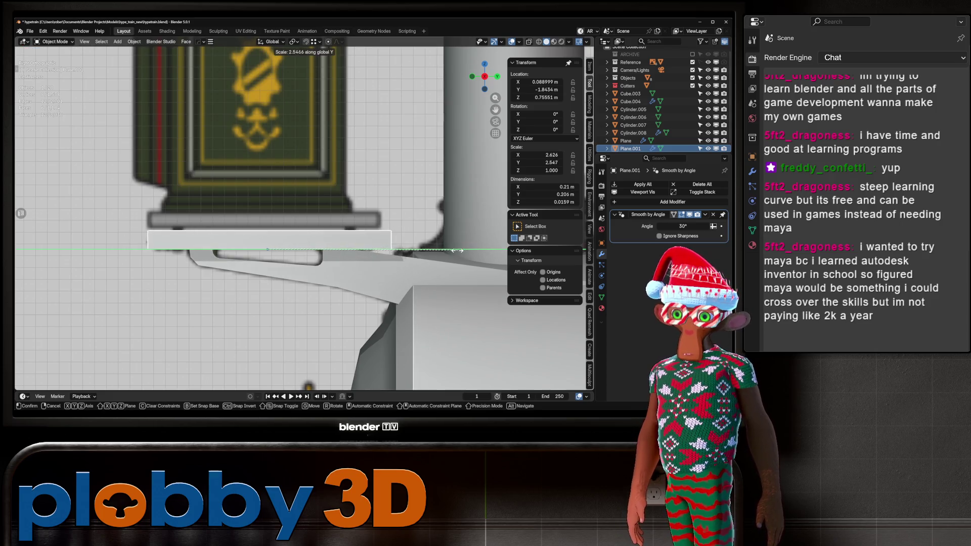
click(455, 249)
key(g)
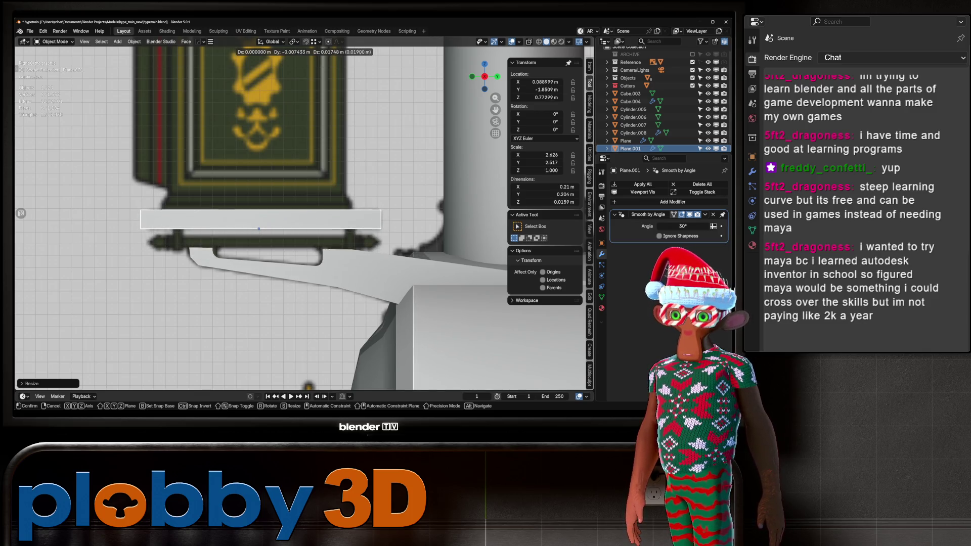
key(Return)
middle_drag(303, 228, 354, 192)
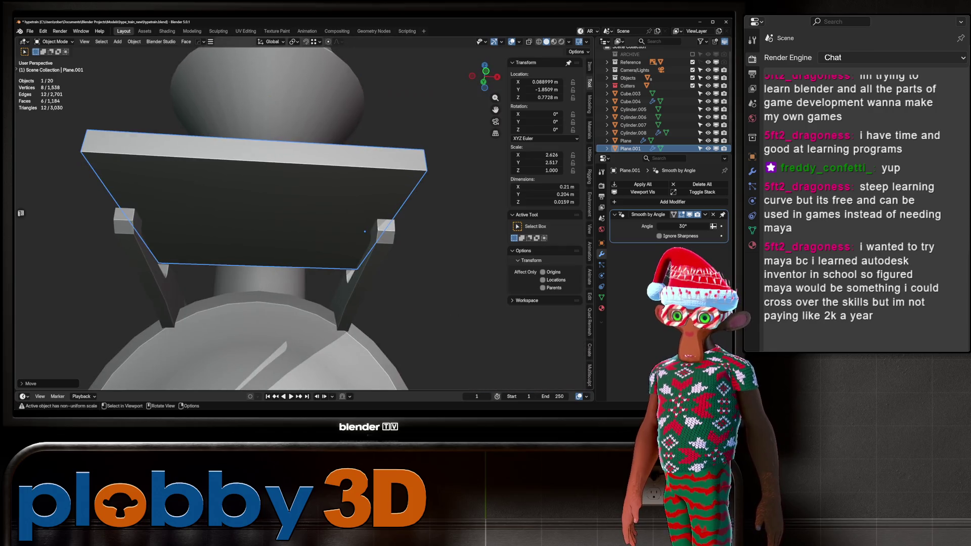
Scale the plate on X to the headlamp's width and centre it on the X axis.
middle_drag(304, 228, 308, 217)
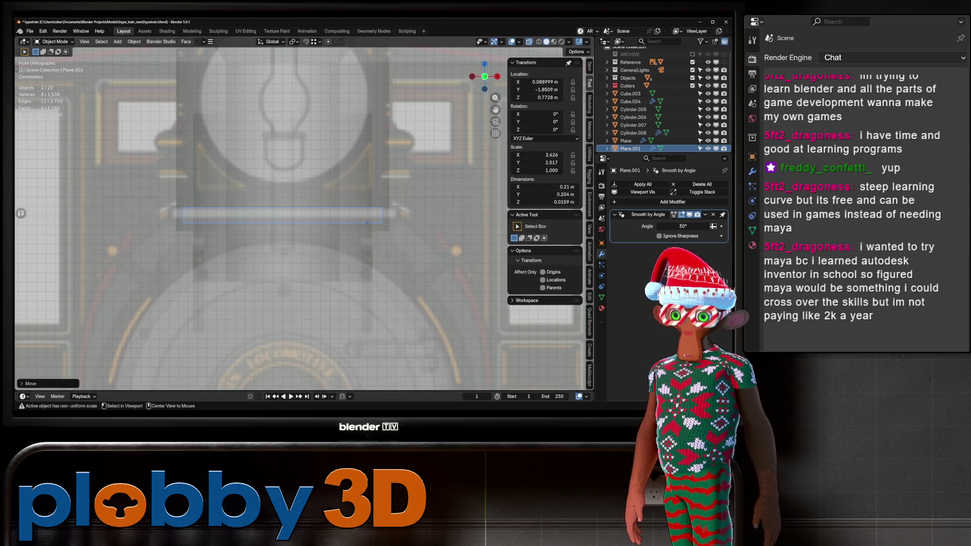
key(s)
key(x)
click(361, 222)
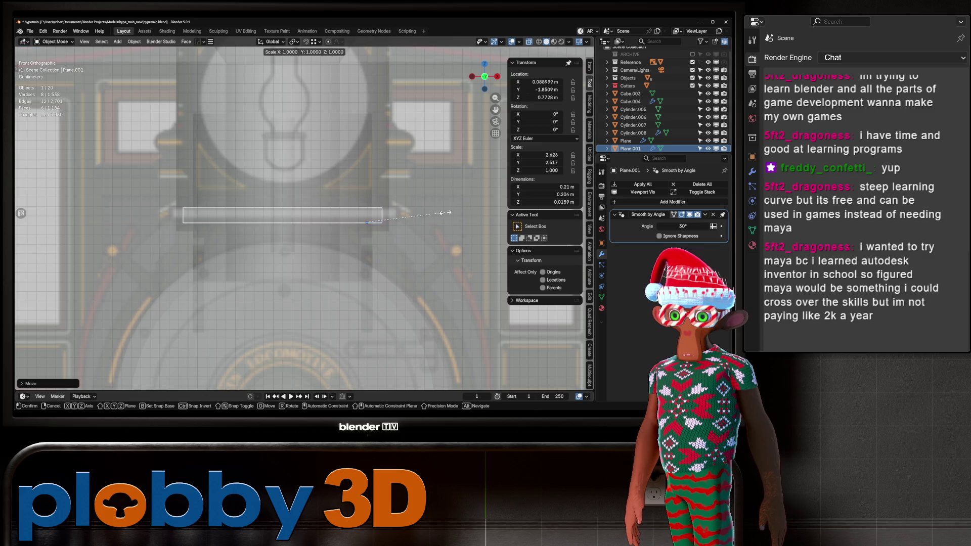
key(q)
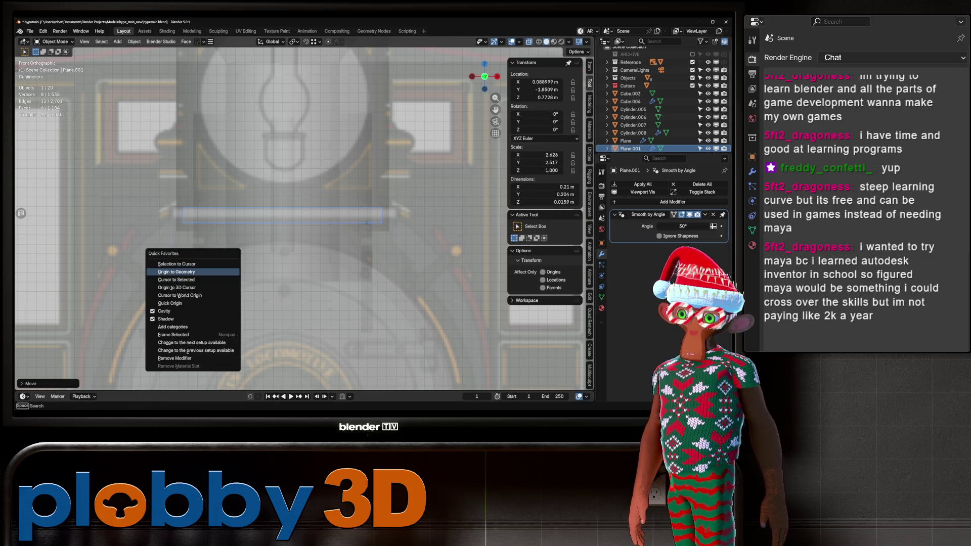
click(176, 271)
key(s)
key(x)
key(Return)
middle_drag(303, 228, 283, 216)
Add two loop cuts across the plate.
key(Tab)
key(ctrl+r)
click(284, 216)
key(ctrl+r)
click(283, 215)
Compare the cut plate against the front reference from side and front views.
key(KP_5)
key(KP_3)
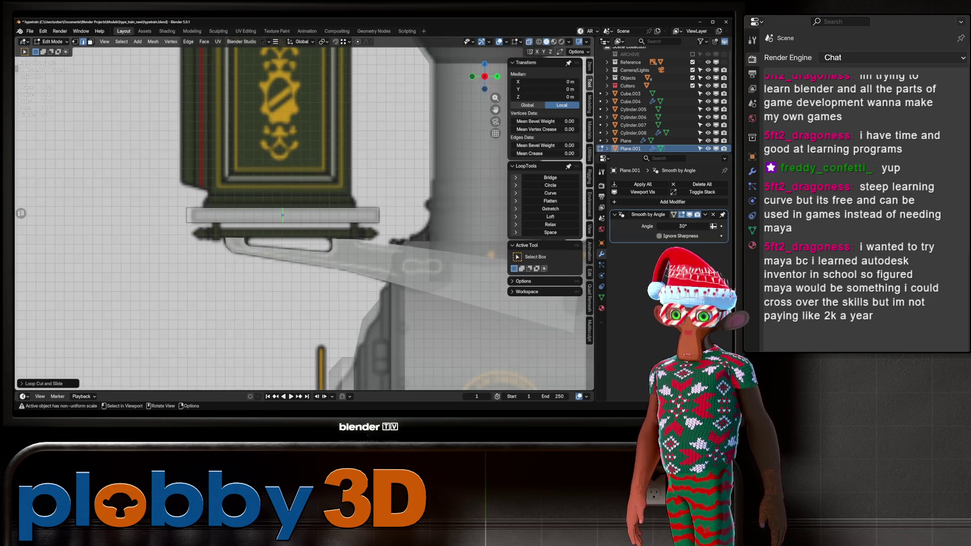
key(KP_1)
scroll(282, 215, down, 5)
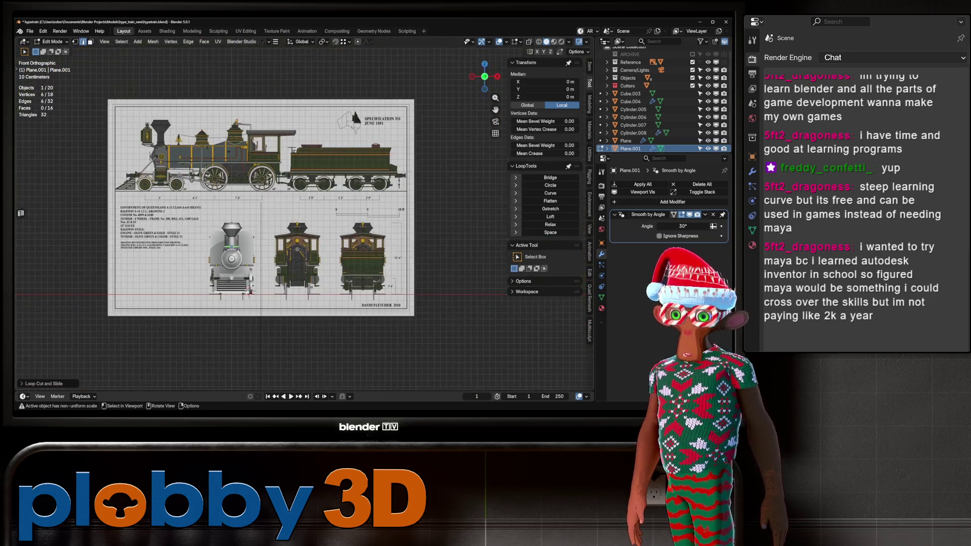
scroll(151, 149, up, 8)
scroll(165, 138, up, 4)
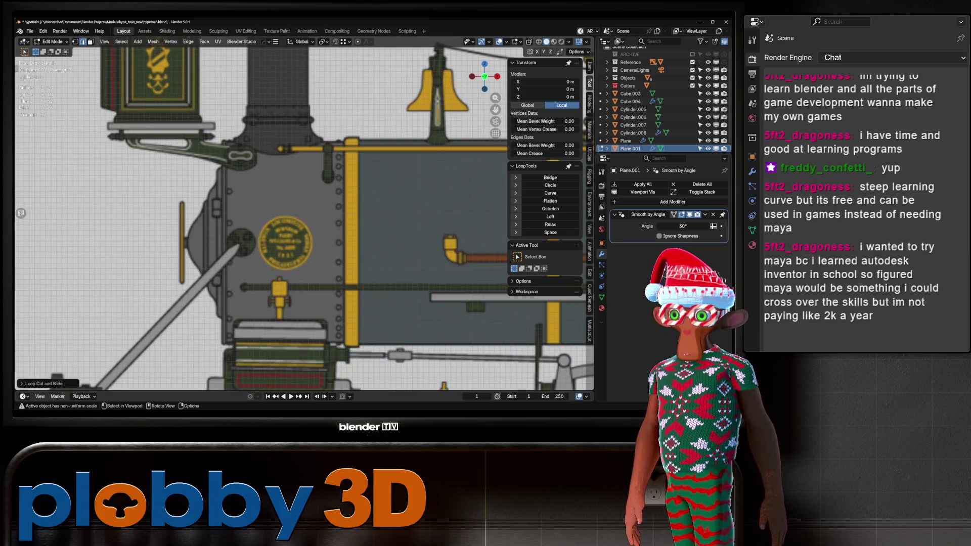
key(KP_Decimal)
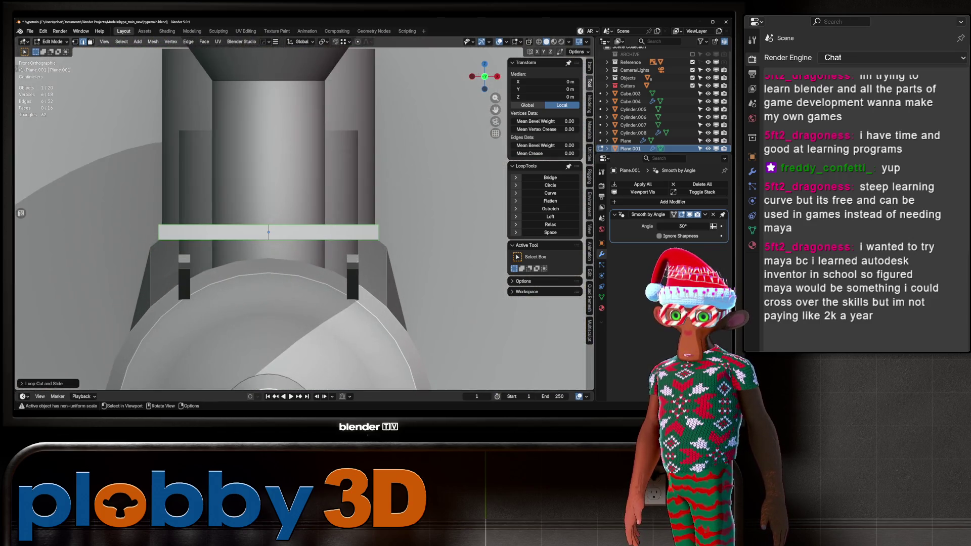
key(alt+a)
Return to Object Mode and select the original bracket plate.
middle_drag(303, 213, 354, 167)
scroll(304, 227, down, 6)
scroll(202, 283, up, 6)
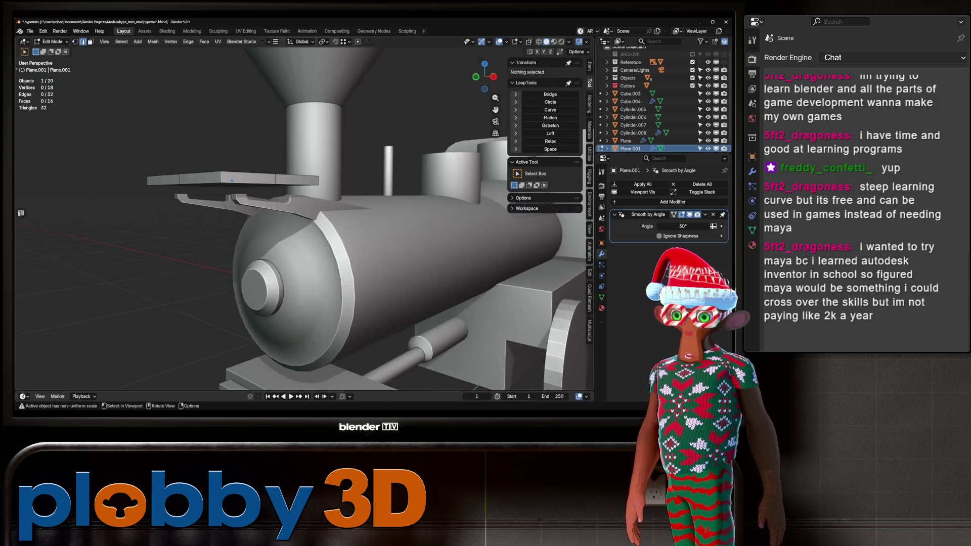
key(Tab)
middle_drag(304, 213, 349, 202)
click(243, 159)
Inset and extrude the small top face at the bracket end into a raised tab.
key(Tab)
shift+click(171, 145)
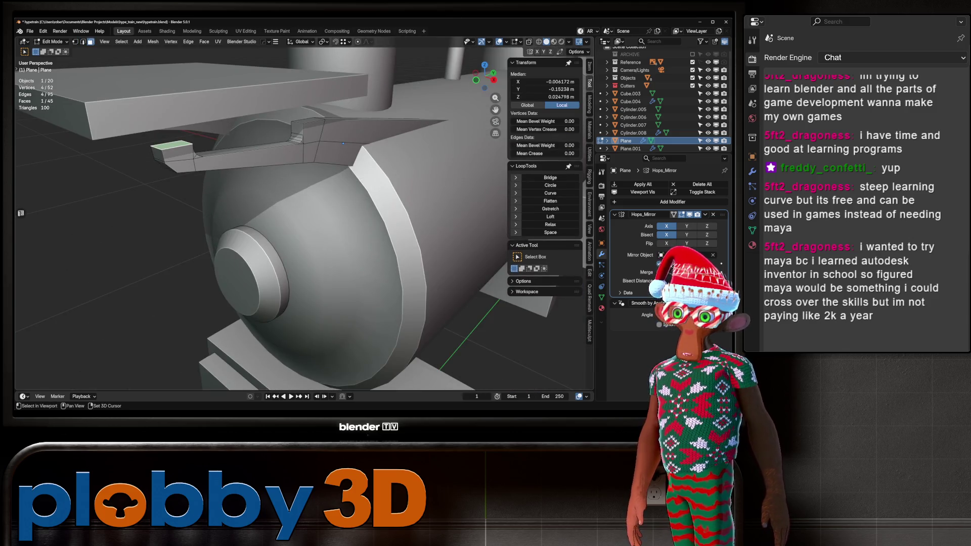
middle_drag(343, 143, 383, 162)
key(i)
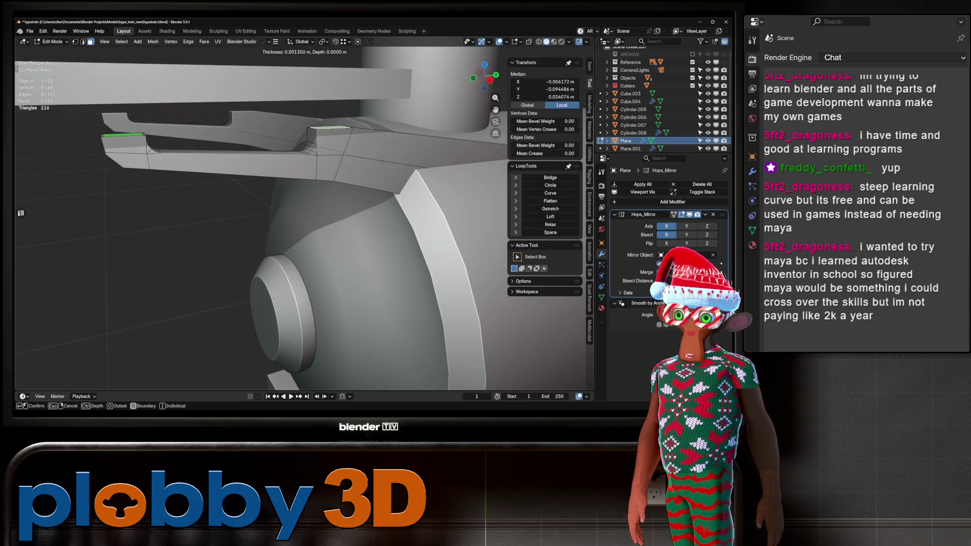
click(383, 162)
key(e)
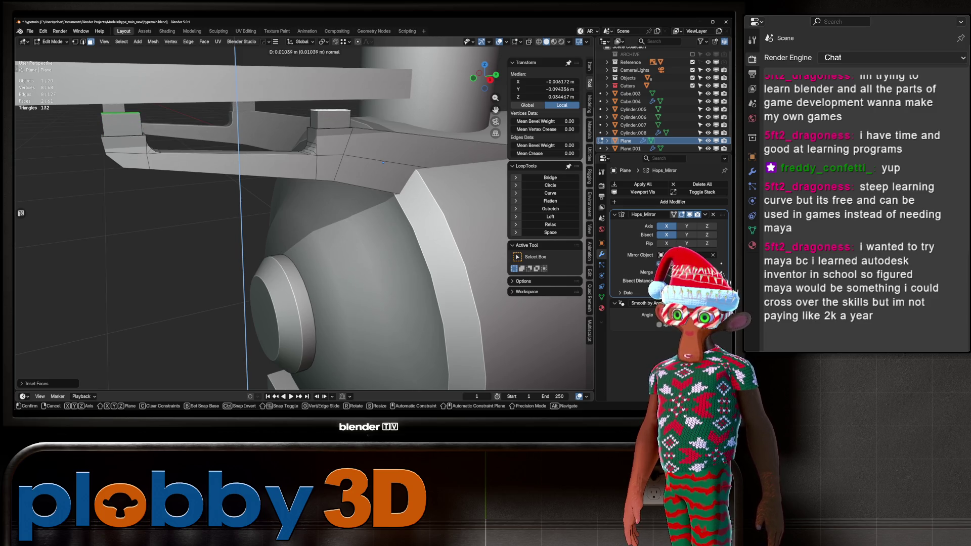
click(382, 162)
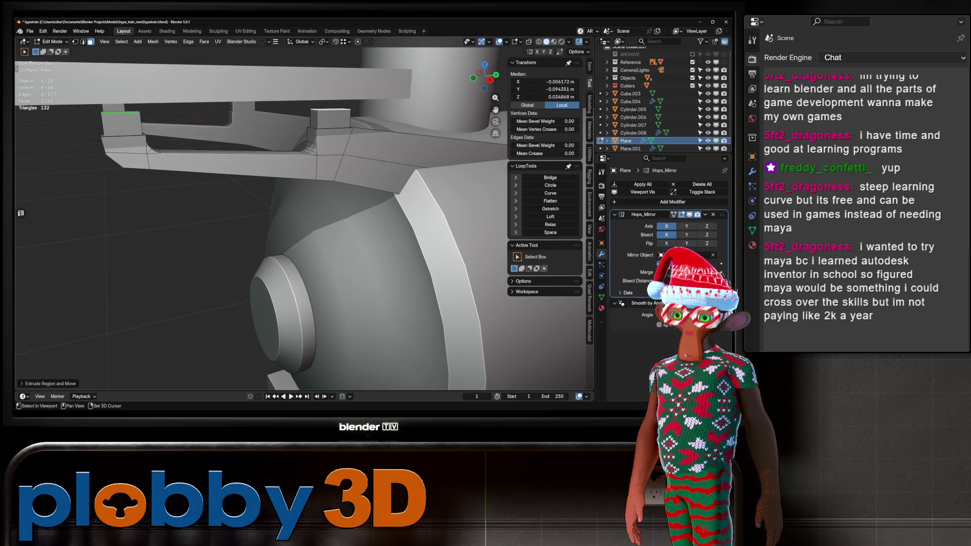
middle_drag(382, 162, 407, 180)
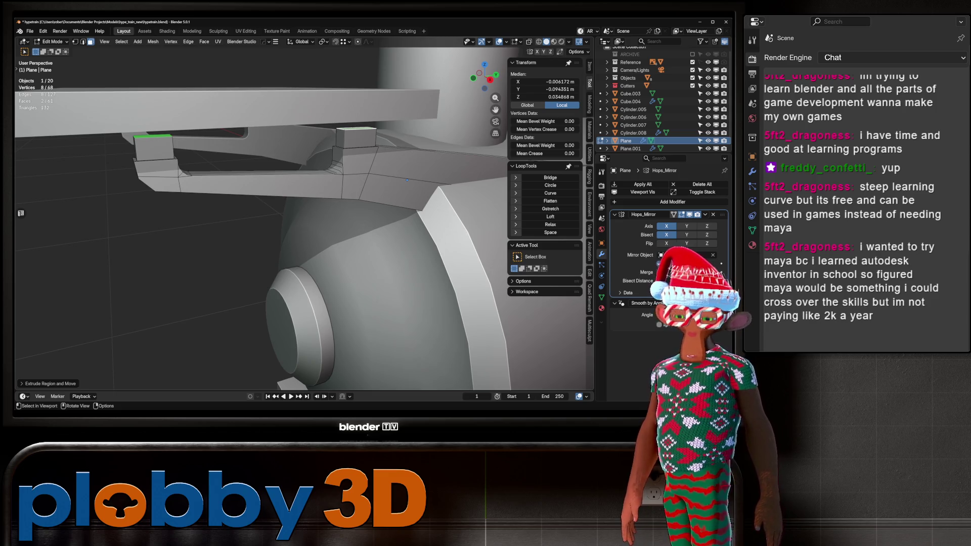
Isolate the bracket in Local View, return to Object Mode and bring up the Add menu.
key(KP_Divide)
middle_drag(364, 197, 334, 207)
key(q)
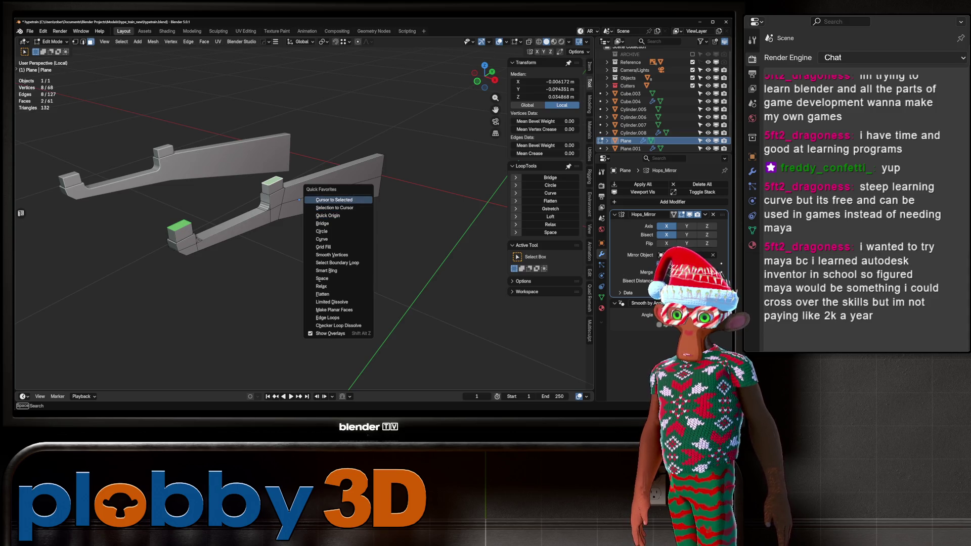
key(Escape)
key(Tab)
scroll(313, 167, down, 7)
key(shift+a)
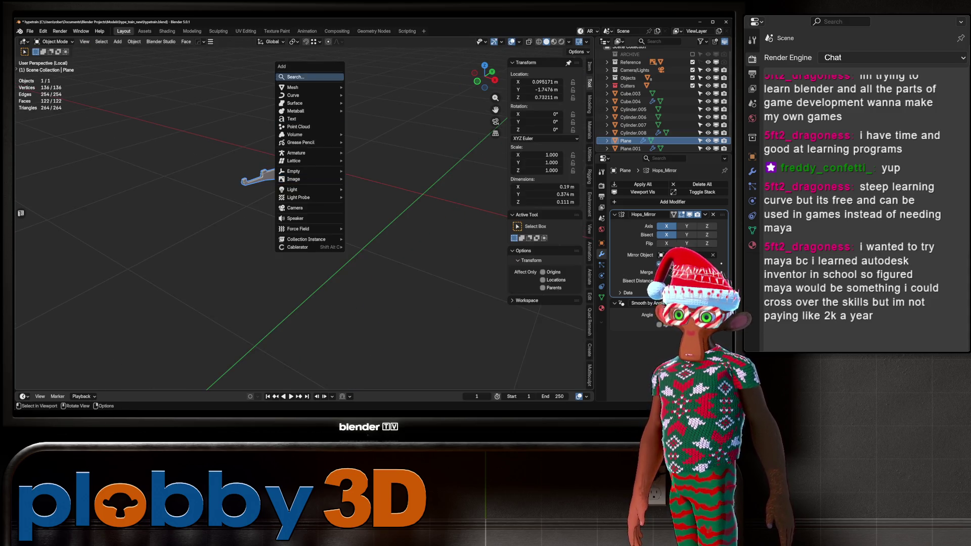
Add a cylinder, rotate it 90° on X and shrink it (scale 0.1, then smaller) into a thin rod.
mouse_move(294, 87)
click(375, 127)
key(r)
key(x)
key(9)
key(0)
key(Return)
key(s)
key(period)
key(1)
key(Return)
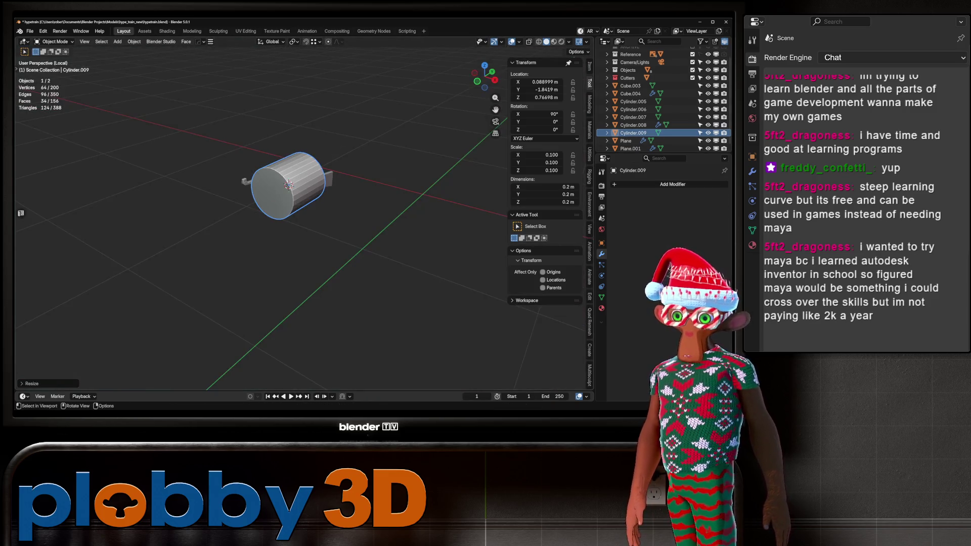
key(s)
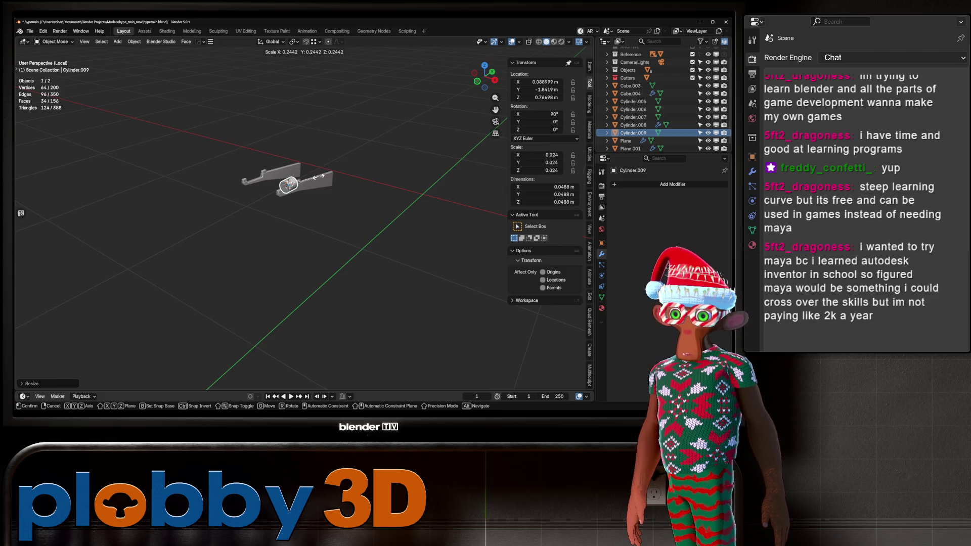
key(Return)
key(KP_Decimal)
key(s)
key(KP_3)
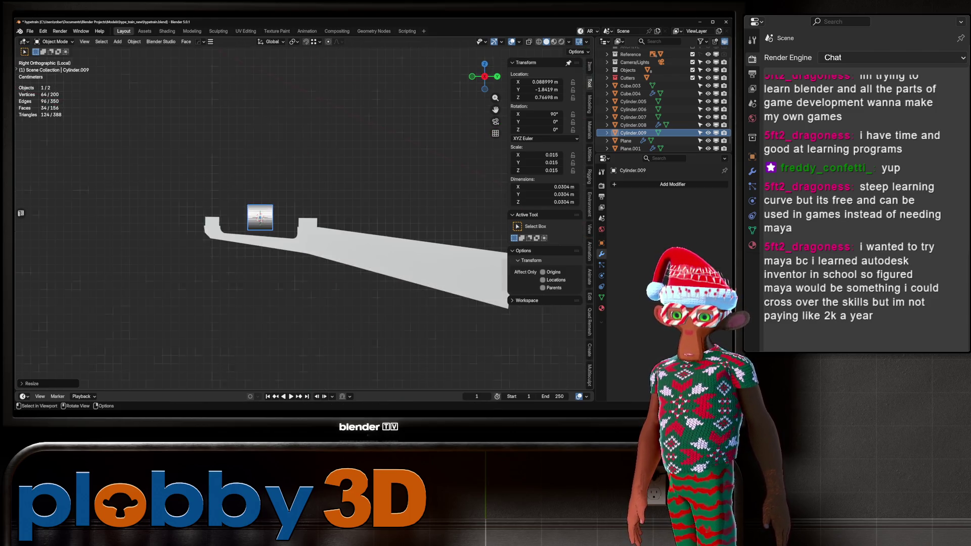
key(Return)
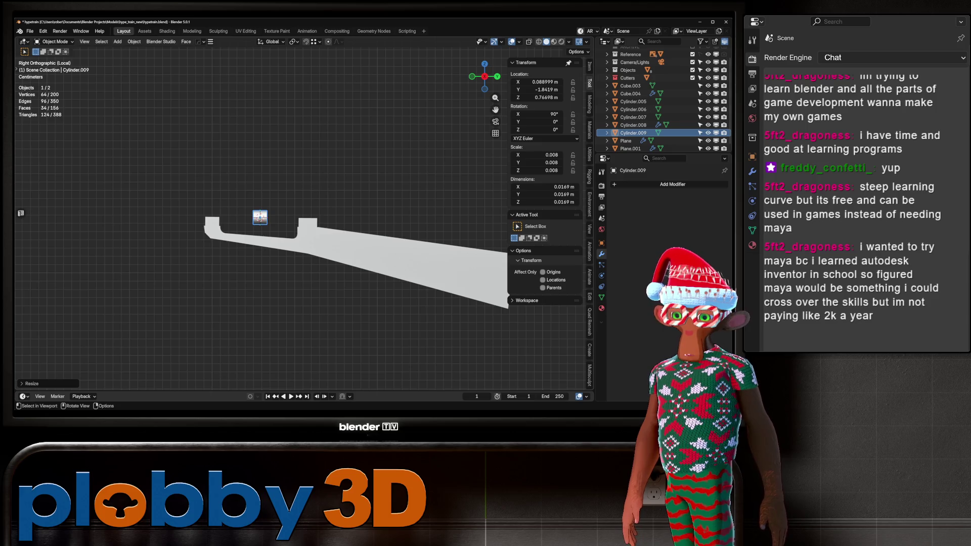
key(KP_Divide)
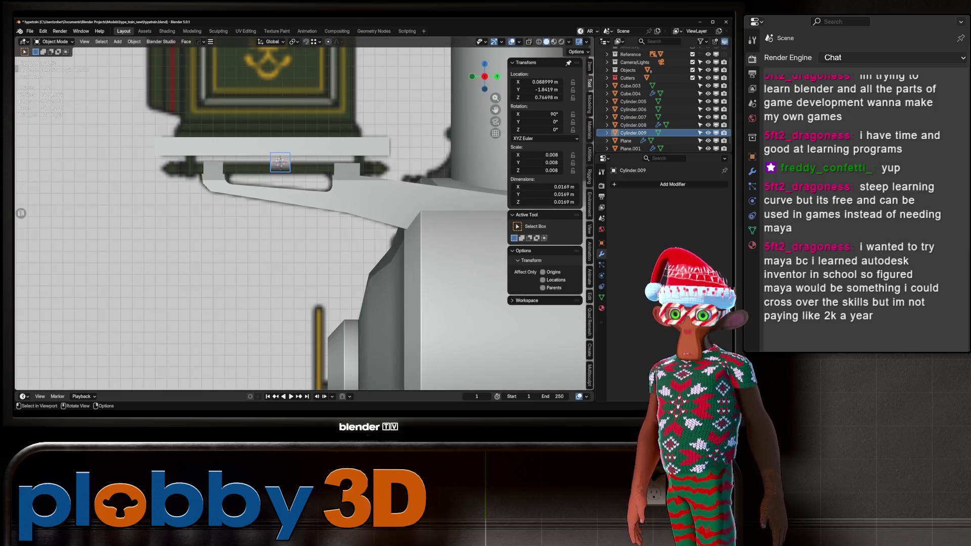
Move the rod under the front platform above the bracket and stretch it along Y.
key(g)
key(Return)
key(s)
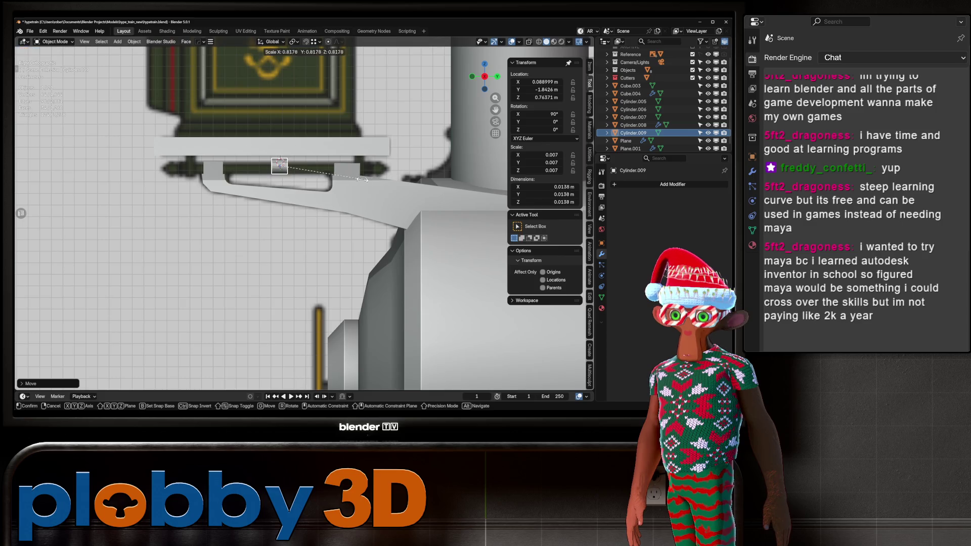
key(y)
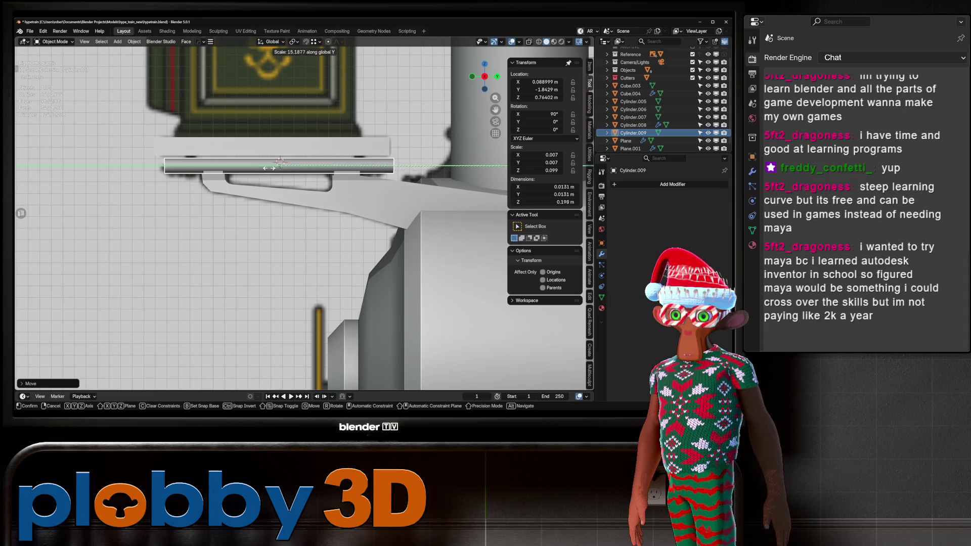
key(Escape)
Turn on X-ray and give the rod Shade Auto Smooth.
mouse_move(273, 168)
middle_down()
mouse_move(314, 174)
mouse_move(283, 167)
mouse_move(309, 157)
mouse_move(318, 178)
middle_up()
scroll(283, 162, up, 3)
key(alt+z)
key(alt+z)
right_click(152, 163)
click(151, 163)
In Edit Mode, add a ring cut to the rod and slide it along its length.
key(Tab)
key(ctrl+r)
click(309, 157)
right_click(309, 158)
key(g)
key(g)
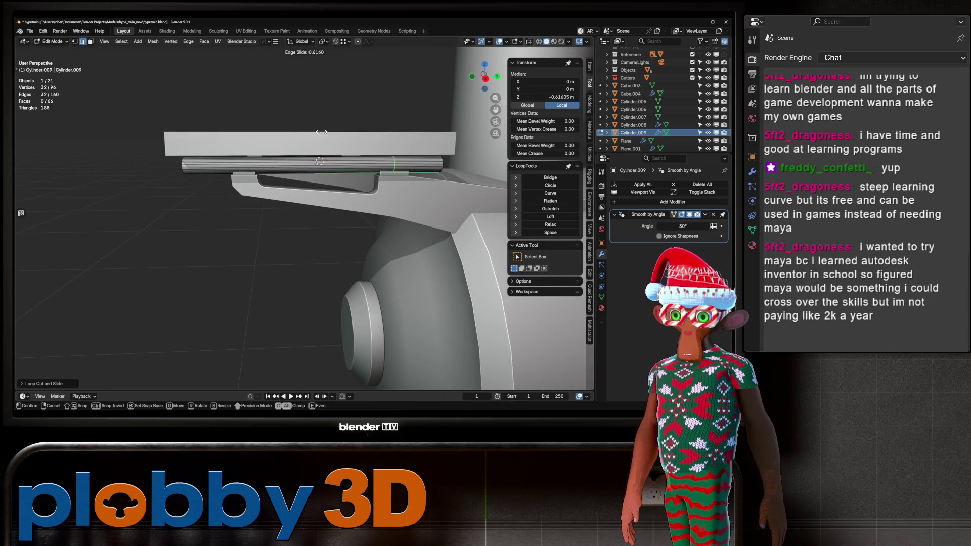
click(322, 132)
Add a second ring cut and bevel it into a band around the rod.
key(ctrl+r)
click(261, 170)
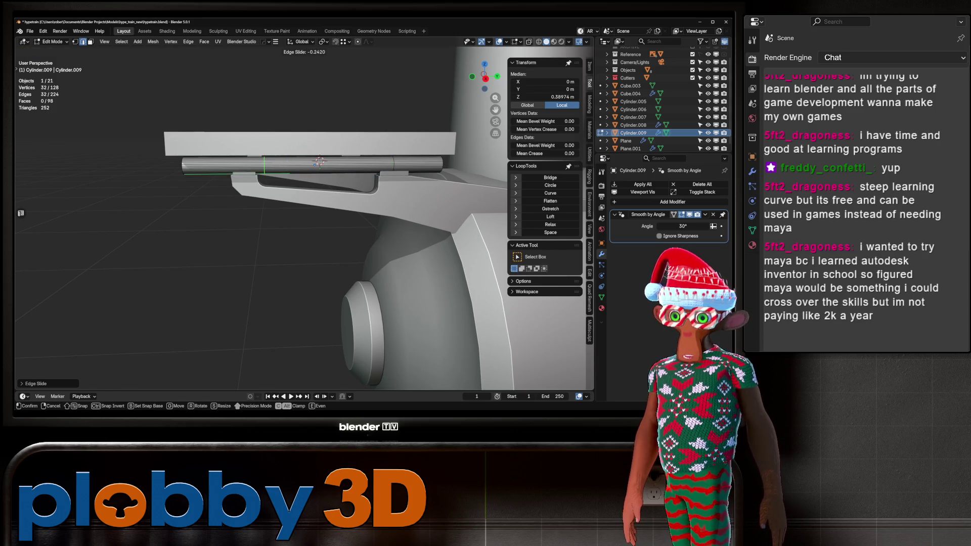
click(382, 189)
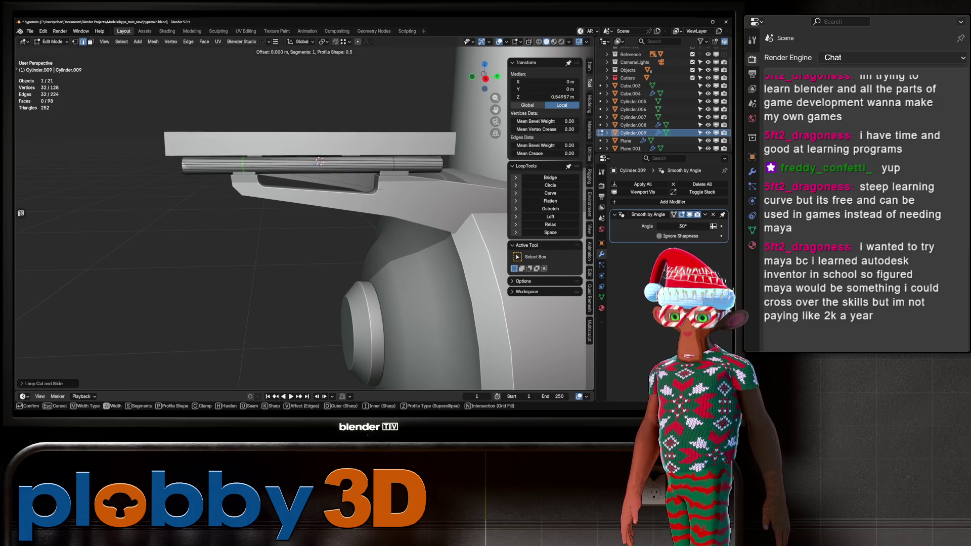
key(ctrl+b)
click(378, 189)
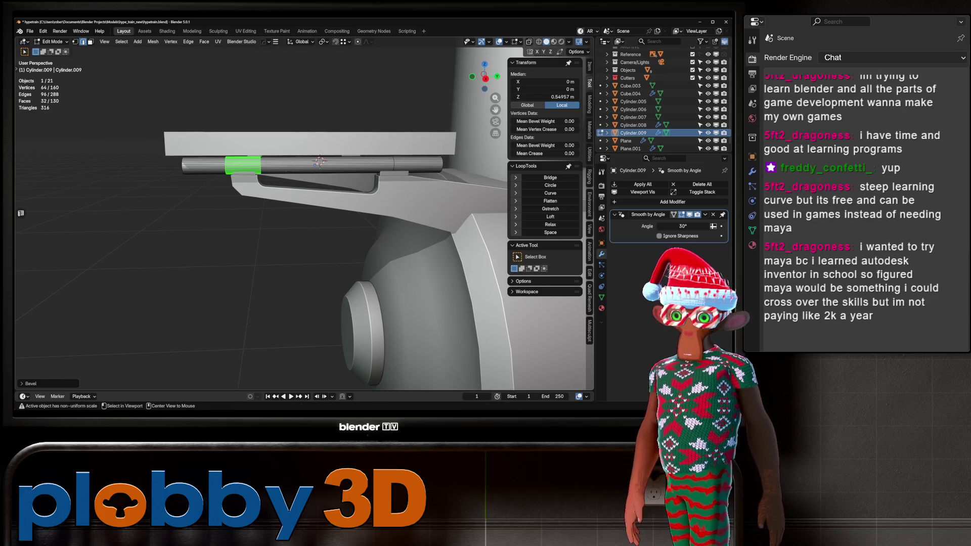
alt+click(401, 165)
scroll(400, 165, up, 5)
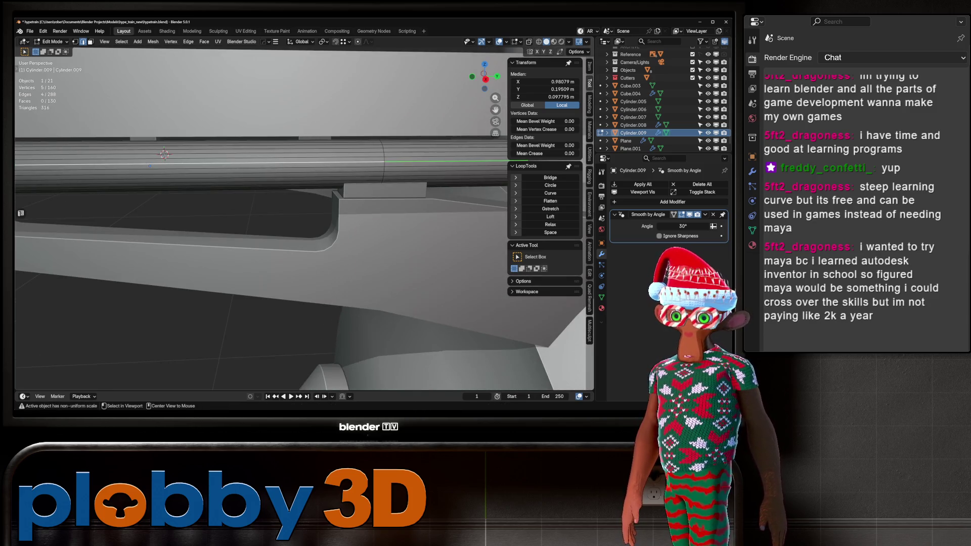
scroll(303, 212, down, 5)
key(ctrl+z)
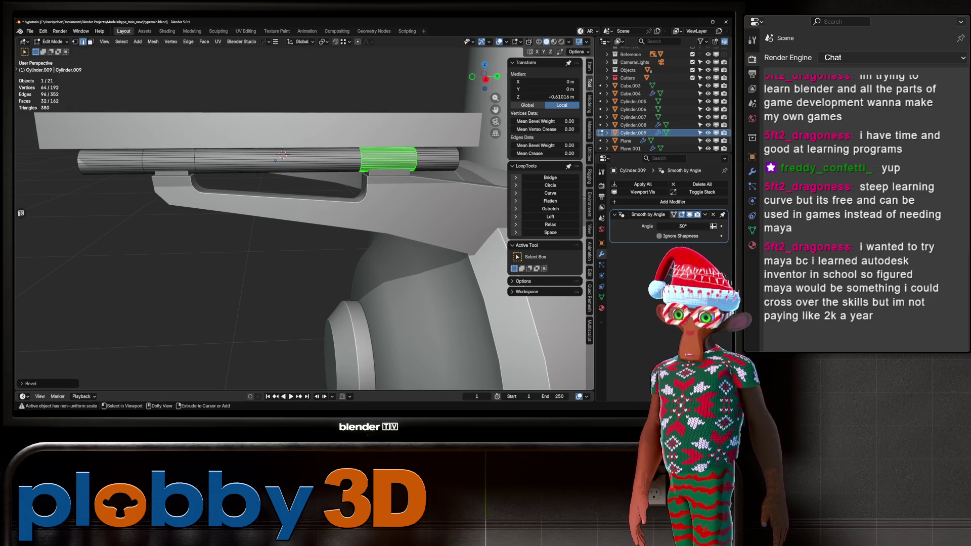
middle_drag(303, 227, 324, 222)
Add four ring cuts near each end of the rod, then also select the bracket plane.
key(ctrl+r)
scroll(162, 149, up, 3)
click(162, 149)
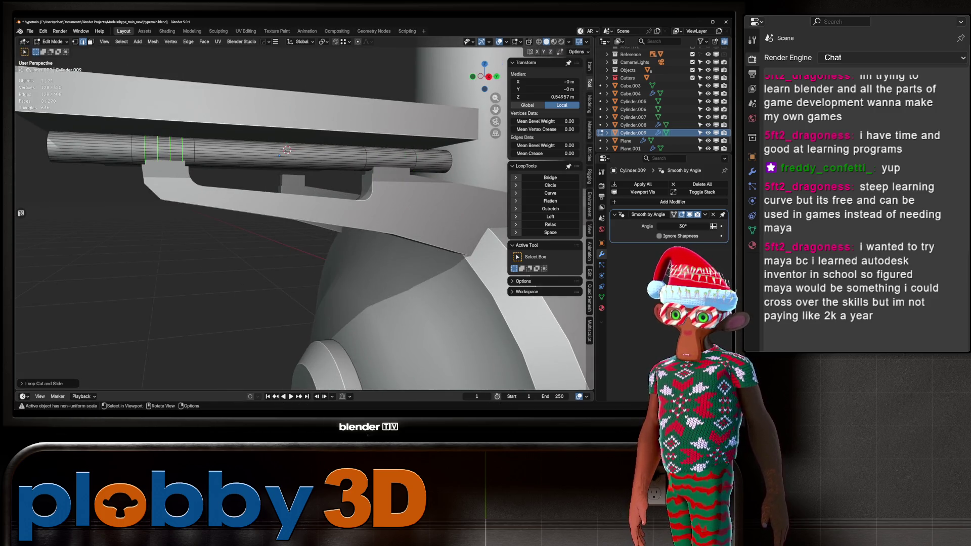
key(ctrl+r)
click(389, 158)
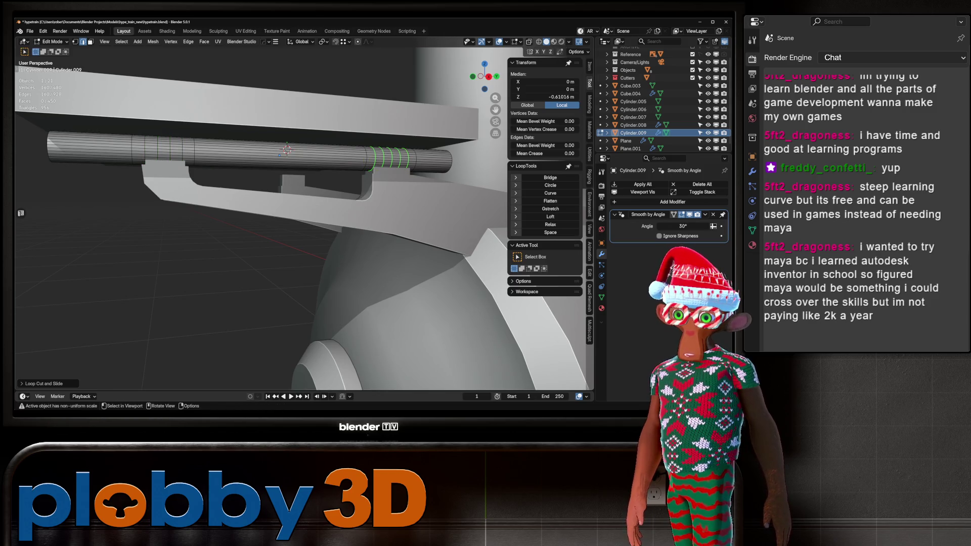
key(Tab)
middle_drag(303, 228, 324, 227)
ctrl+click(625, 140)
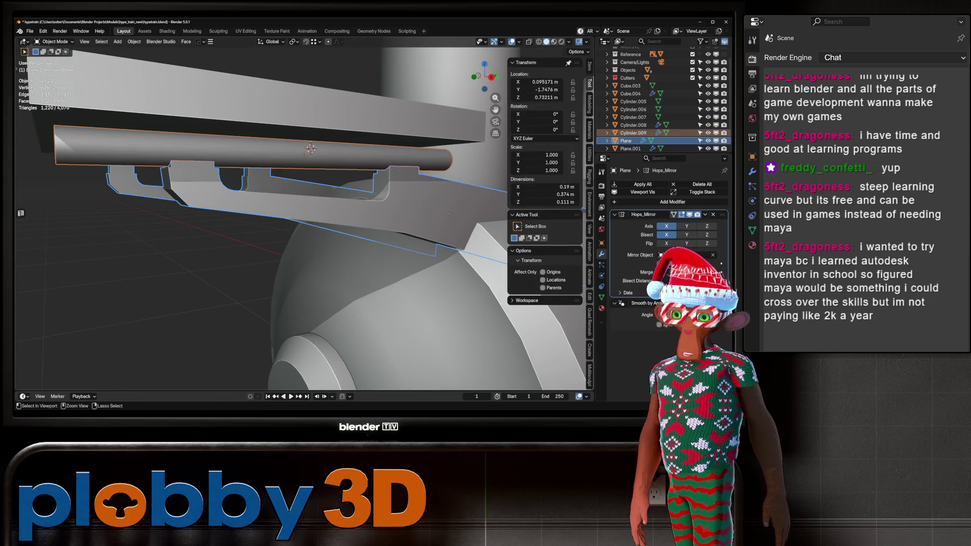
Boolean-union the rod into the bracket plane with Hard Ops (Ctrl+Numpad +).
key(ctrl+KP_Add)
scroll(662, 101, down, 2)
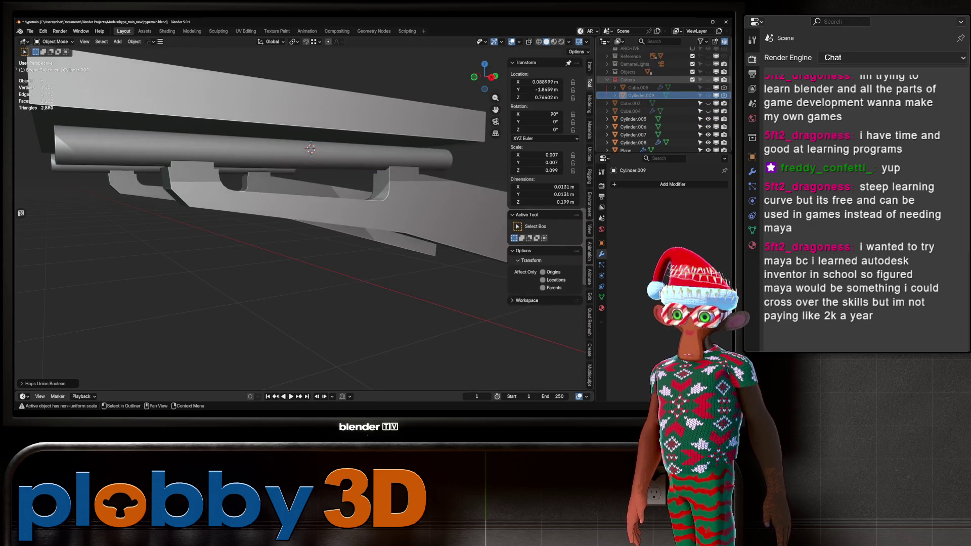
scroll(662, 101, up, 2)
key(shift+h)
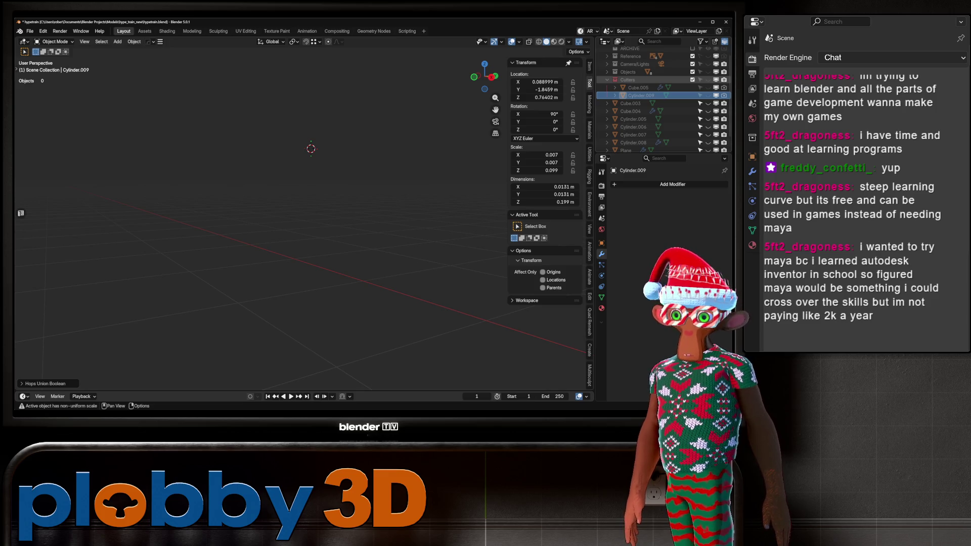
mouse_move(304, 213)
middle_down()
mouse_move(253, 182)
mouse_move(283, 161)
mouse_move(331, 169)
mouse_move(304, 175)
middle_up()
key(alt+h)
click(334, 172)
shift+click(357, 204)
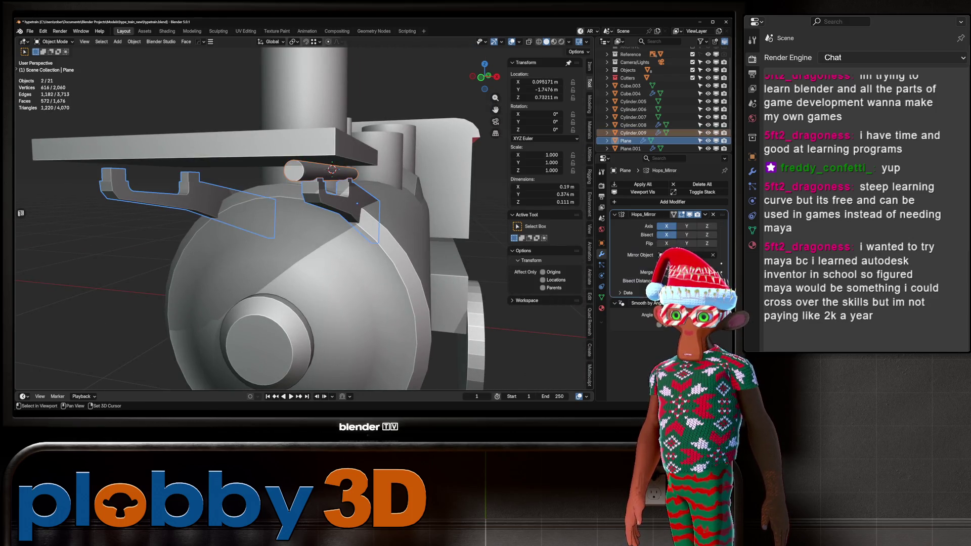
key(ctrl+KP_Add)
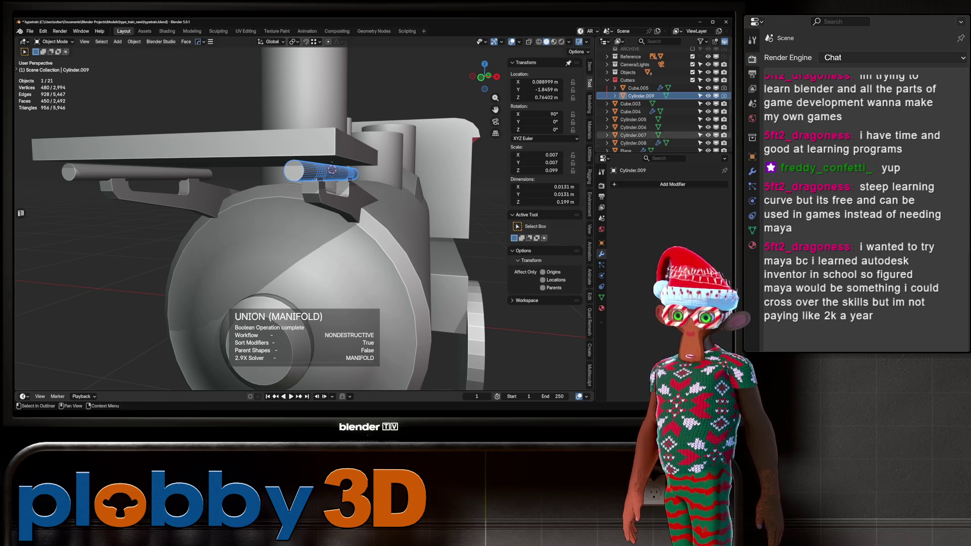
Apply the Boolean modifier on the bracket plane with Ctrl+A.
mouse_move(333, 202)
middle_down()
mouse_move(314, 192)
mouse_move(318, 167)
middle_up()
scroll(307, 172, up, 5)
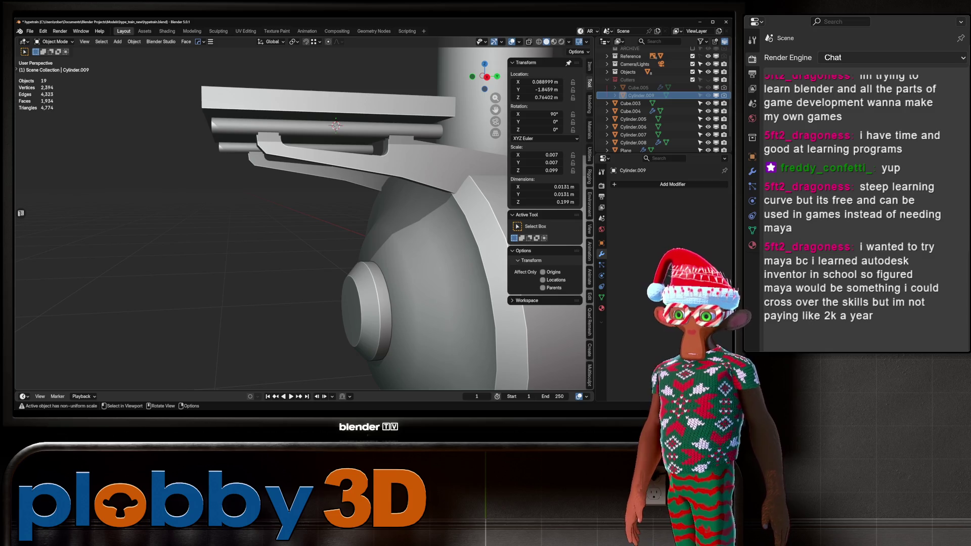
shift+middle_drag(334, 203, 288, 232)
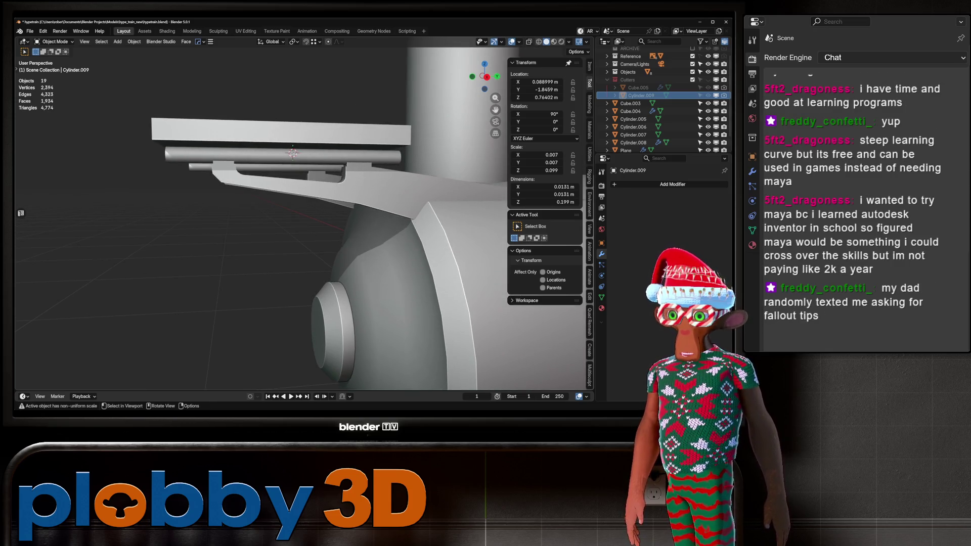
click(304, 156)
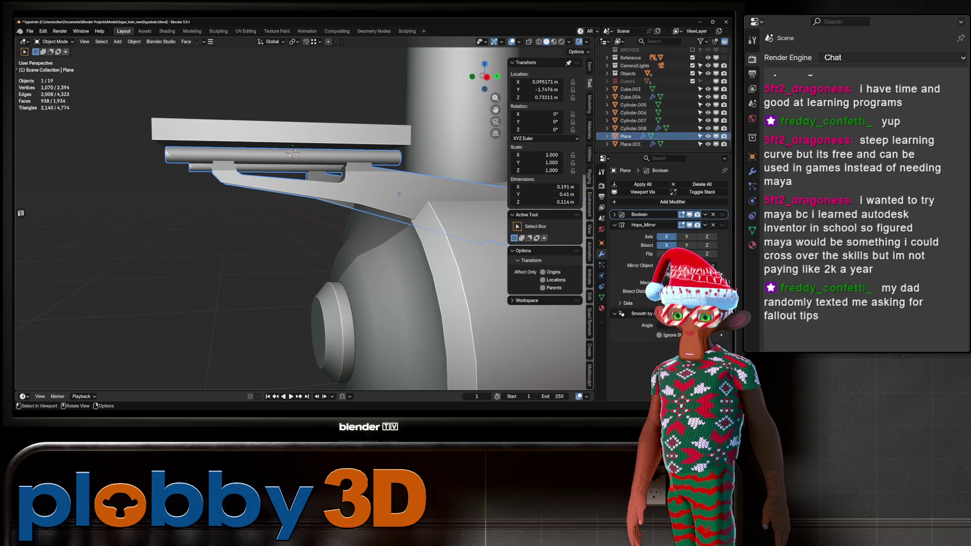
mouse_move(333, 202)
middle_down()
mouse_move(427, 181)
mouse_move(374, 187)
mouse_move(383, 183)
middle_up()
key(ctrl+a)
Merge duplicate vertices by distance in the merged bracket mesh.
key(Tab)
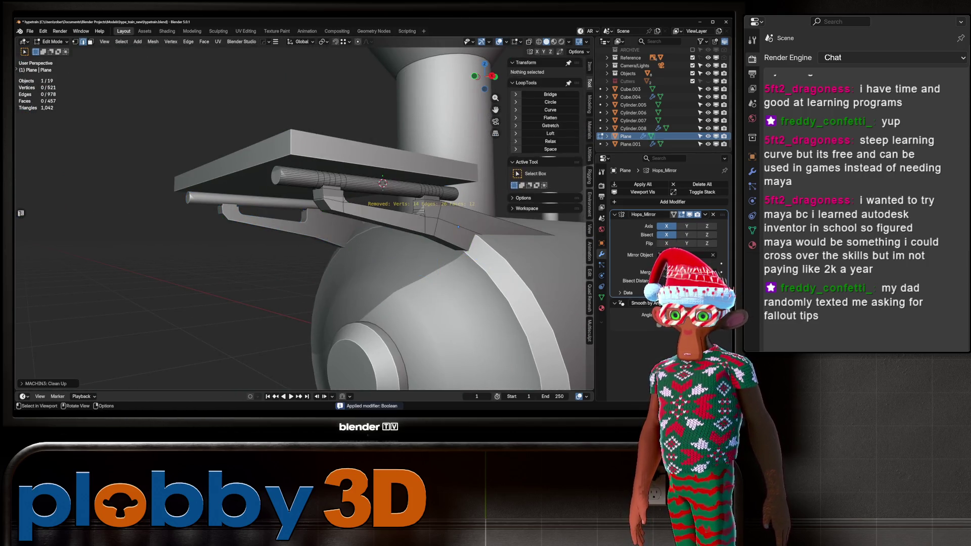
key(m)
key(b)
key(ctrl+e)
key(Escape)
key(Tab)
middle_drag(362, 175, 343, 174)
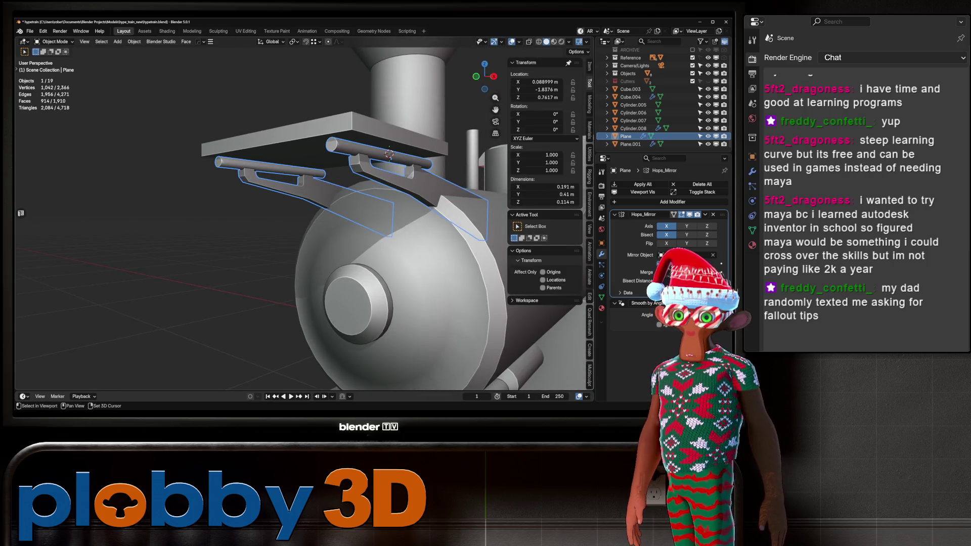
key(KP_3)
Slide the bracket plane's edge loop along Y in Edit Mode.
scroll(303, 213, up, 5)
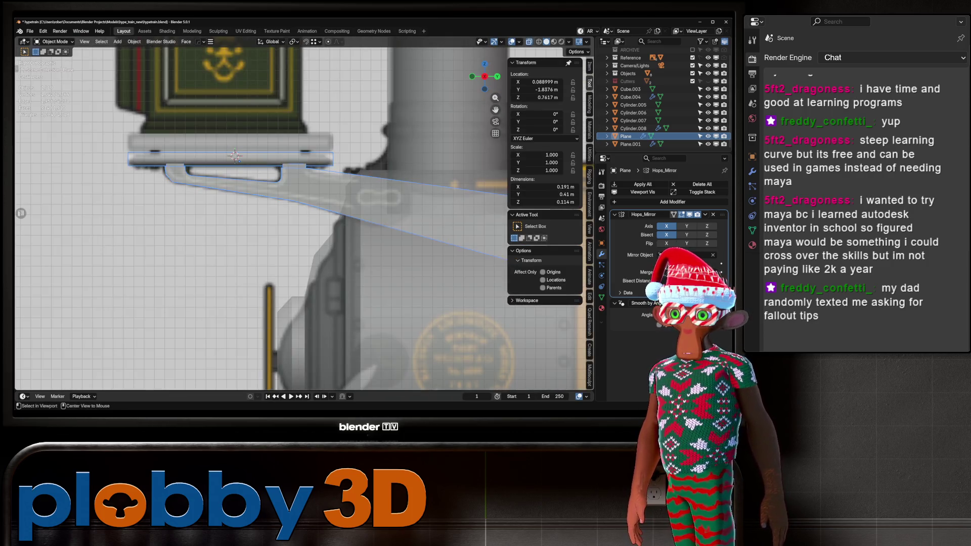
scroll(455, 202, up, 1)
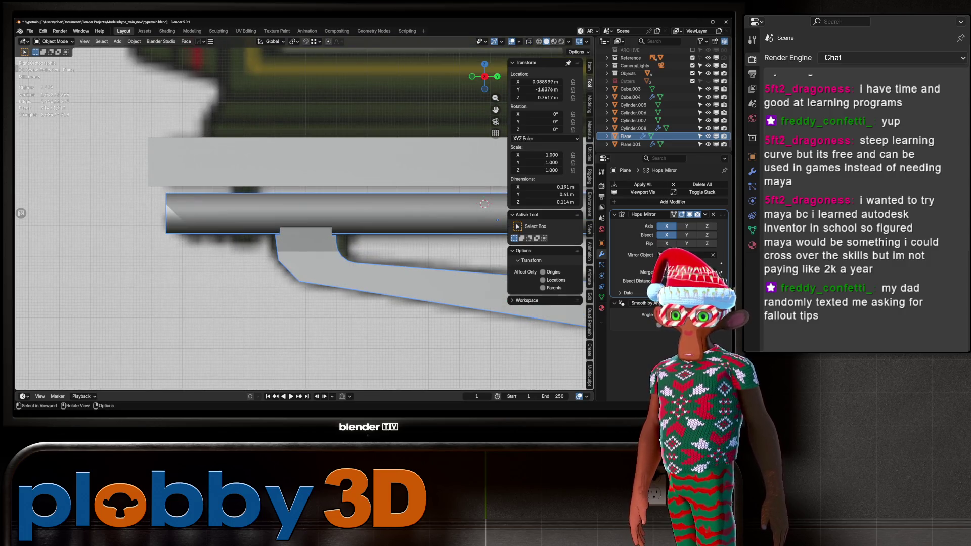
key(Tab)
key(g)
key(y)
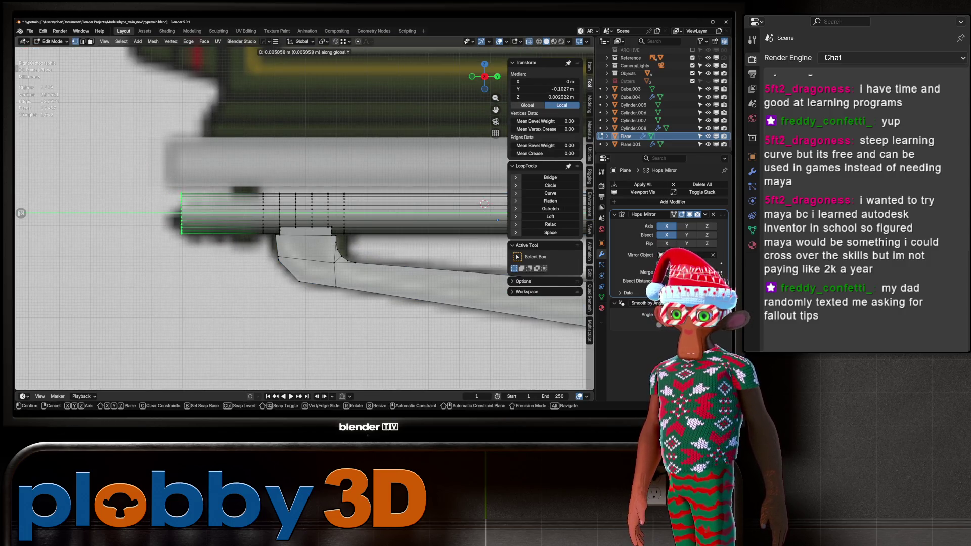
key(Return)
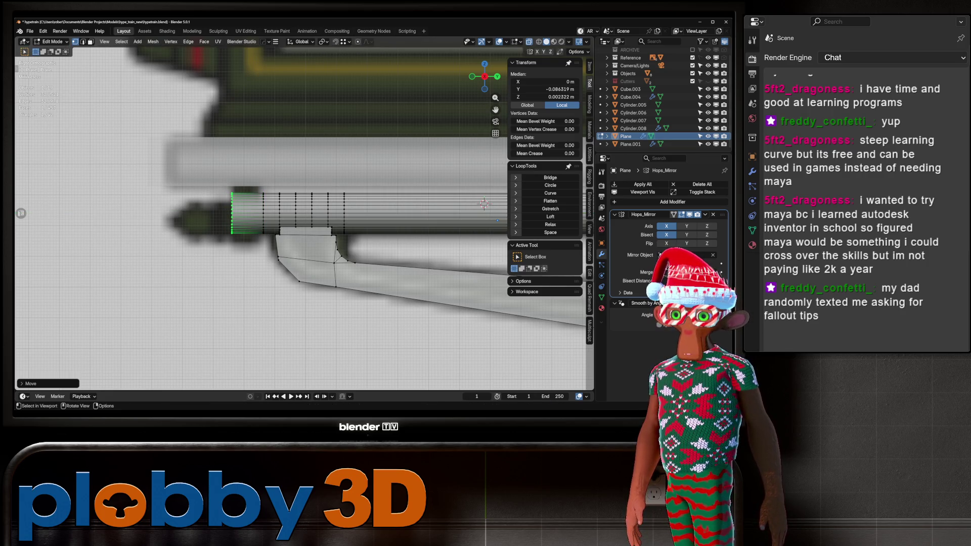
Turn the cylinder's end face into a stepped bevelled tip with inset, extrude, scale, extrude and bevel.
key(3)
mouse_move(303, 213)
middle_down()
mouse_move(344, 197)
mouse_move(364, 202)
mouse_move(324, 208)
middle_up()
key(i)
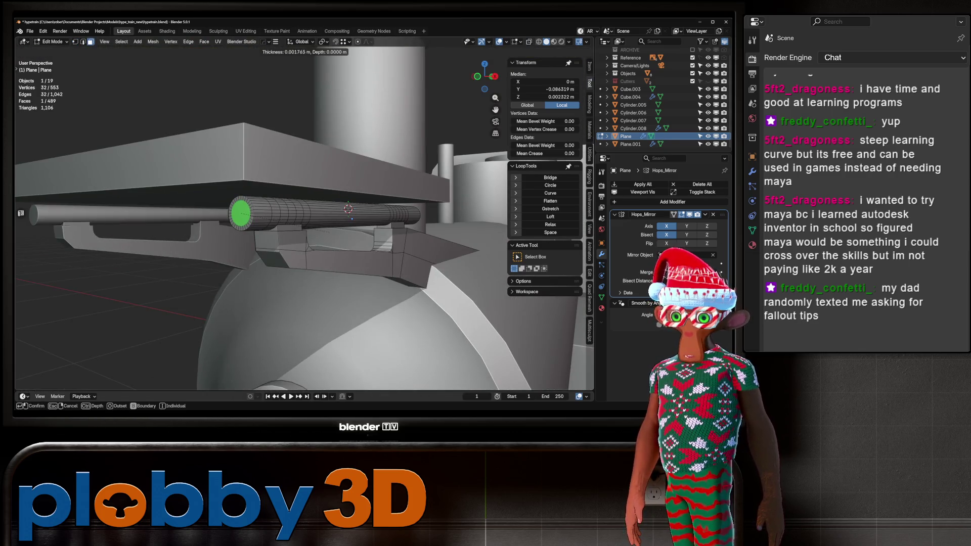
key(Return)
key(e)
key(Return)
key(s)
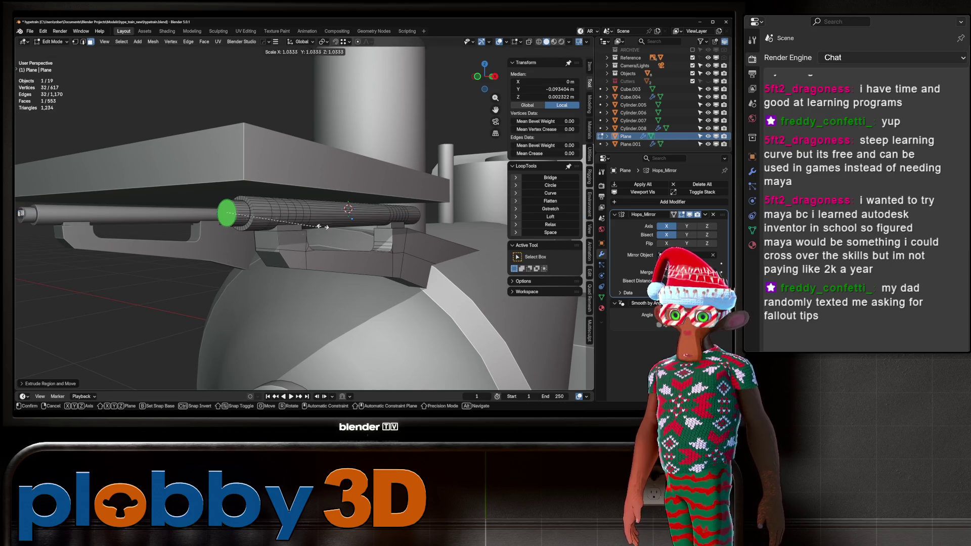
key(Return)
key(e)
key(Return)
key(ctrl+b)
key(Return)
key(Tab)
Inset a ring of faces near the cylinder front into a narrow band.
scroll(303, 212, down, 3)
mouse_move(303, 213)
middle_down()
mouse_move(278, 199)
mouse_move(323, 232)
middle_up()
key(KP_3)
scroll(320, 189, up, 3)
middle_drag(319, 189, 288, 174)
key(Tab)
middle_drag(328, 221, 354, 212)
scroll(354, 212, up, 2)
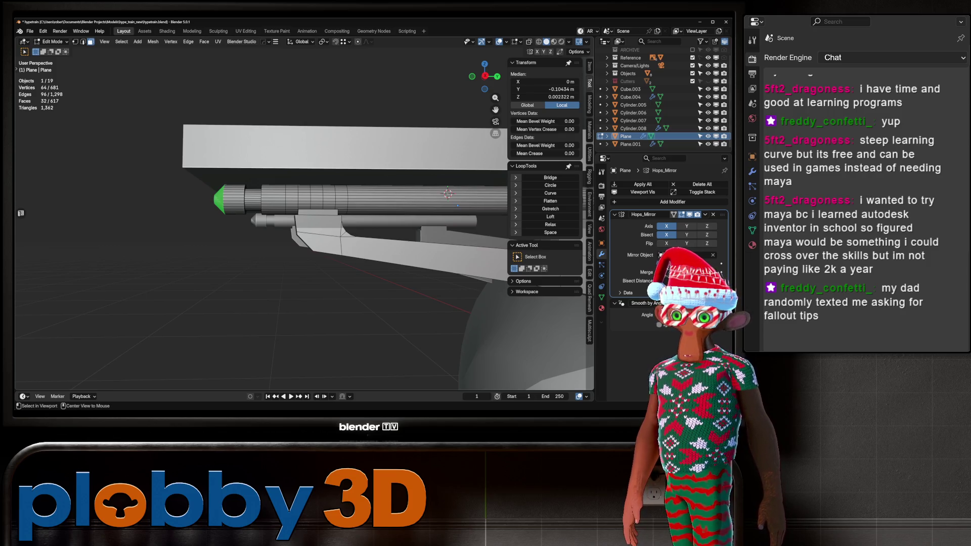
alt+click(273, 200)
key(i)
key(Return)
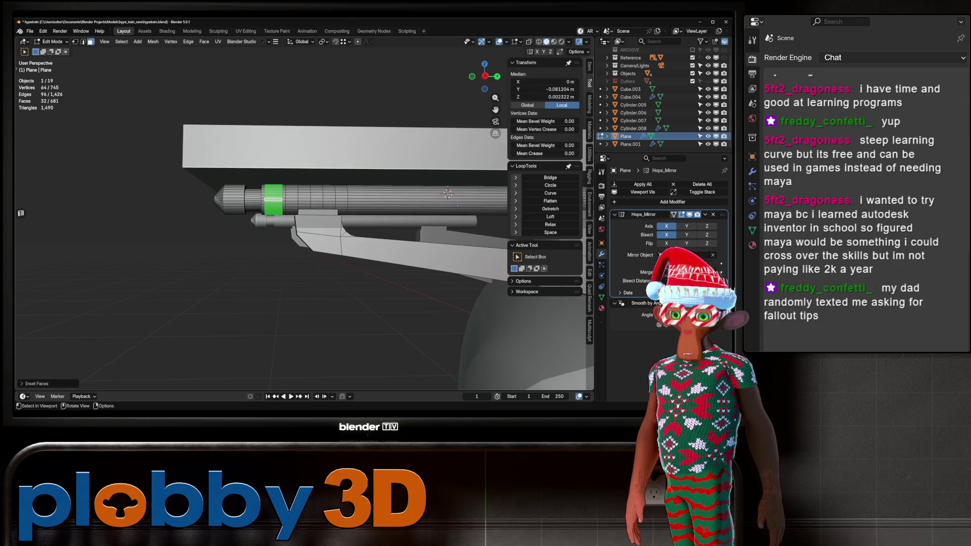
Select a strip of faces along the inset band in an isolated top view.
key(KP_Divide)
mouse_move(303, 228)
middle_down()
mouse_move(329, 212)
mouse_move(324, 192)
middle_up()
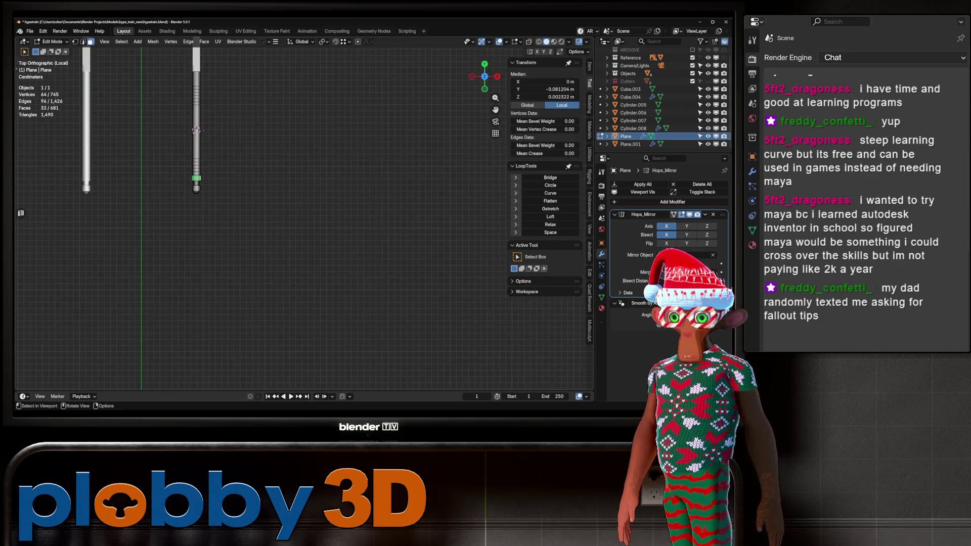
key(KP_Decimal)
key(KP_7)
scroll(246, 202, up, 3)
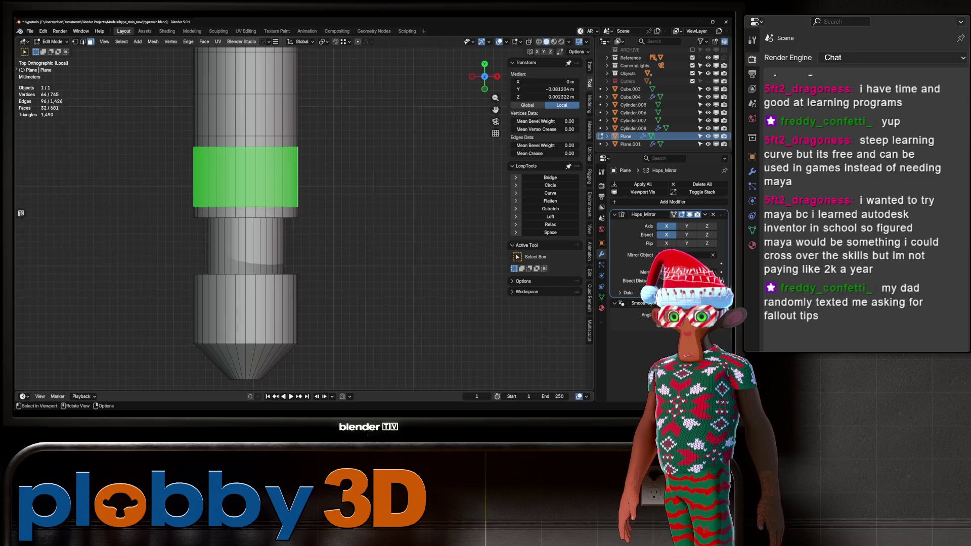
click(230, 177)
click(220, 177)
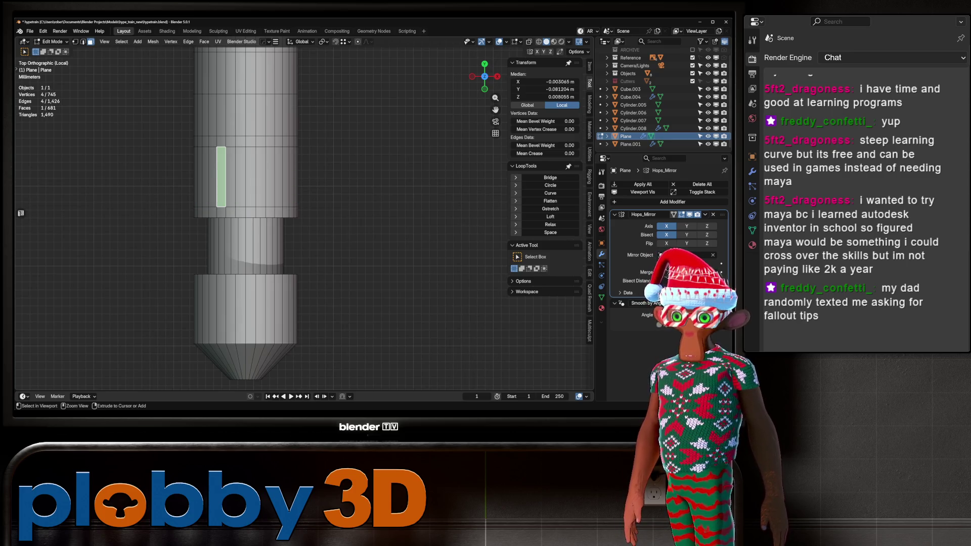
ctrl+click(270, 177)
key(KP_3)
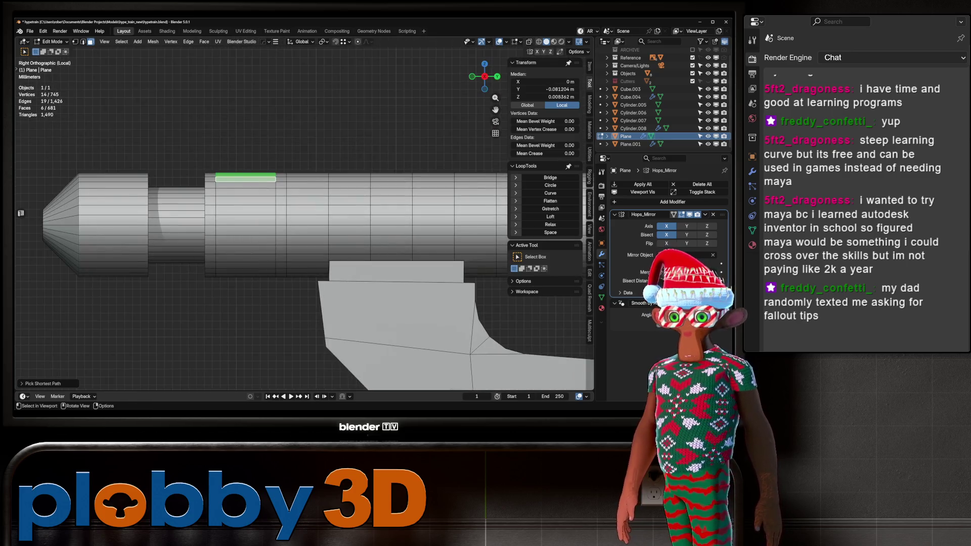
key(KP_Divide)
key(Tab)
Isolate the Plane and inspect the cylinder from top and right views in Edit Mode.
scroll(449, 234, up, 5)
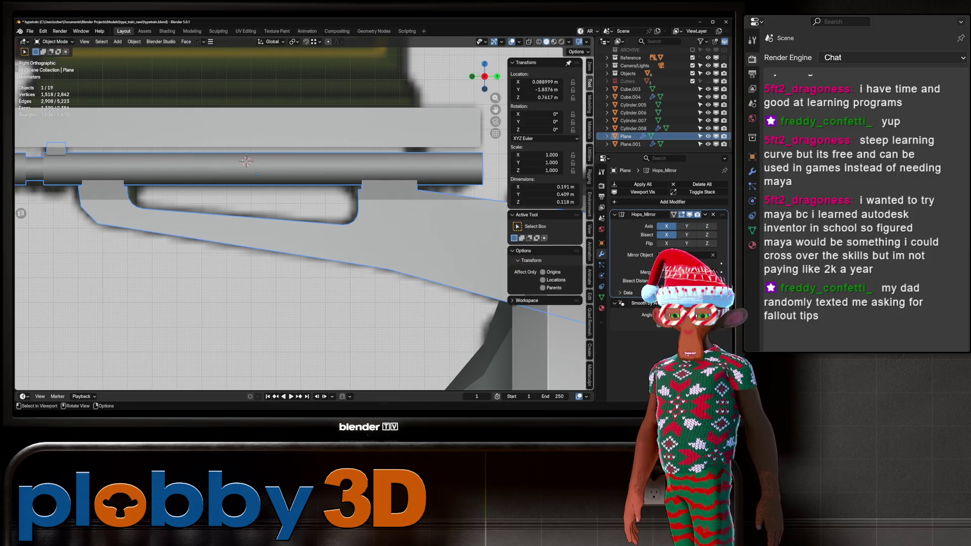
key(KP_Divide)
key(KP_7)
key(Tab)
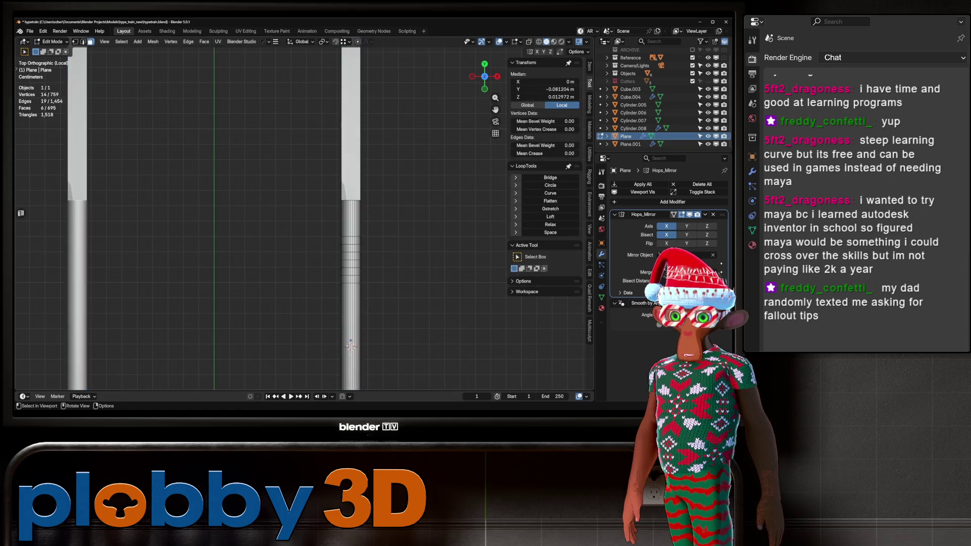
scroll(354, 262, up, 5)
key(KP_3)
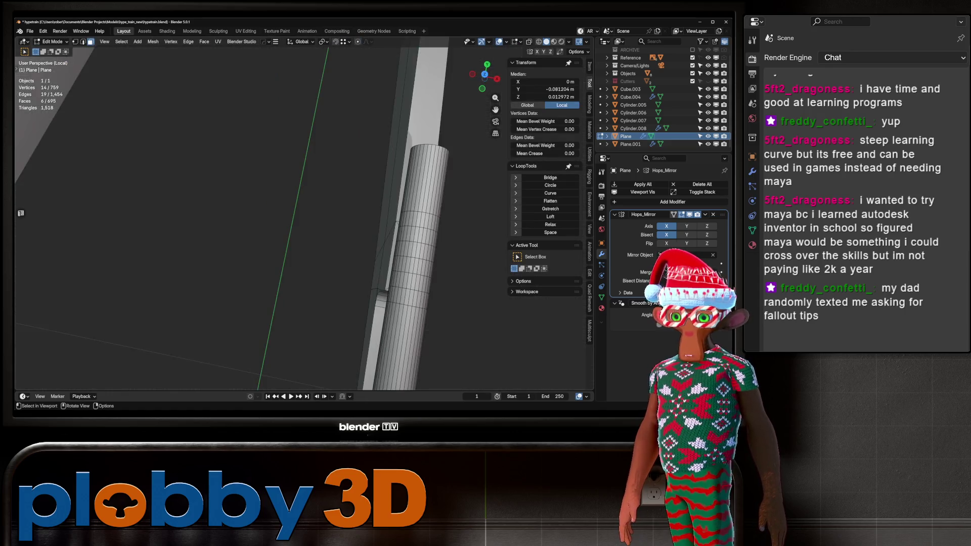
mouse_move(455, 389)
shift+middle_down()
mouse_move(420, 288)
mouse_move(420, 243)
mouse_move(304, 222)
shift+middle_up()
key(KP_Divide)
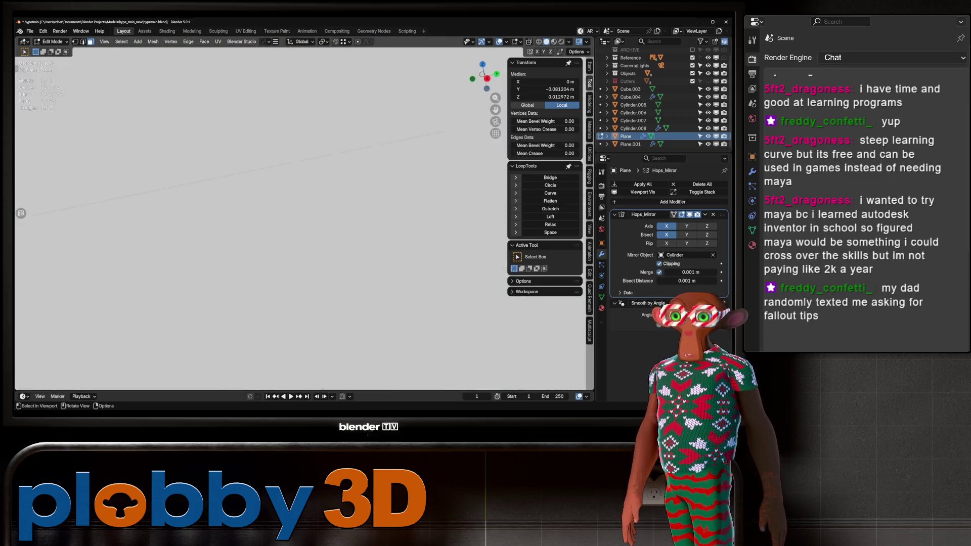
scroll(303, 217, up, 10)
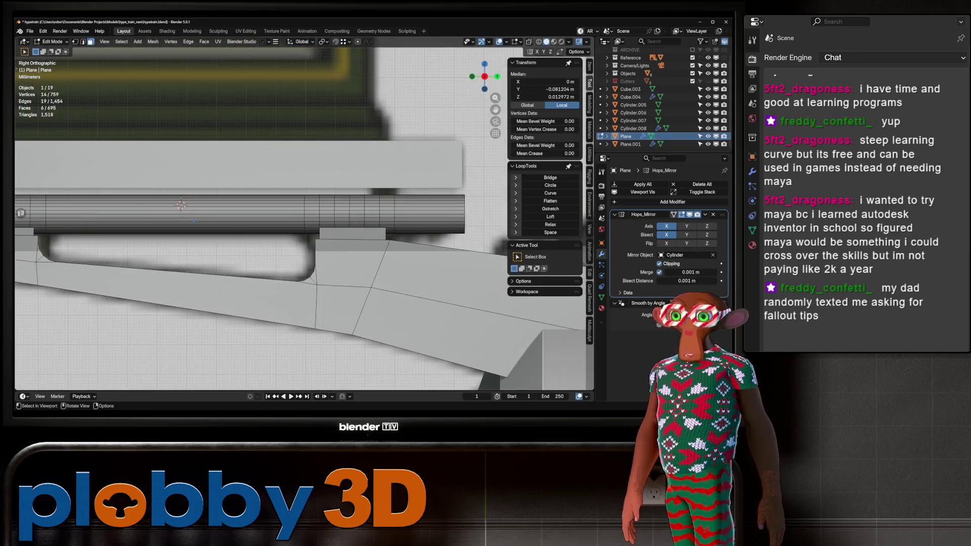
Select a block of faces on the cylinder from the top view.
key(KP_Divide)
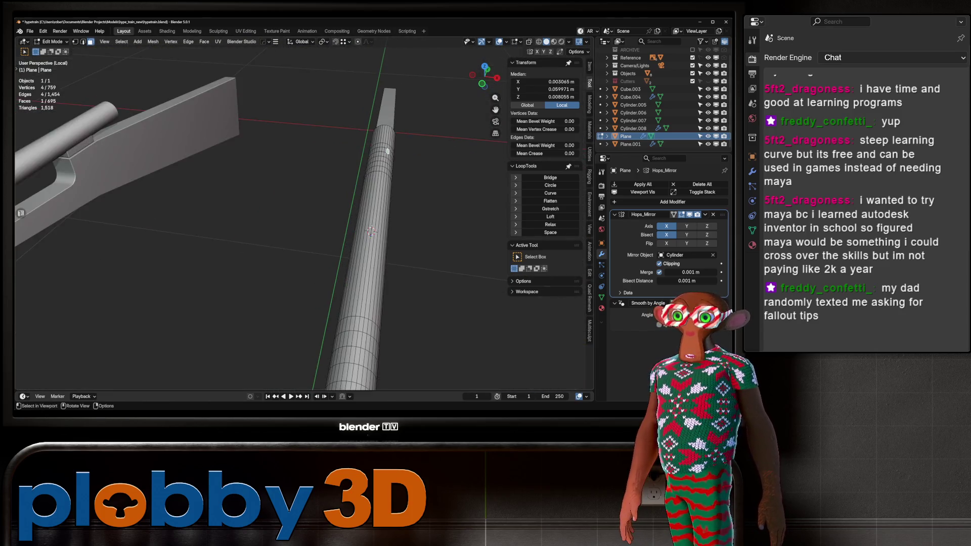
middle_drag(333, 227, 364, 192)
scroll(343, 227, up, 4)
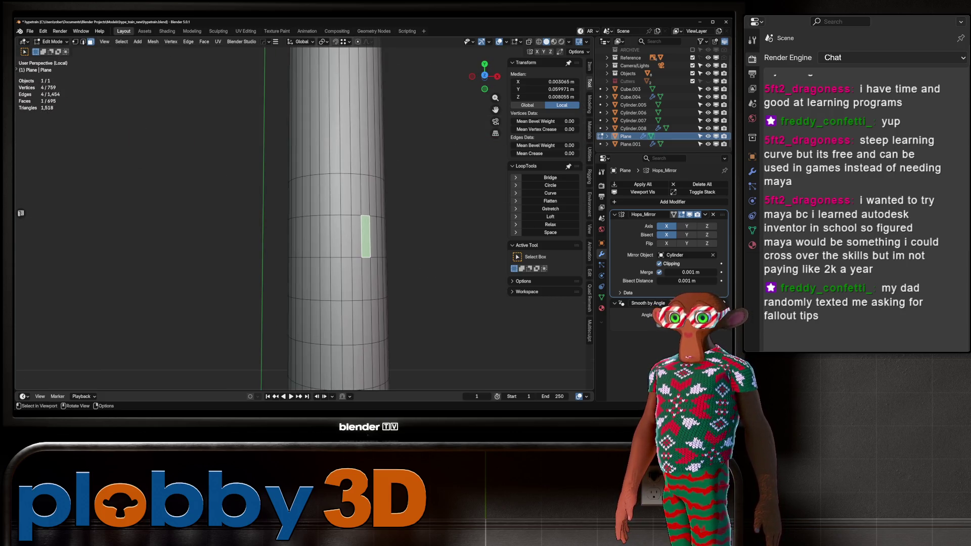
key(KP_7)
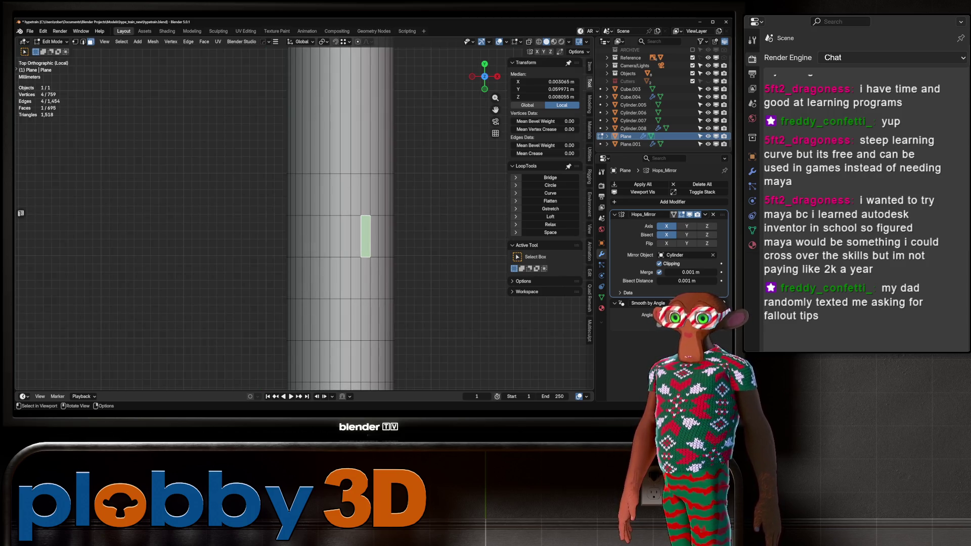
drag(347, 206, 343, 190)
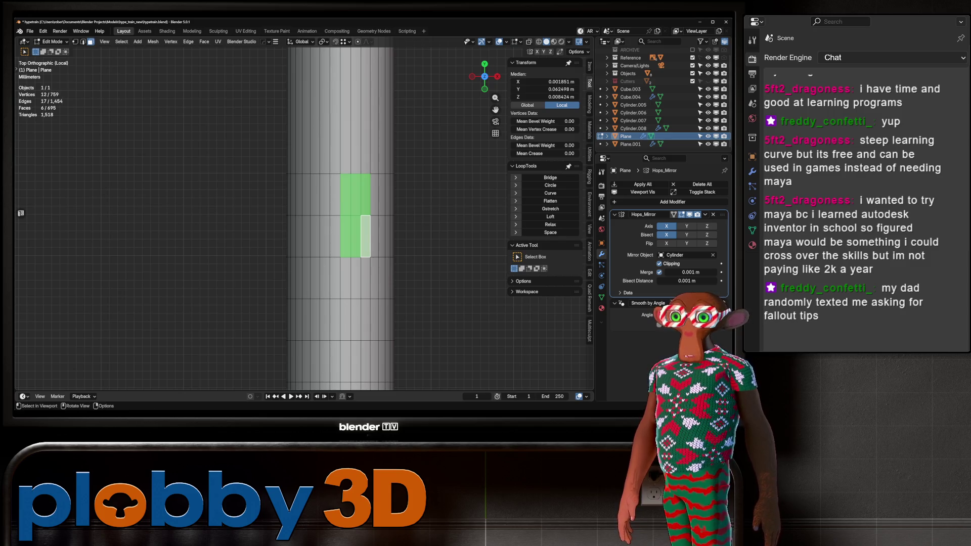
shift+click(335, 236)
ctrl+click(315, 236)
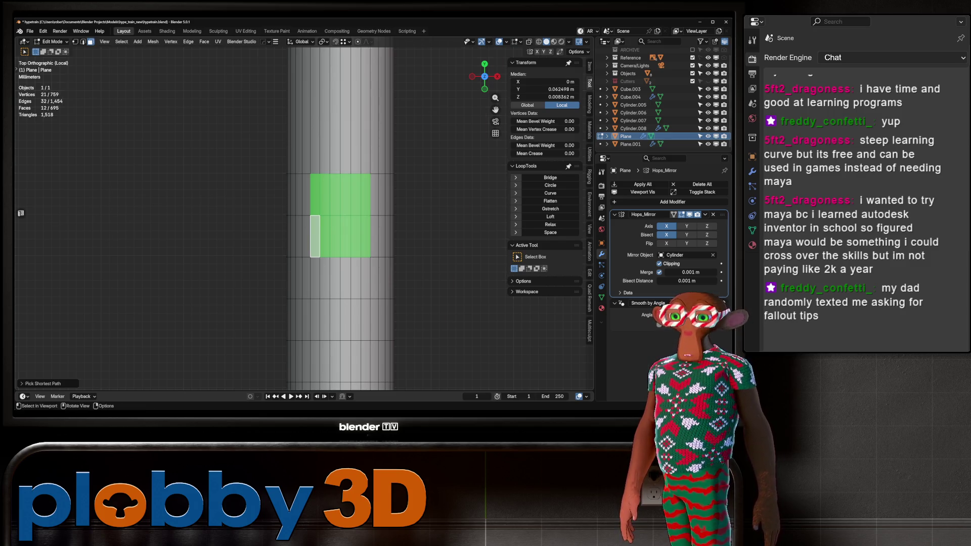
key(KP_Divide)
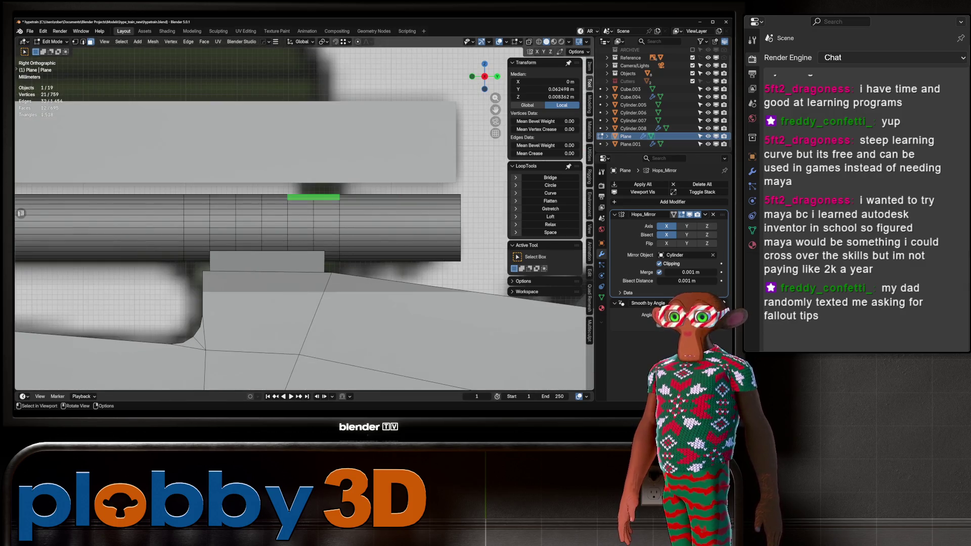
key(Tab)
scroll(303, 217, down, 7)
Select the square plate Plane.001 above the boiler front and add a centre loop cut.
mouse_move(304, 218)
middle_down()
mouse_move(354, 202)
mouse_move(283, 212)
mouse_move(344, 218)
mouse_move(237, 217)
mouse_move(295, 156)
middle_up()
scroll(303, 217, down, 5)
key(alt+a)
scroll(303, 218, up, 5)
click(304, 162)
key(KP_1)
key(Tab)
key(ctrl+r)
click(278, 152)
Extrude all of the plate's faces to give it a slight thickness.
key(3)
key(a)
key(e)
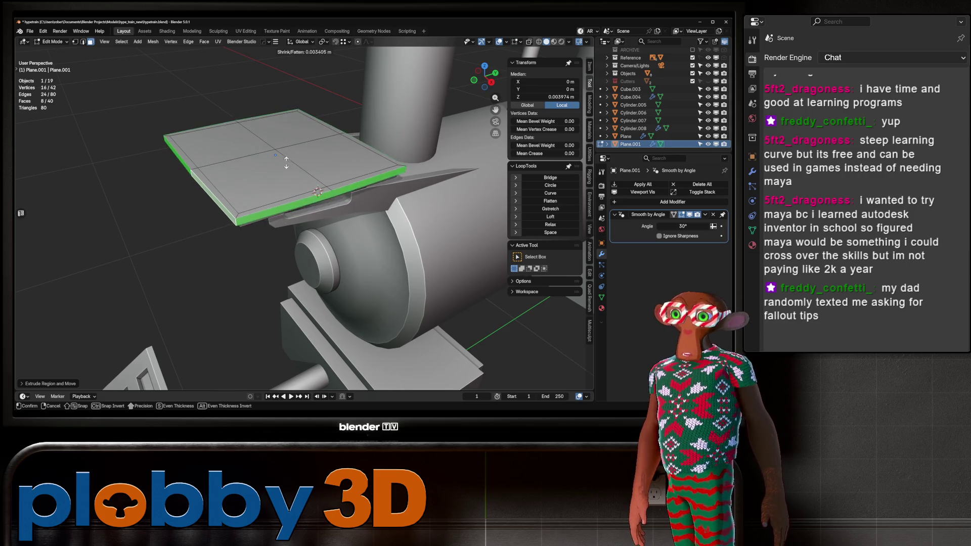
key(Return)
click(38, 383)
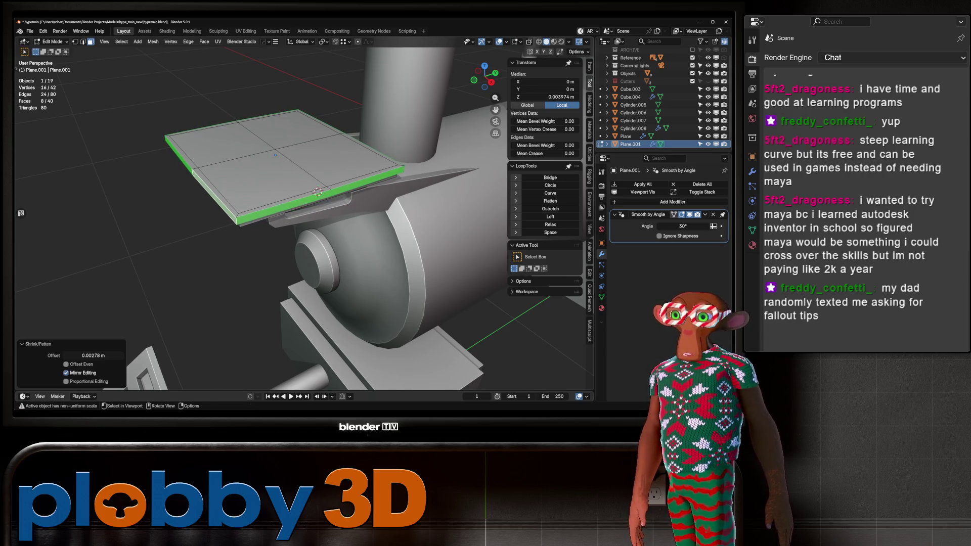
middle_drag(317, 191, 354, 137)
Apply the plate's scale in Object Mode.
key(Tab)
scroll(354, 137, down, 3)
key(ctrl+a)
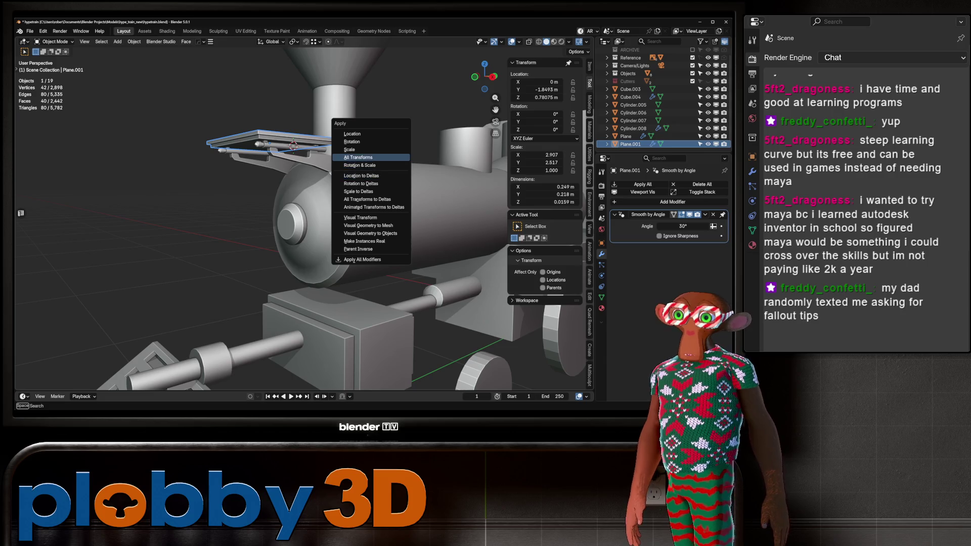
click(349, 149)
scroll(303, 152, up, 6)
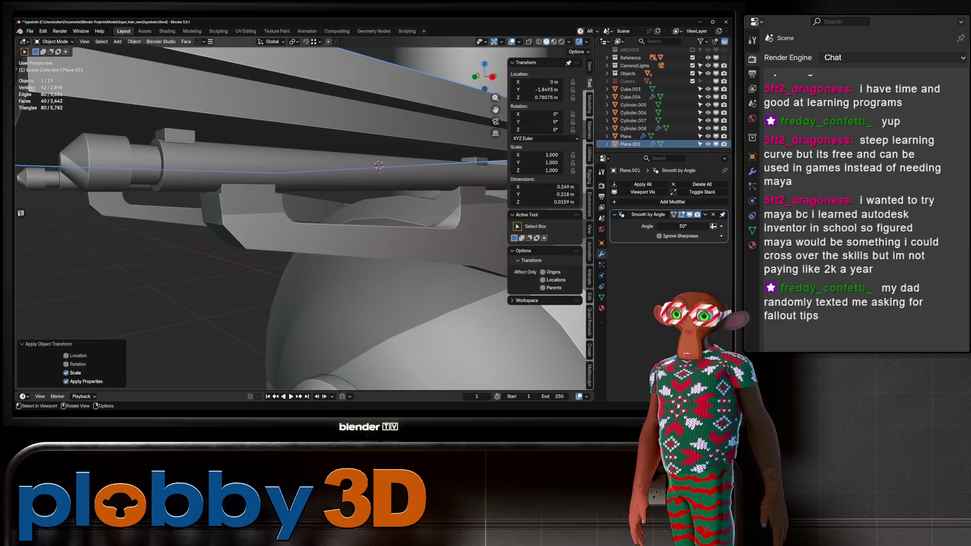
Select the Plane object, then reselect the square plate from a front three-quarter view.
click(625, 136)
scroll(304, 228, down, 5)
mouse_move(303, 227)
middle_down()
mouse_move(374, 212)
mouse_move(293, 234)
mouse_move(212, 228)
mouse_move(220, 268)
mouse_move(228, 252)
mouse_move(261, 303)
mouse_move(320, 204)
middle_up()
scroll(317, 236, up, 5)
click(320, 203)
Duplicate the plate's faces and separate them into their own object, Plane.002.
key(Tab)
key(a)
key(shift+d)
key(Escape)
key(p)
click(303, 167)
key(Tab)
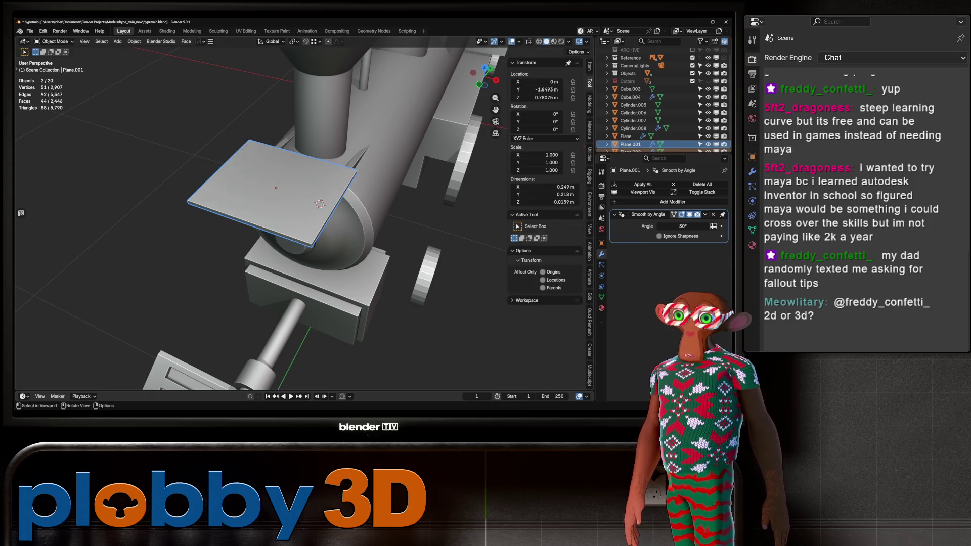
click(319, 204)
Scale the plate copy down slightly and make it narrower along X.
key(s)
click(361, 217)
key(s)
key(x)
key(Return)
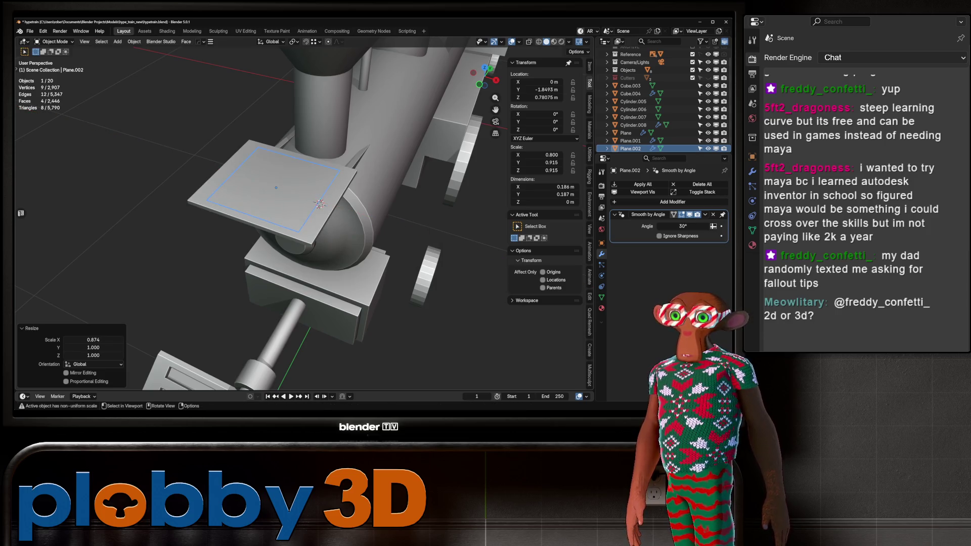
key(Tab)
key(q)
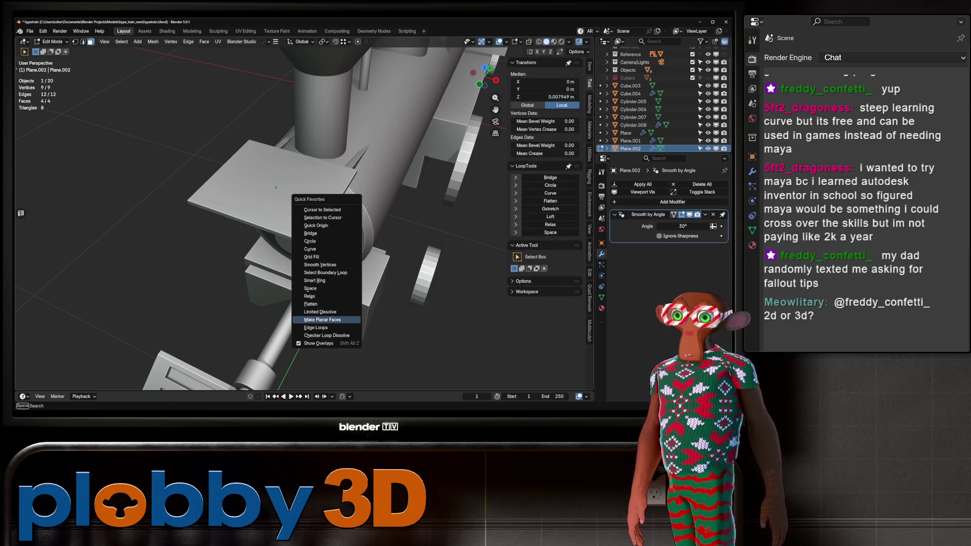
key(Escape)
key(Tab)
From the right side view, extrude the copy upward into a thin block.
key(KP_3)
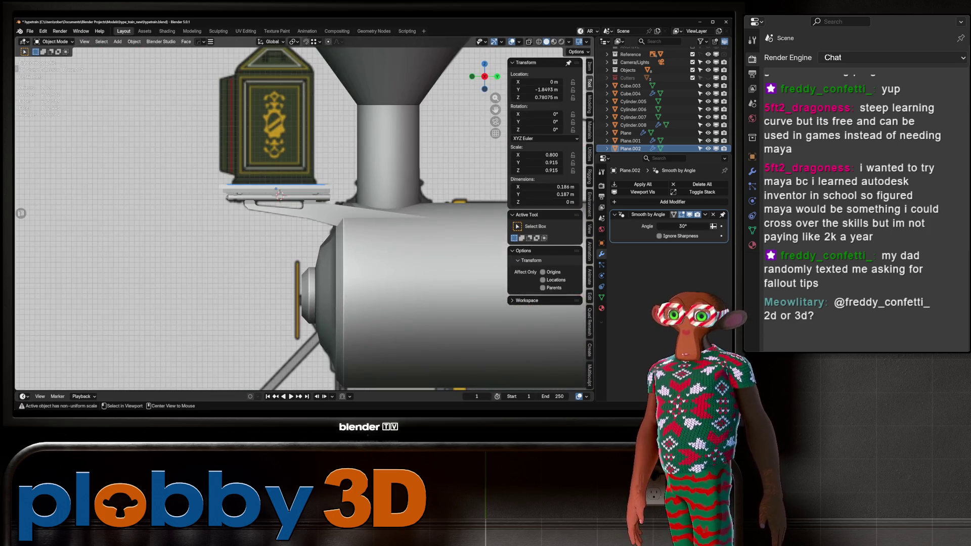
key(Tab)
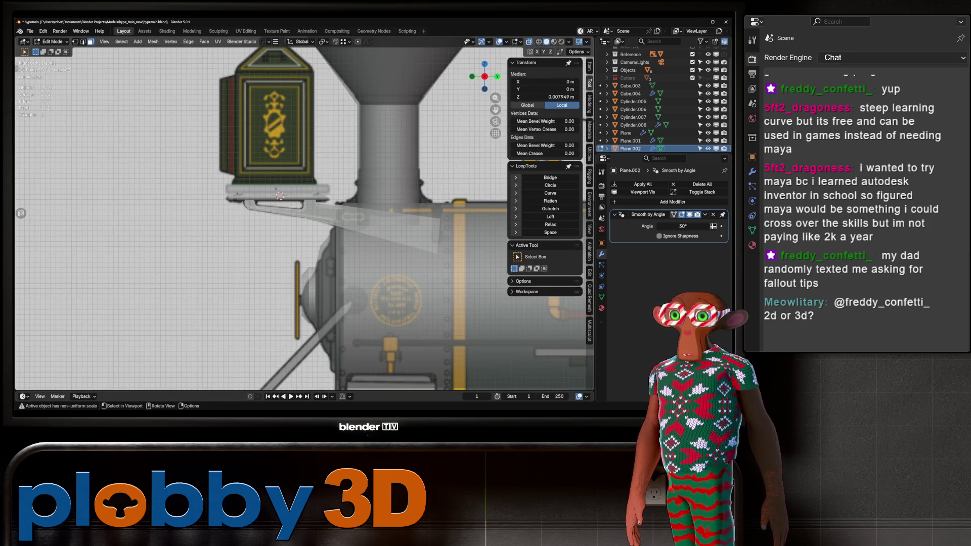
key(e)
click(280, 194)
Shrink the block's top face to about 0.926 in X and Y, checking it in X-ray.
key(alt+z)
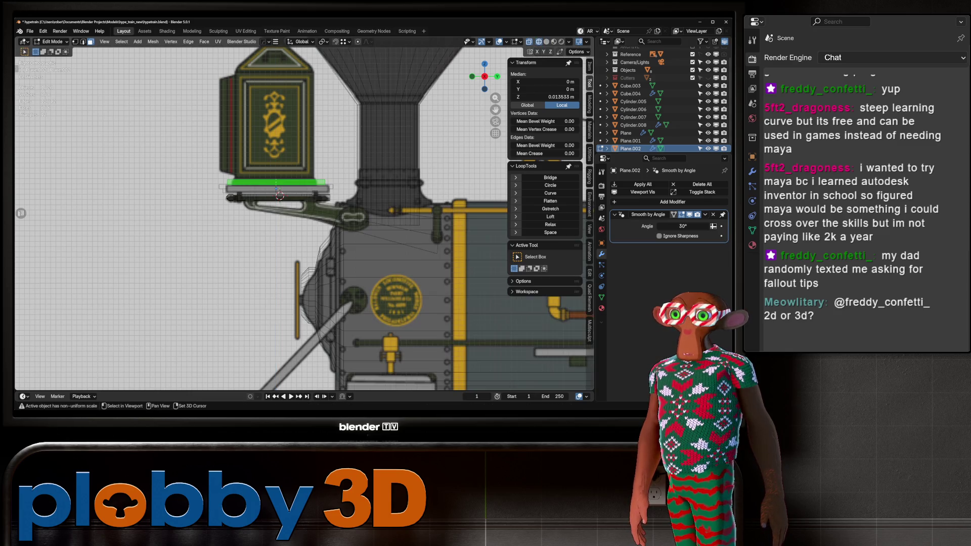
key(alt+z)
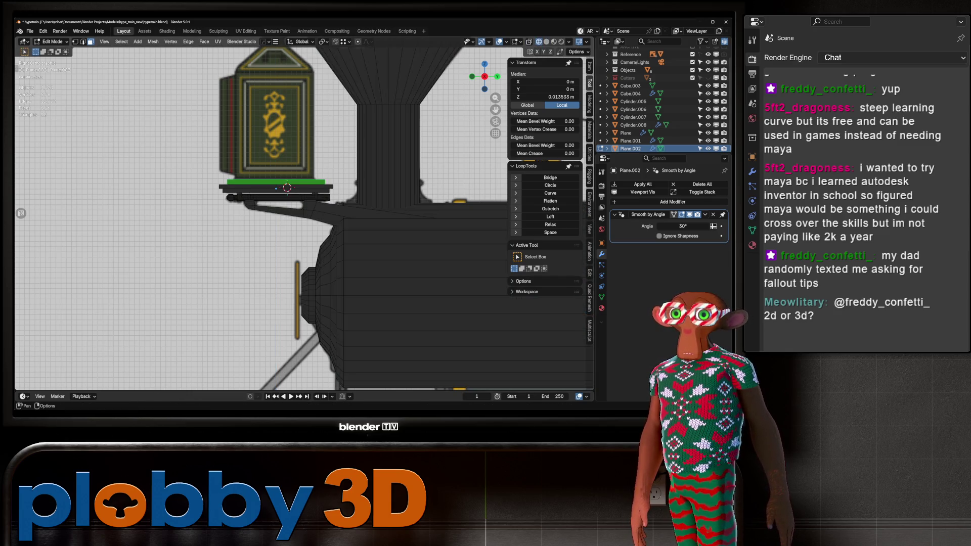
key(s)
key(shift+z)
click(280, 160)
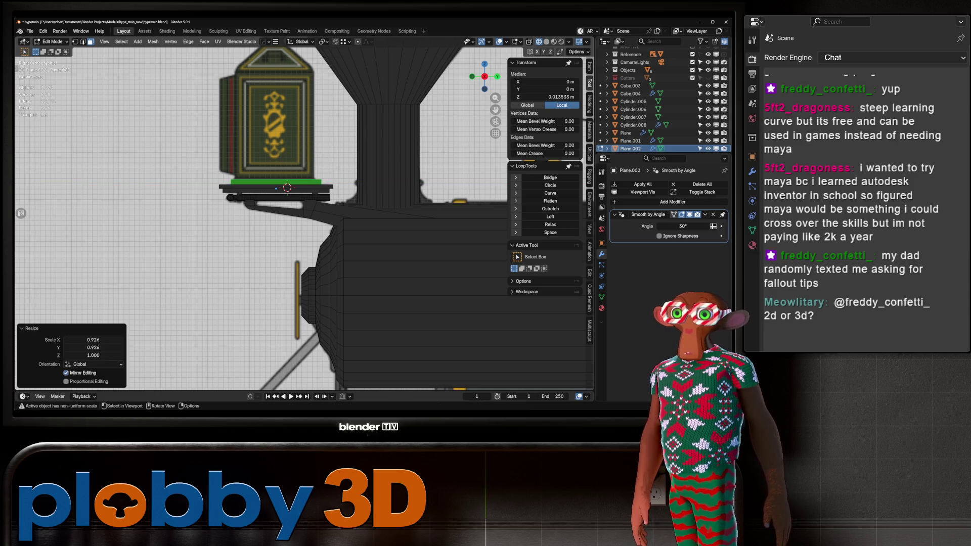
key(alt+z)
scroll(251, 144, up, 5)
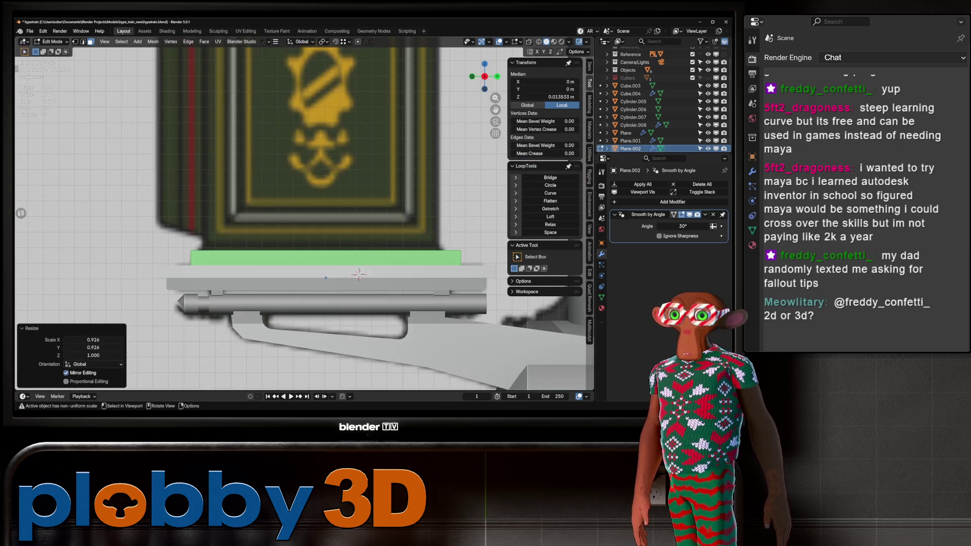
middle_drag(324, 227, 354, 212)
click(324, 227)
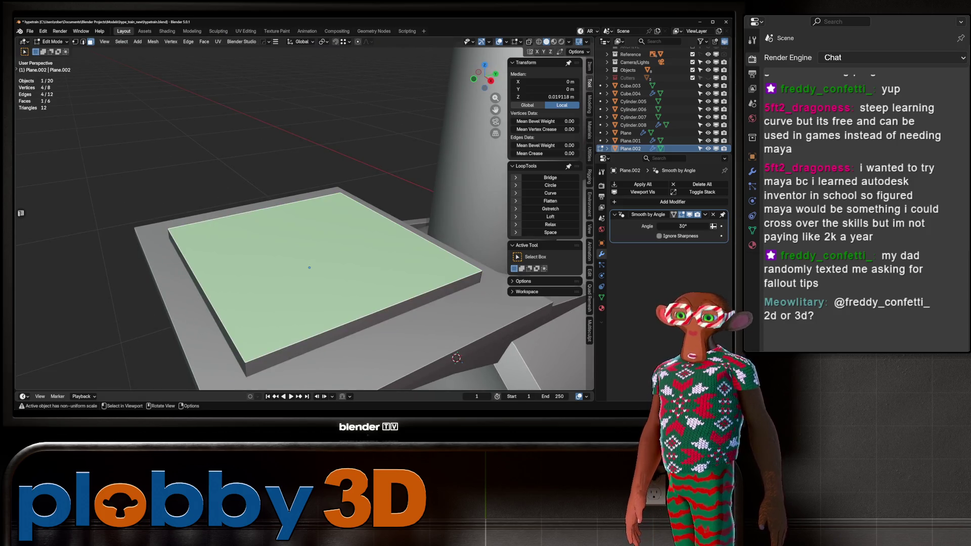
Try an inset on the top face from the side view, then undo and cancel it.
key(KP_3)
key(i)
key(Return)
key(ctrl+z)
key(i)
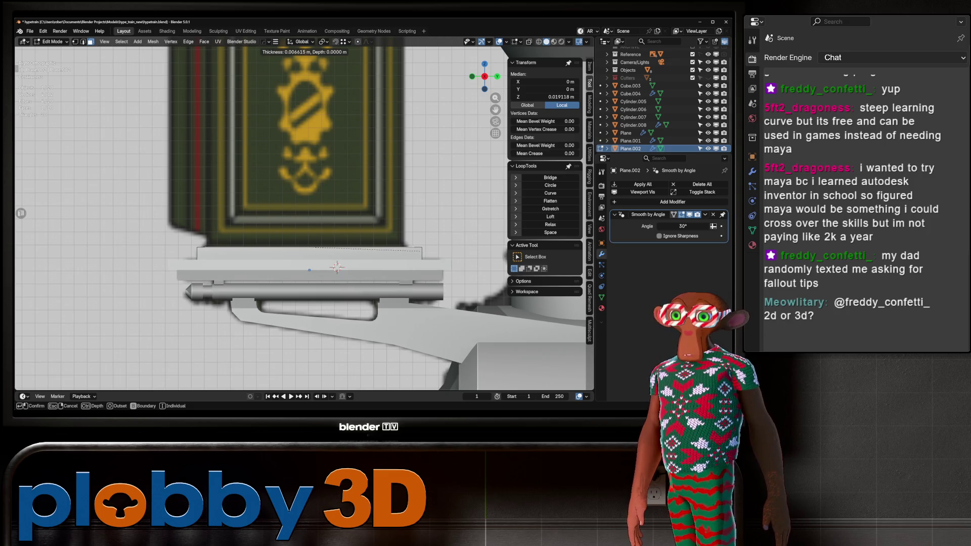
key(Escape)
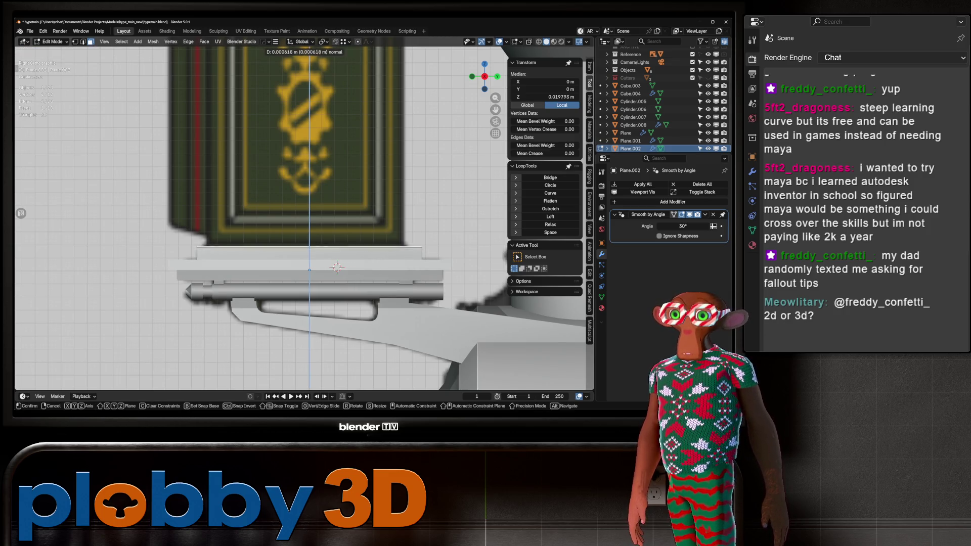
Apply the base plate's scale in Object Mode.
mouse_move(309, 270)
middle_down()
mouse_move(313, 293)
mouse_move(308, 266)
middle_up()
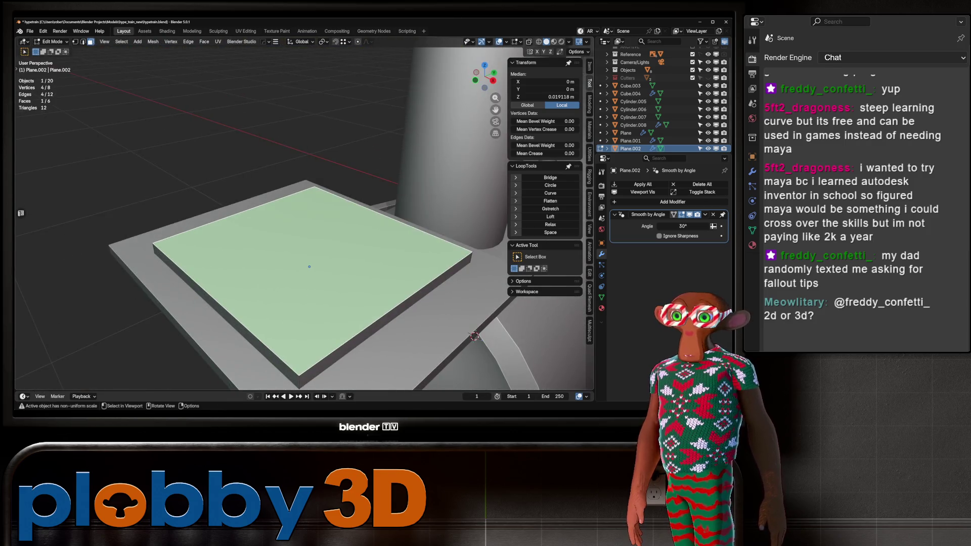
key(Tab)
key(ctrl+a)
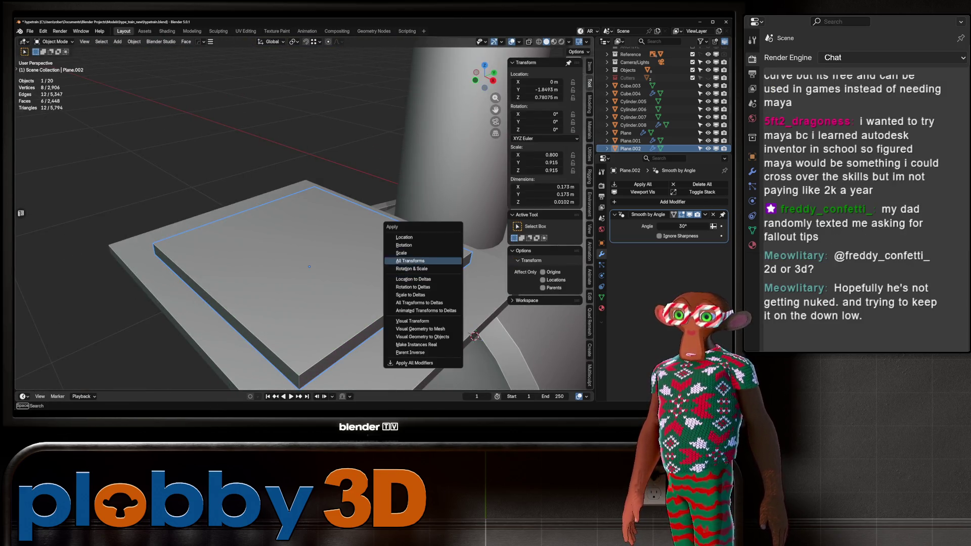
click(405, 253)
Inset the top face and extrude it up about 0.0075 m into a raised step.
key(Tab)
key(KP_3)
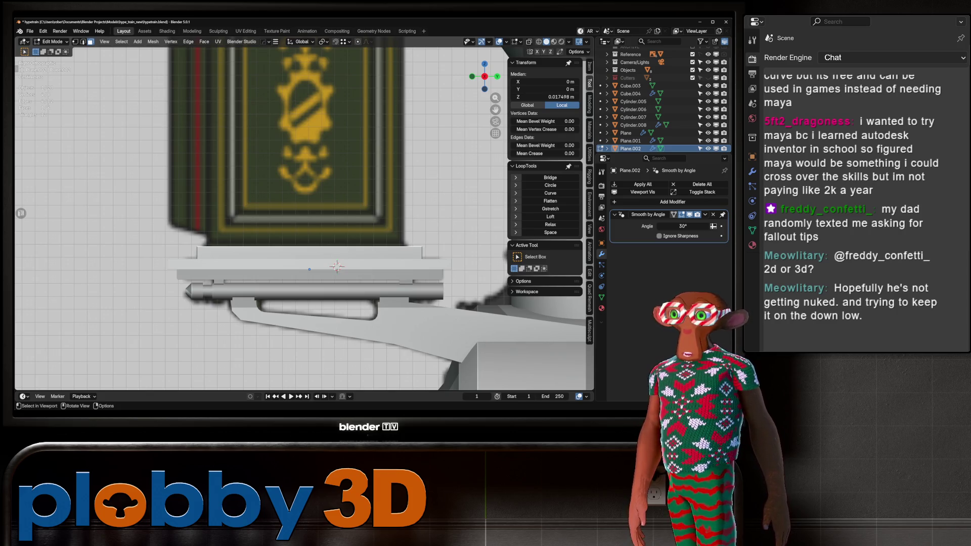
key(i)
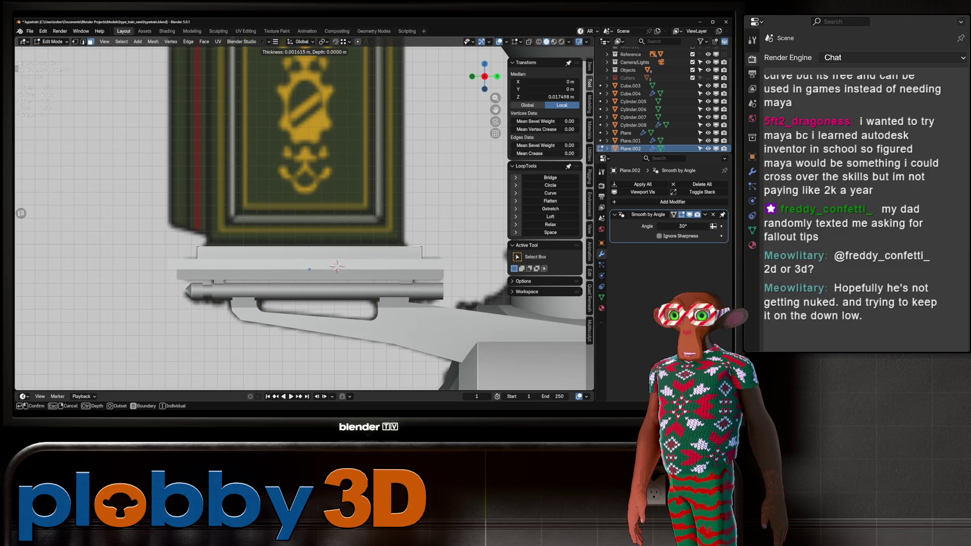
key(Return)
key(e)
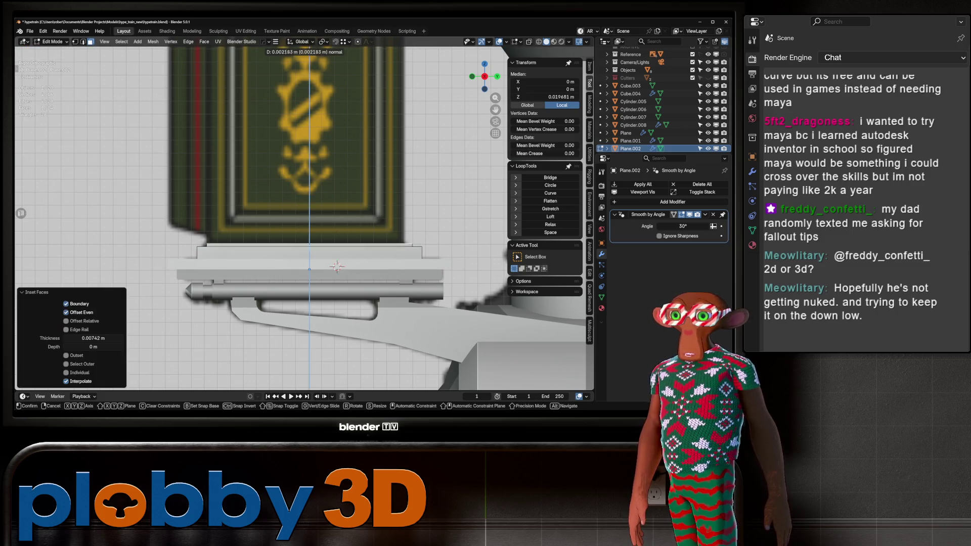
key(Return)
key(e)
key(Escape)
scroll(339, 156, down, 5)
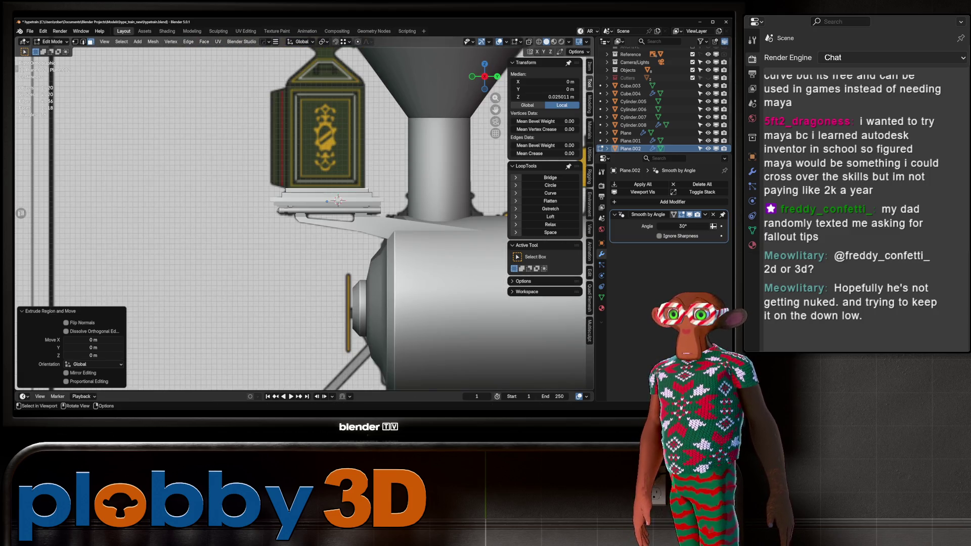
Extrude the top face upward into the tall lamp body.
key(ctrl+z)
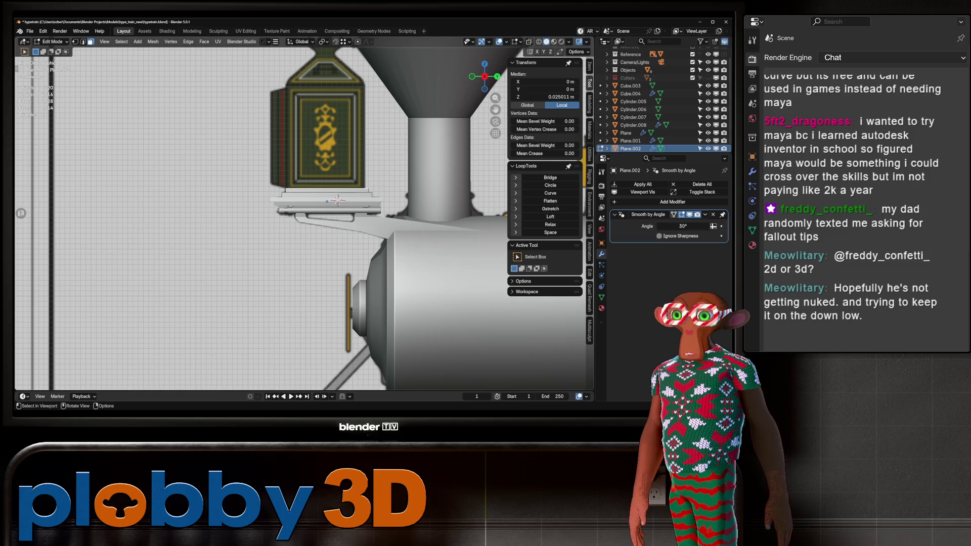
key(e)
key(Return)
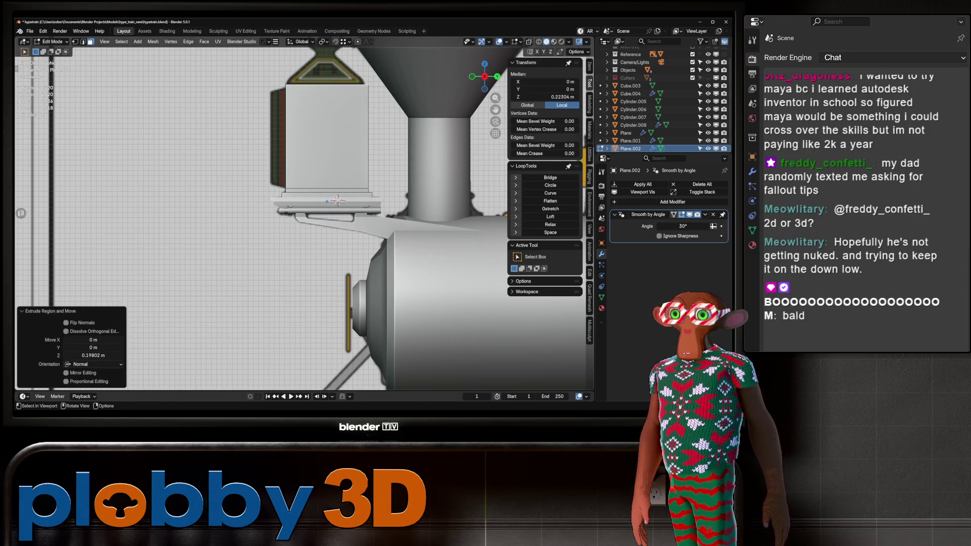
shift+middle_drag(338, 200, 331, 231)
Extrude the top again and taper it down into a narrow neck.
key(e)
key(Return)
key(s)
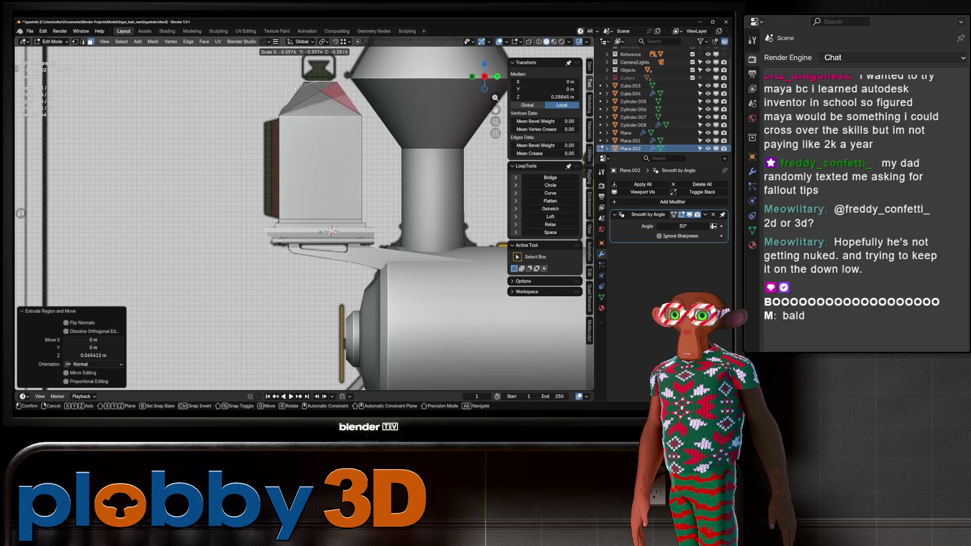
key(g)
key(Return)
key(s)
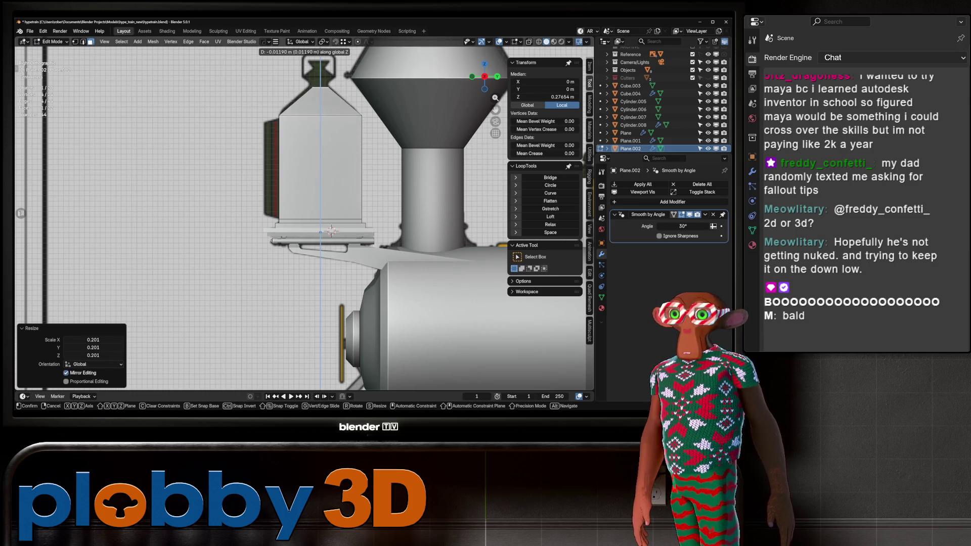
key(Return)
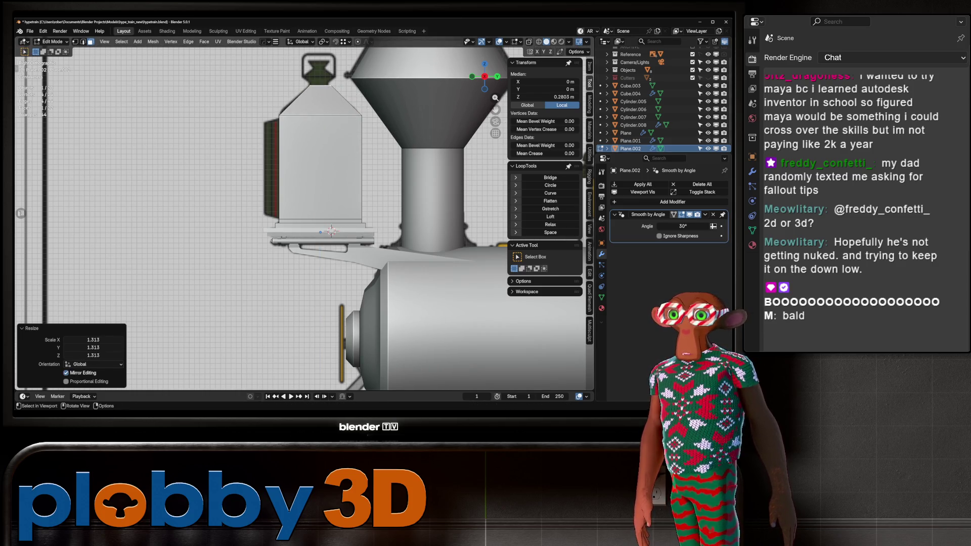
key(g)
key(z)
key(z)
key(Return)
Add a centred loop cut on the top block and check the shape in perspective.
key(ctrl+r)
click(320, 77)
right_click(320, 77)
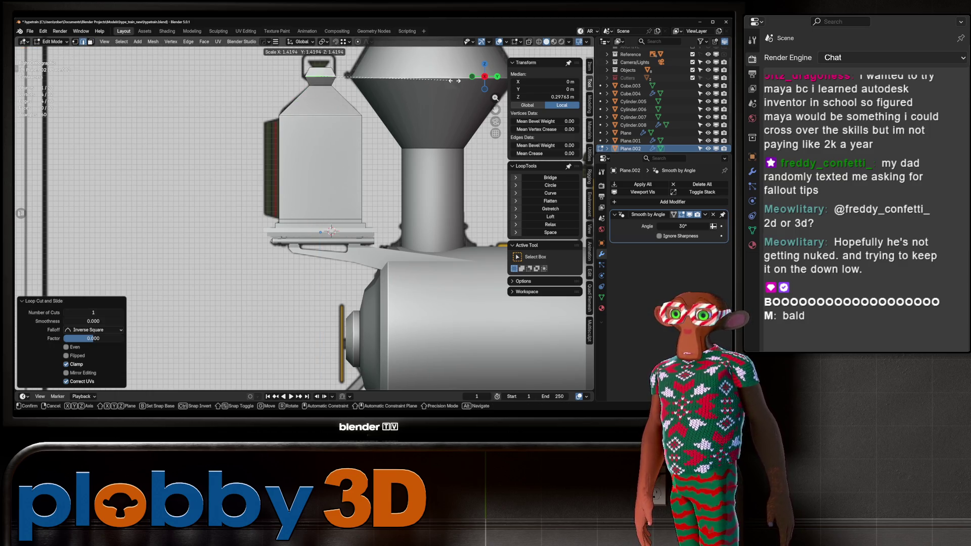
key(2)
middle_drag(323, 202, 354, 192)
middle_drag(336, 241, 364, 255)
key(KP_1)
key(KP_3)
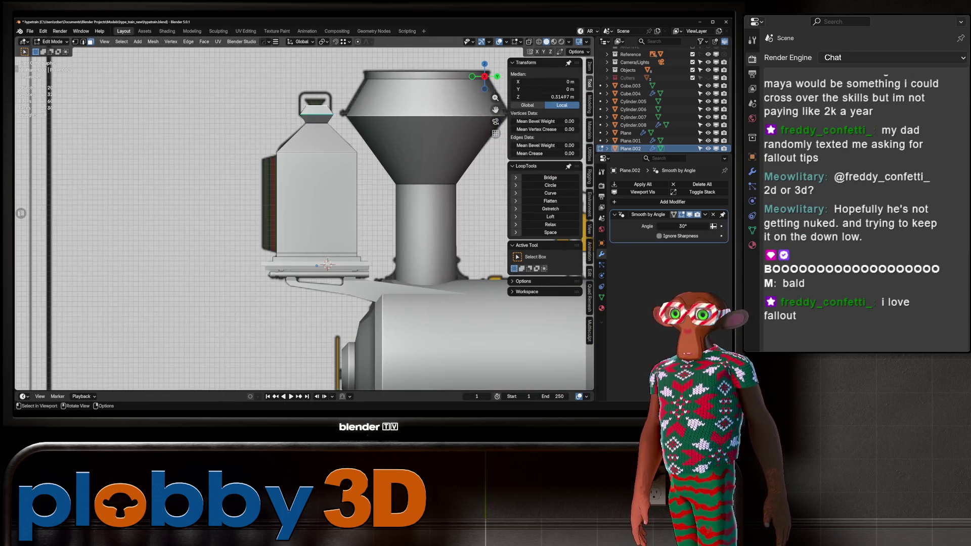
Adjust the top face for the small cap with move, inset and scale attempts.
key(g)
key(z)
key(z)
right_click(327, 263)
key(i)
key(Escape)
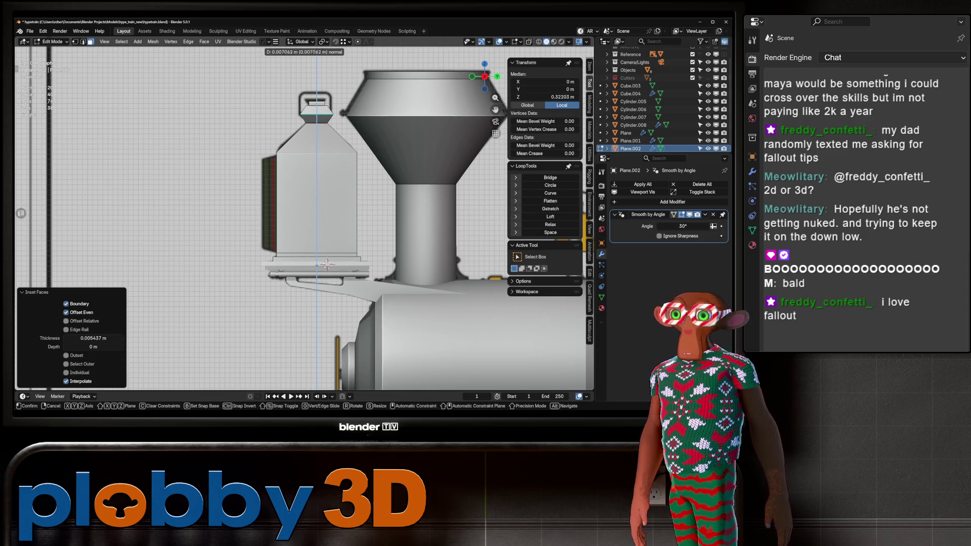
key(s)
key(Escape)
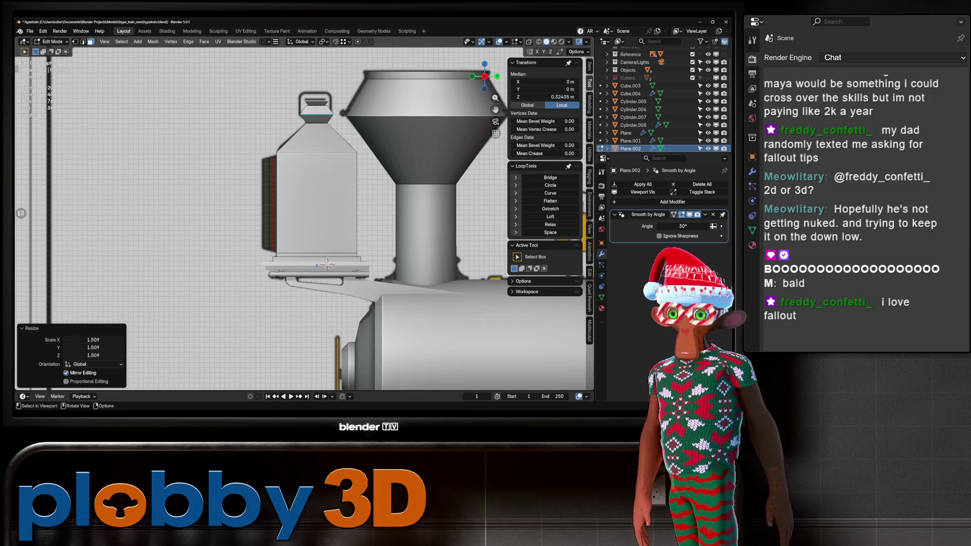
Orbit around the finished lamp housing to view it on the whole locomotive.
key(Tab)
scroll(303, 202, down, 3)
middle_drag(304, 202, 354, 192)
scroll(354, 192, up, 5)
key(Tab)
key(Tab)
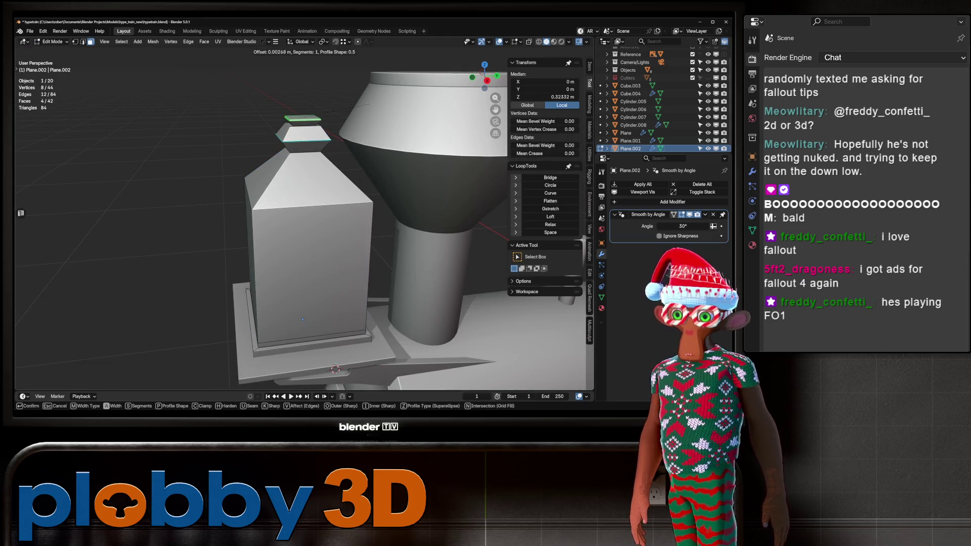
scroll(304, 228, down, 4)
mouse_move(303, 228)
middle_down()
mouse_move(334, 212)
mouse_move(299, 202)
middle_up()
scroll(298, 202, up, 3)
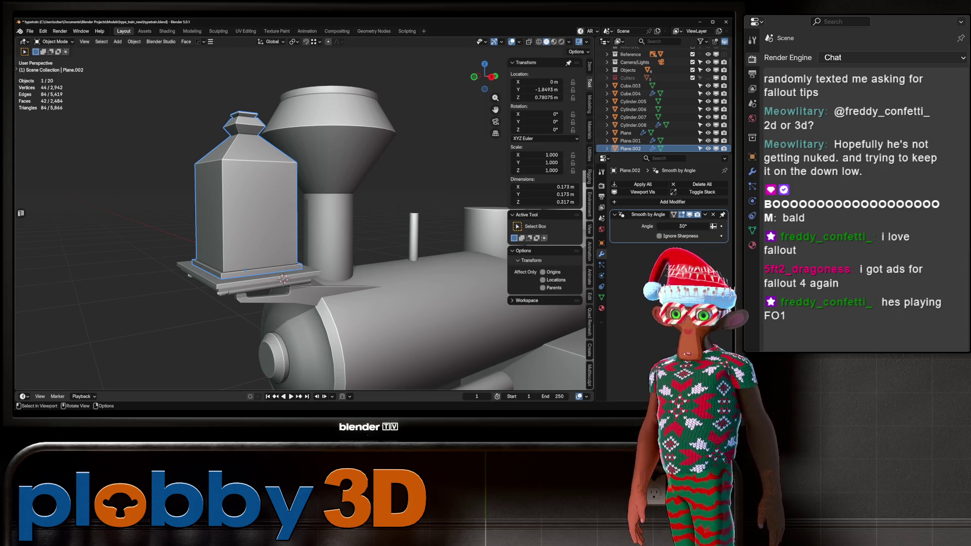
In front view, select the lamp body's front face and frame it against the reference in X-ray.
key(KP_3)
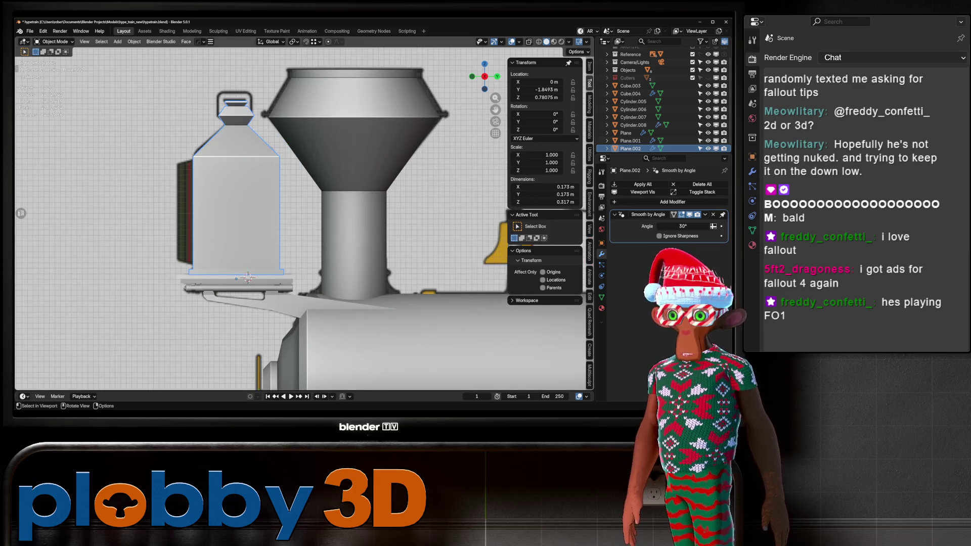
key(alt+z)
key(alt+z)
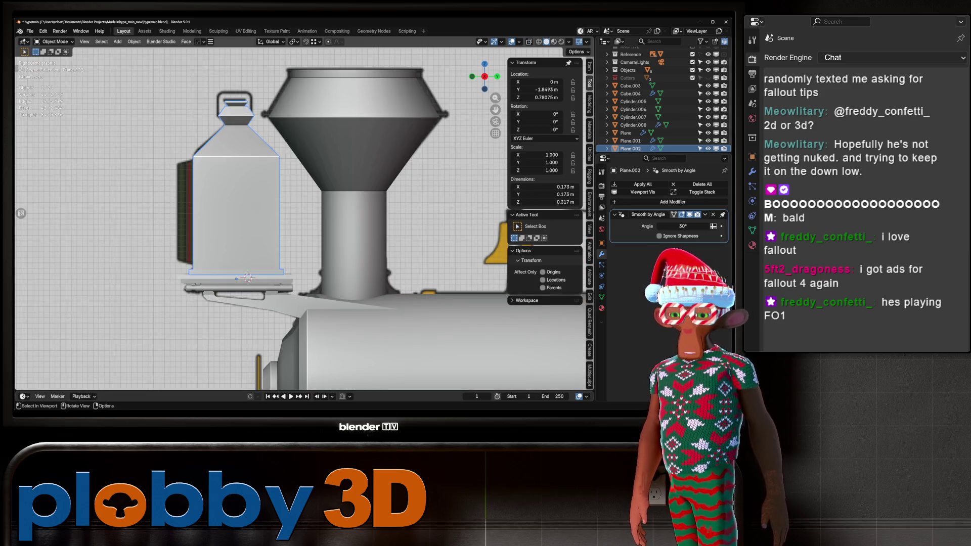
key(KP_1)
key(Tab)
click(236, 211)
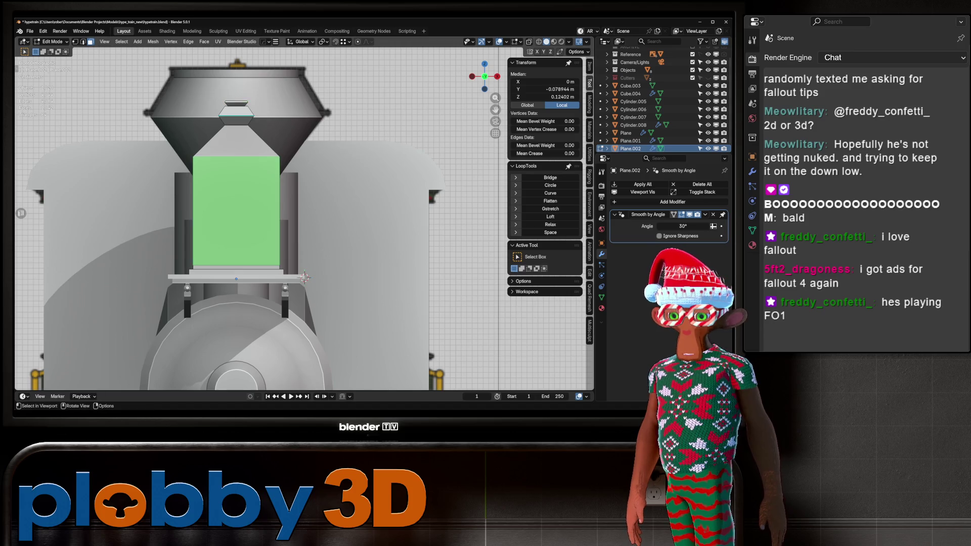
scroll(305, 277, down, 6)
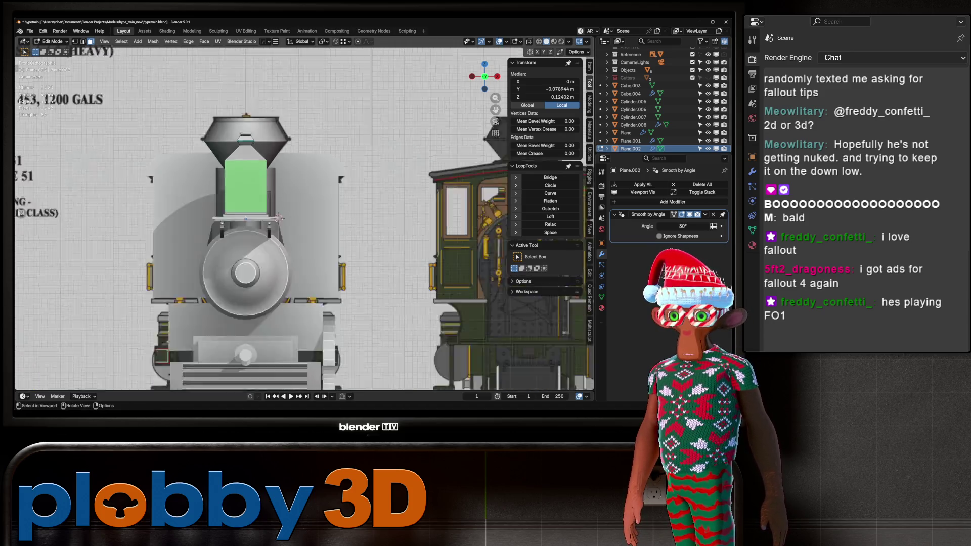
key(alt+z)
key(KP_Decimal)
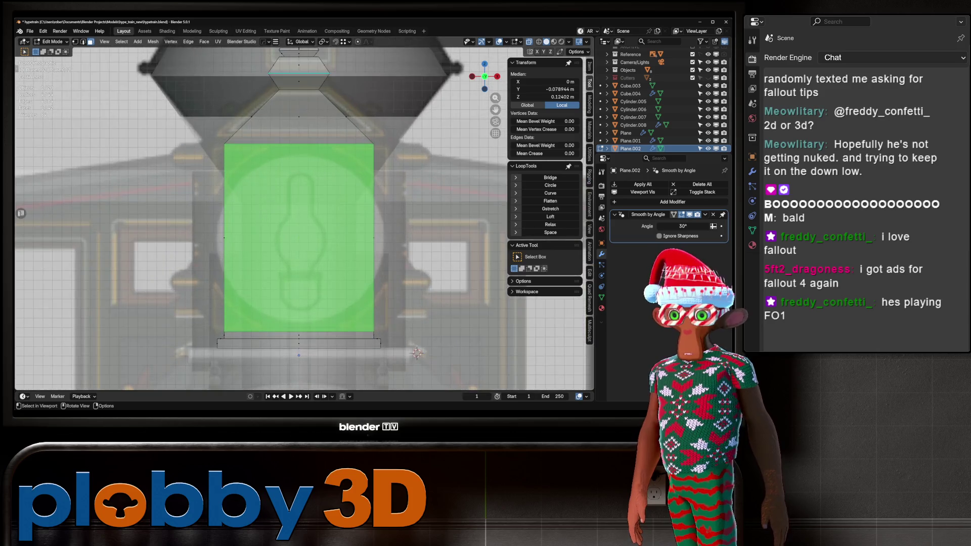
key(alt+z)
scroll(320, 234, down, 6)
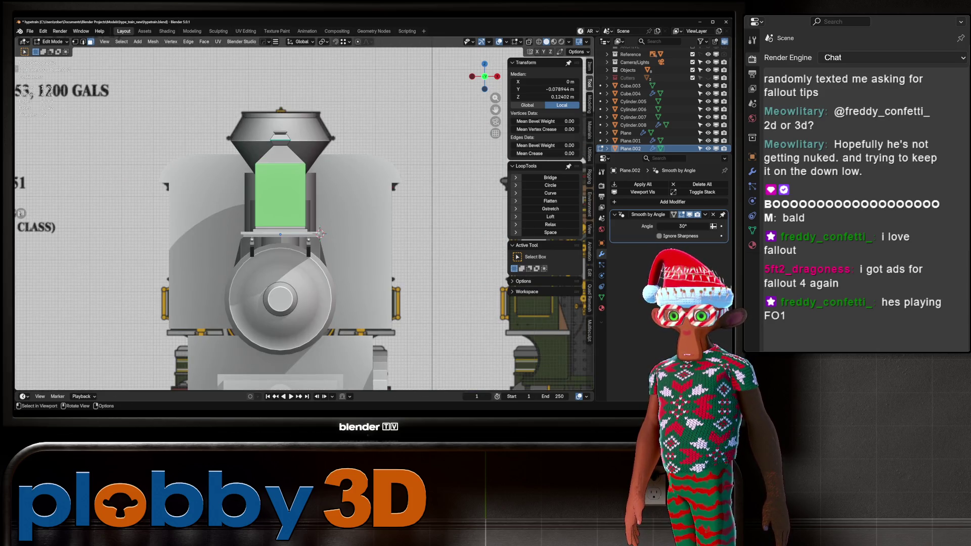
scroll(320, 234, up, 5)
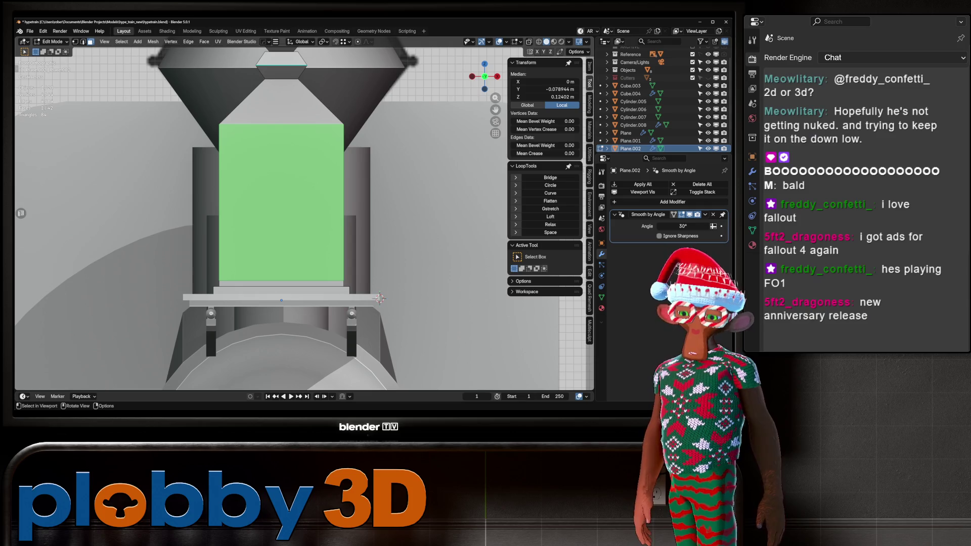
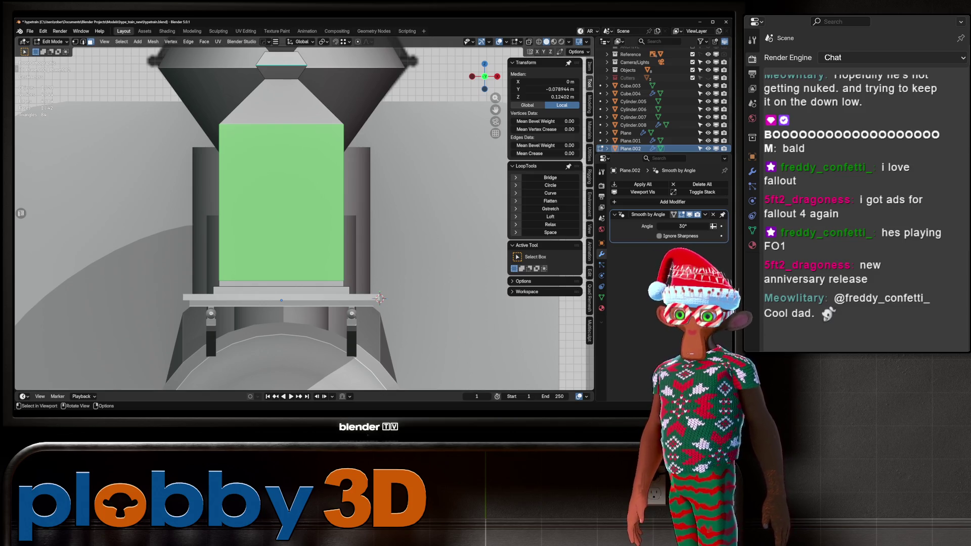
Move all nine loose locomotive parts into the Objects collection.
scroll(380, 298, down, 10)
scroll(346, 229, up, 3)
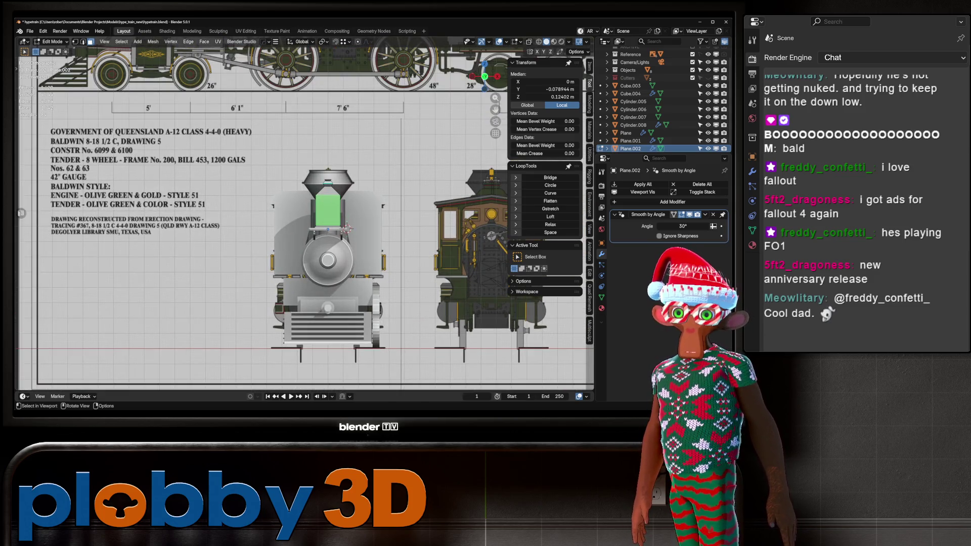
scroll(345, 229, down, 2)
key(Tab)
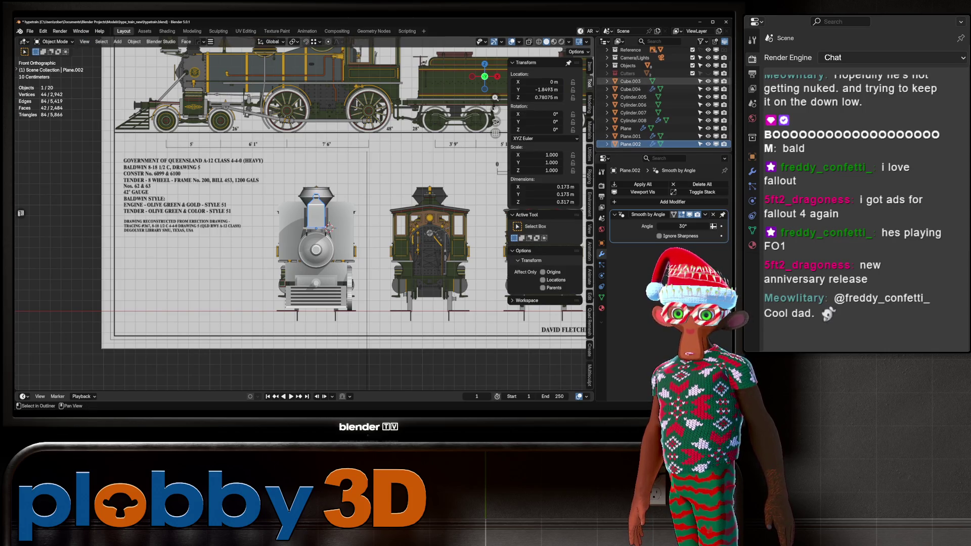
key(a)
key(m)
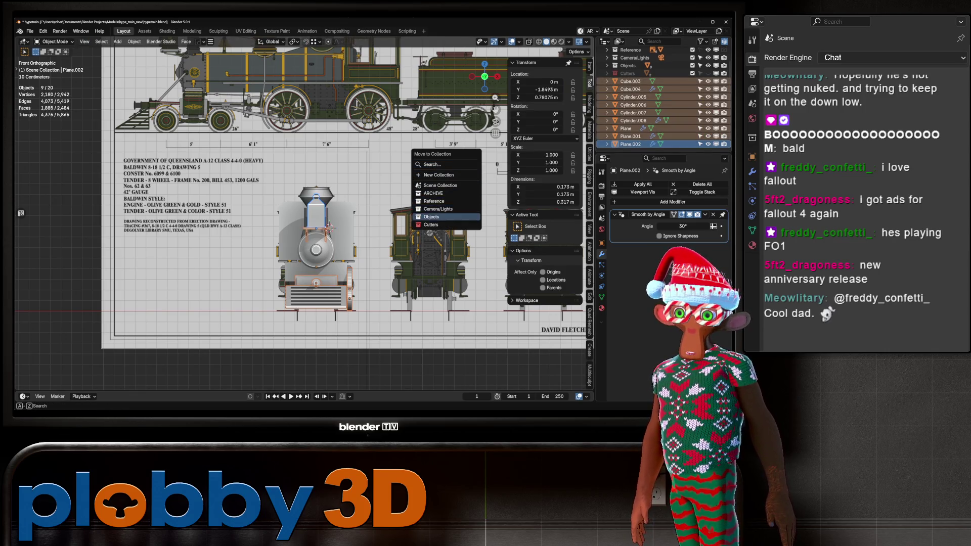
click(431, 217)
Hide the parts to compare the headlamp with the blueprint, then unhide them.
scroll(349, 229, up, 4)
key(h)
scroll(353, 235, up, 5)
shift+middle_drag(367, 239, 365, 306)
scroll(365, 306, down, 2)
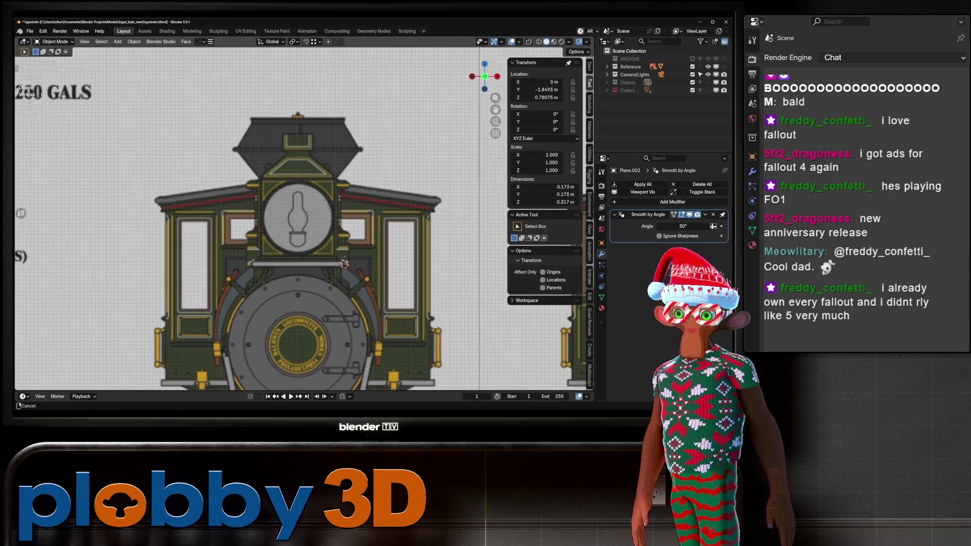
scroll(389, 251, up, 4)
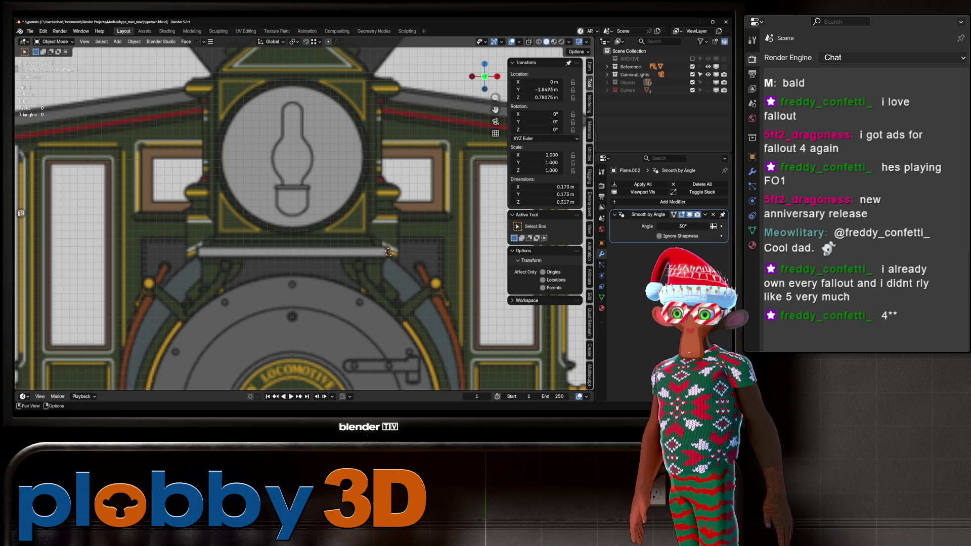
key(alt+h)
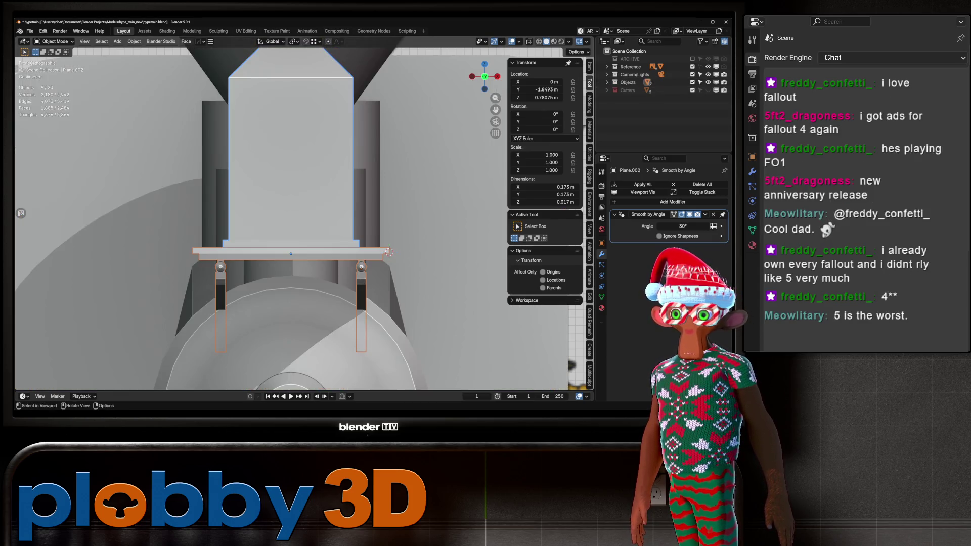
scroll(303, 217, down, 2)
scroll(303, 218, up, 2)
mouse_move(388, 241)
middle_down()
mouse_move(377, 217)
mouse_move(391, 270)
mouse_move(331, 259)
middle_up()
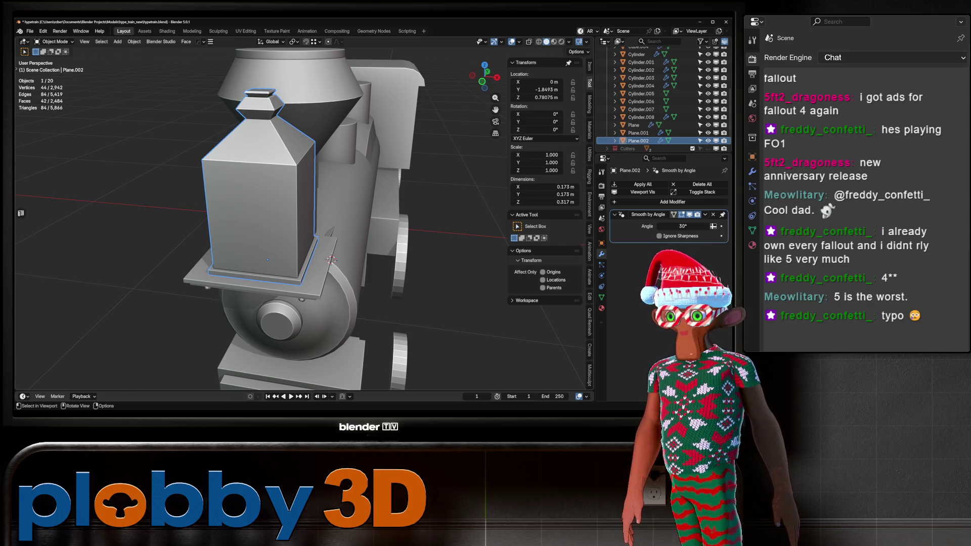
Scale the headlamp box about 1.061 on X and Y, keeping its height.
key(Tab)
key(a)
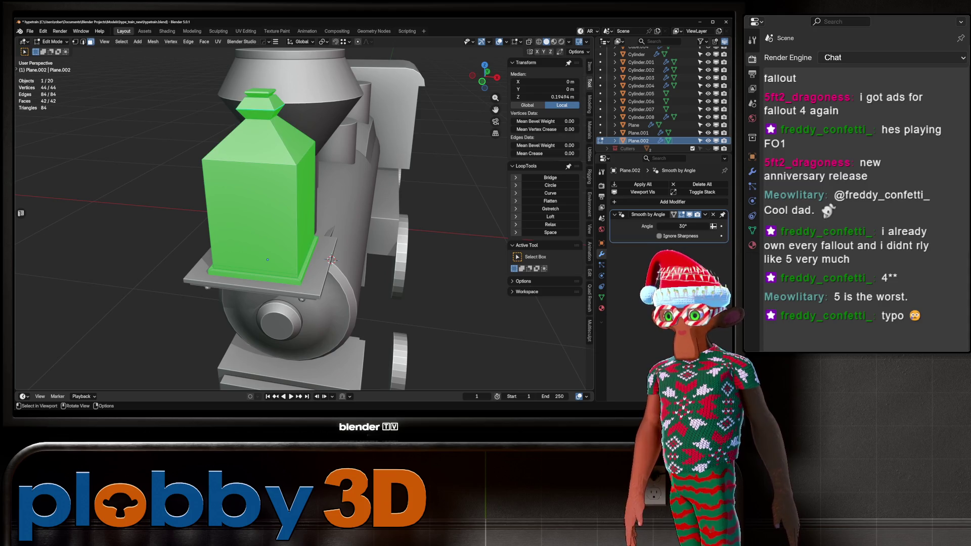
key(s)
key(shift+z)
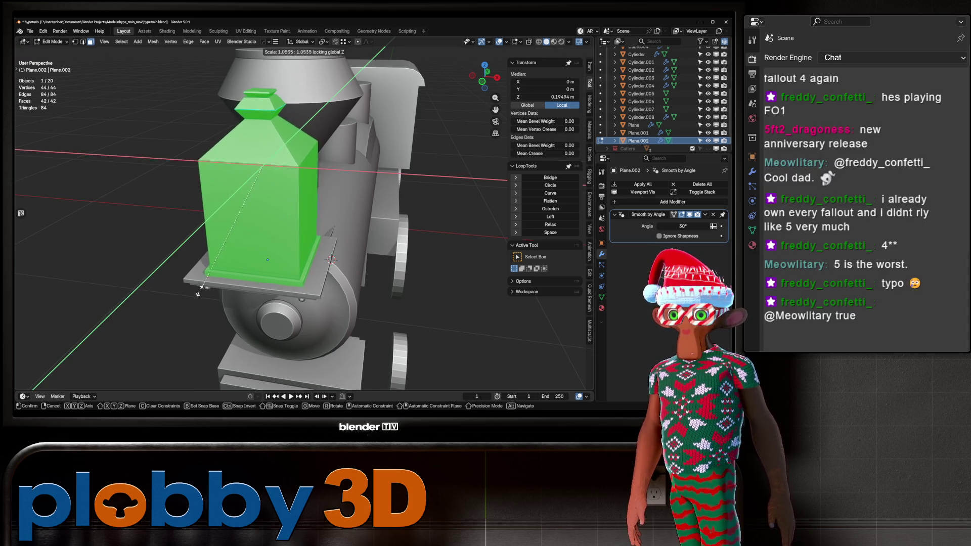
click(197, 293)
mouse_move(198, 292)
middle_down()
mouse_move(166, 288)
mouse_move(195, 291)
middle_up()
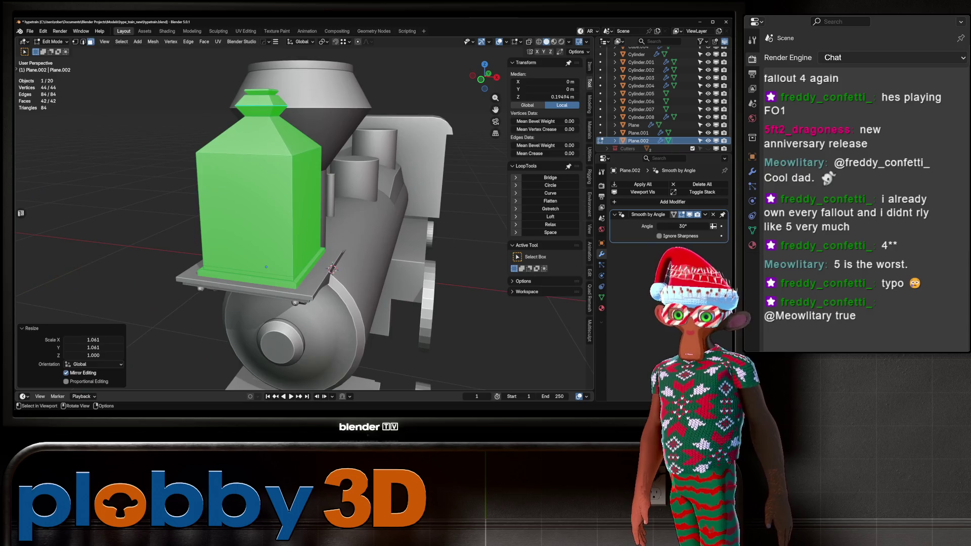
Select only the headlamp box's front face from a front view.
key(Tab)
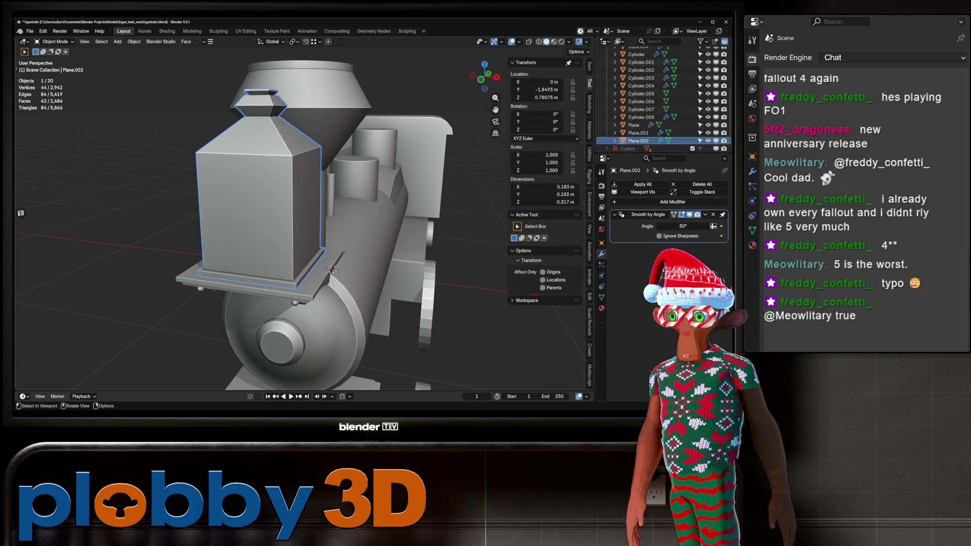
key(KP_1)
key(Tab)
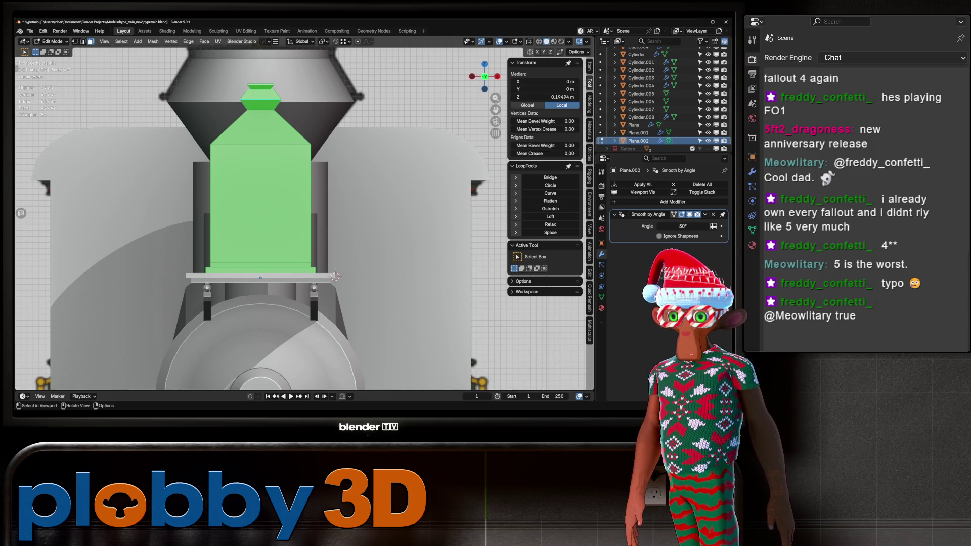
mouse_move(335, 277)
middle_down()
mouse_move(247, 279)
mouse_move(333, 267)
middle_up()
click(253, 213)
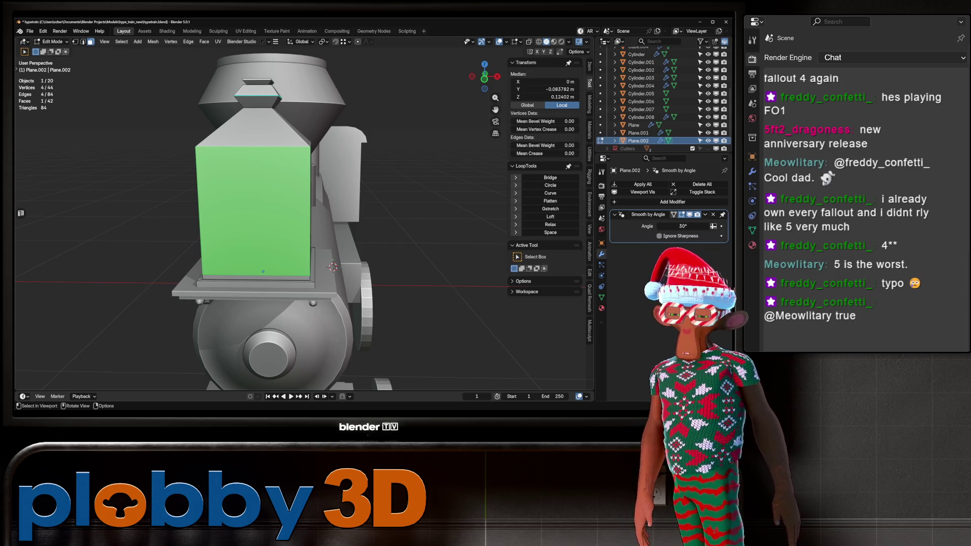
Poke the front face, bevel around its centre and round it into a LoopTools circle.
right_click(298, 208)
click(283, 270)
key(ctrl+b)
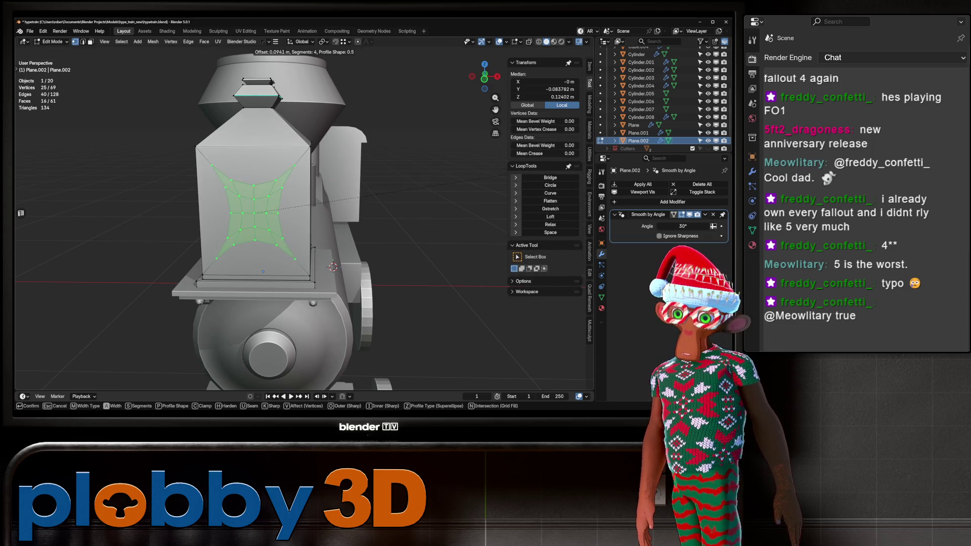
key(Return)
click(550, 185)
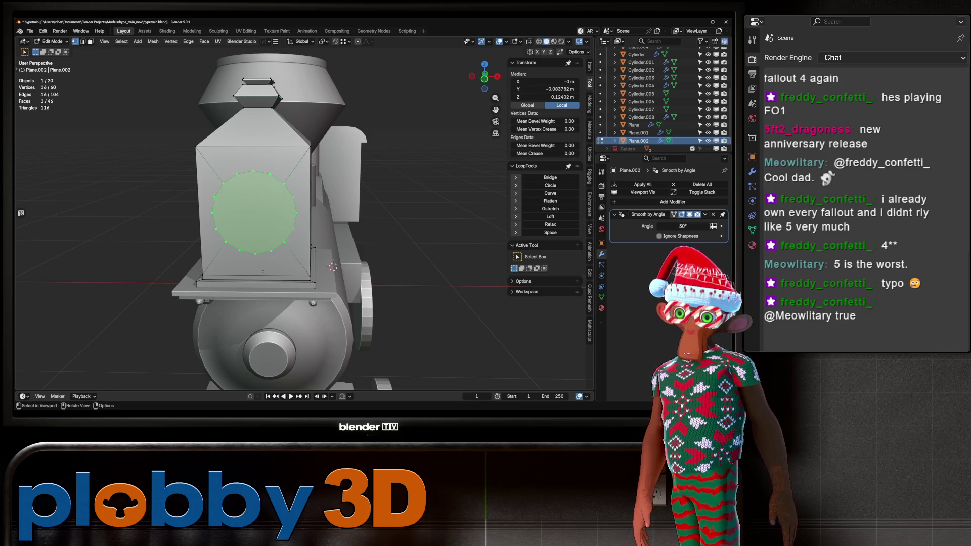
Resize the lens circle to fit the blueprint, about 1.366 then 0.896 scale.
key(KP_3)
key(KP_1)
key(KP_3)
key(s)
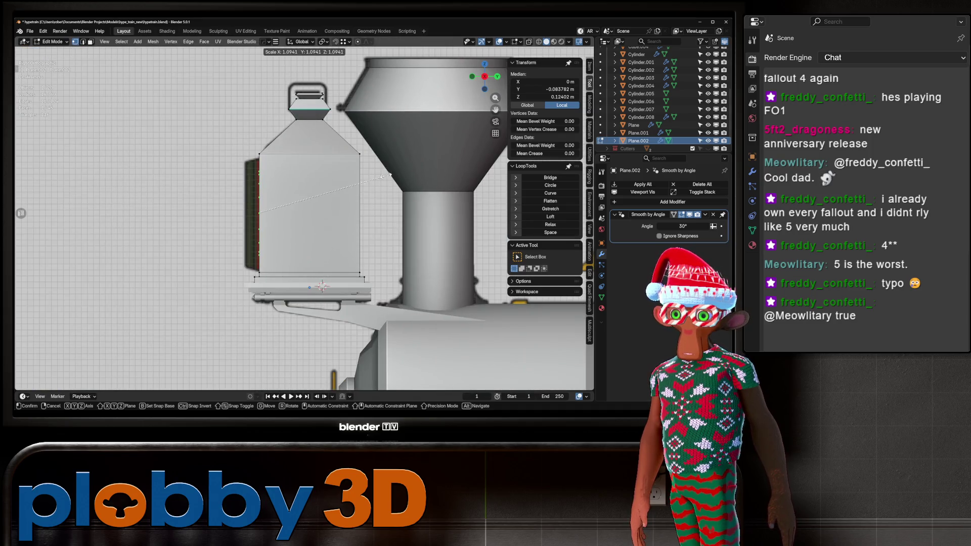
key(Return)
key(KP_1)
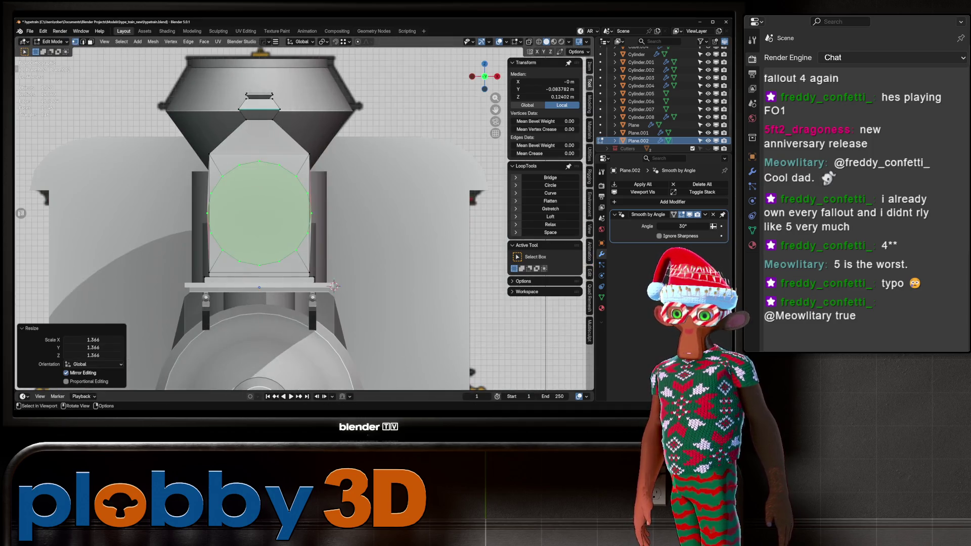
key(s)
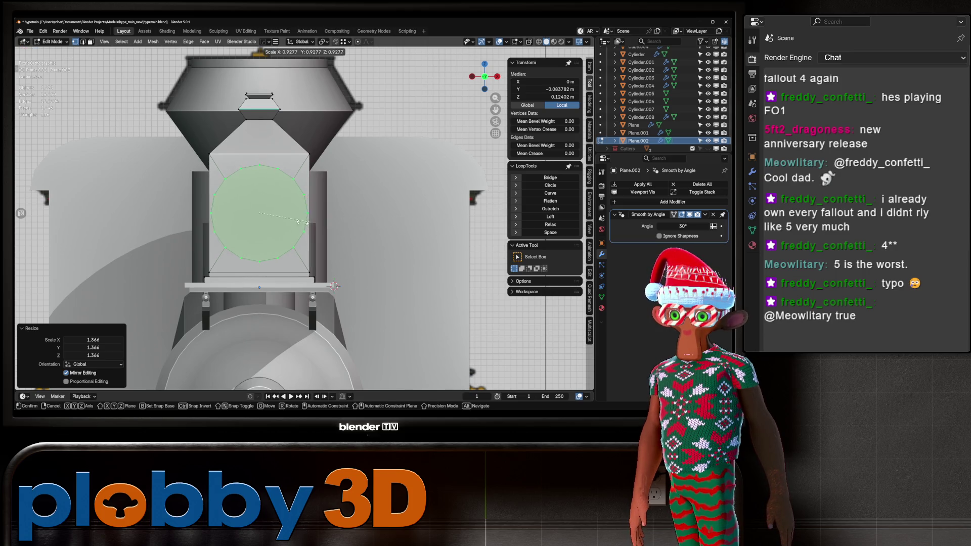
key(Return)
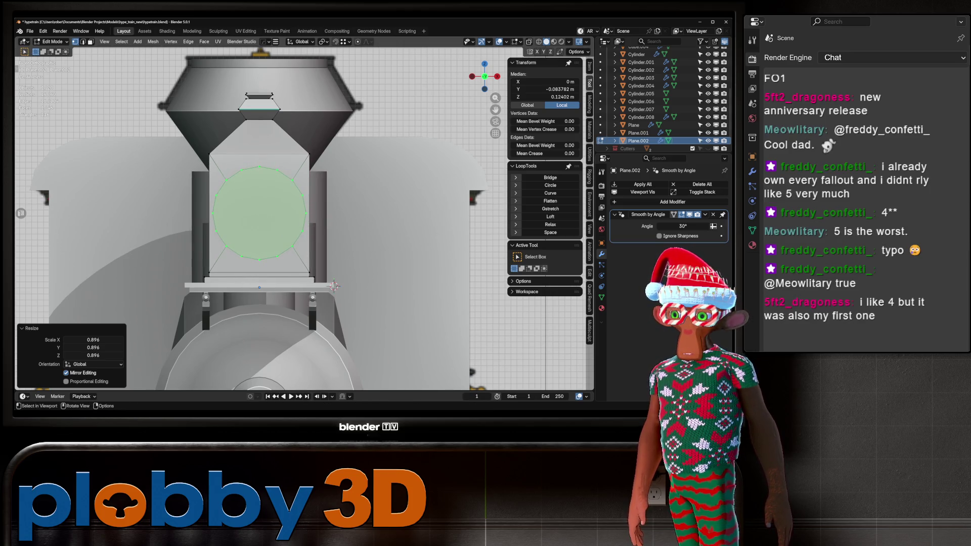
Mark the circle's edges sharp with MACHIN3 Smart Edge.
scroll(334, 286, up, 5)
scroll(318, 276, down, 2)
key(2)
scroll(308, 268, down, 4)
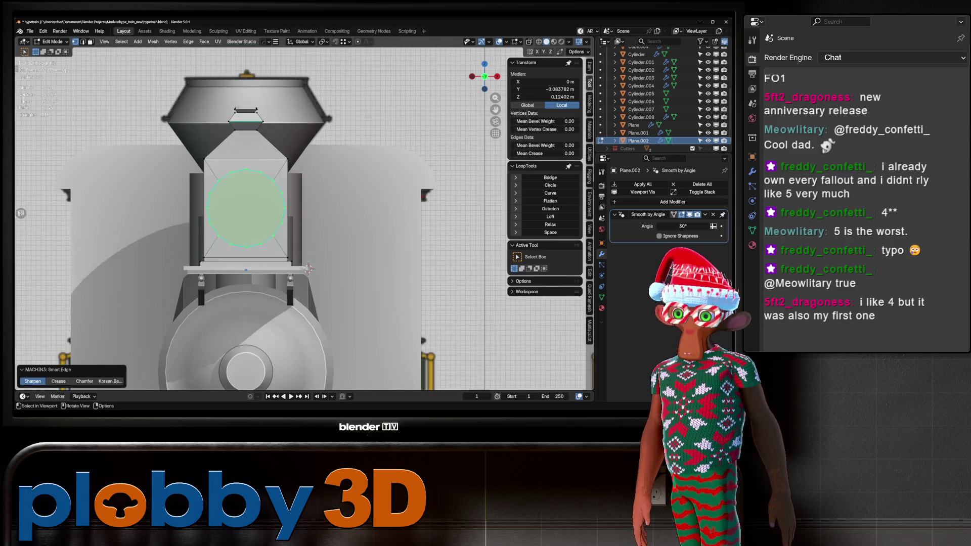
Extrude the round lens out, shrink its front face and move it along Y.
middle_drag(308, 269, 316, 278)
key(e)
click(319, 281)
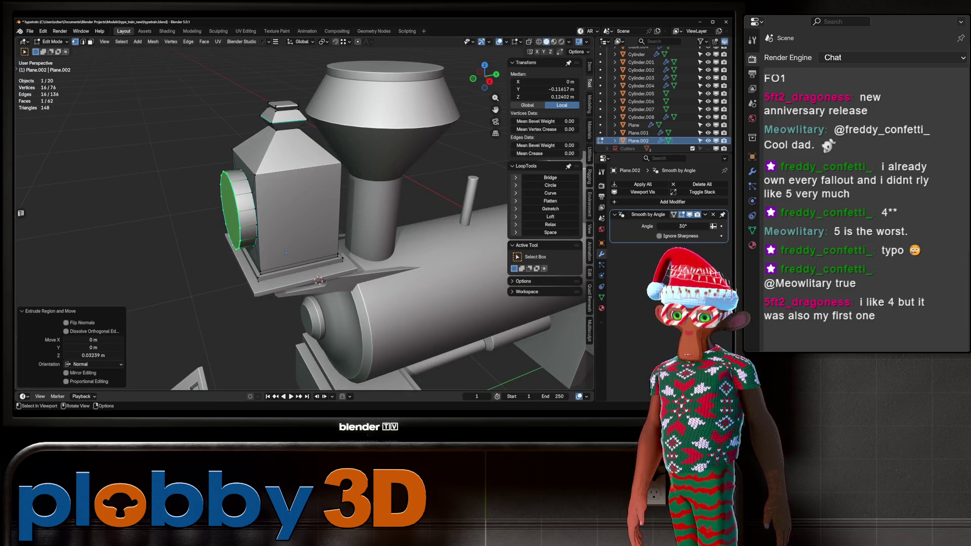
key(KP_3)
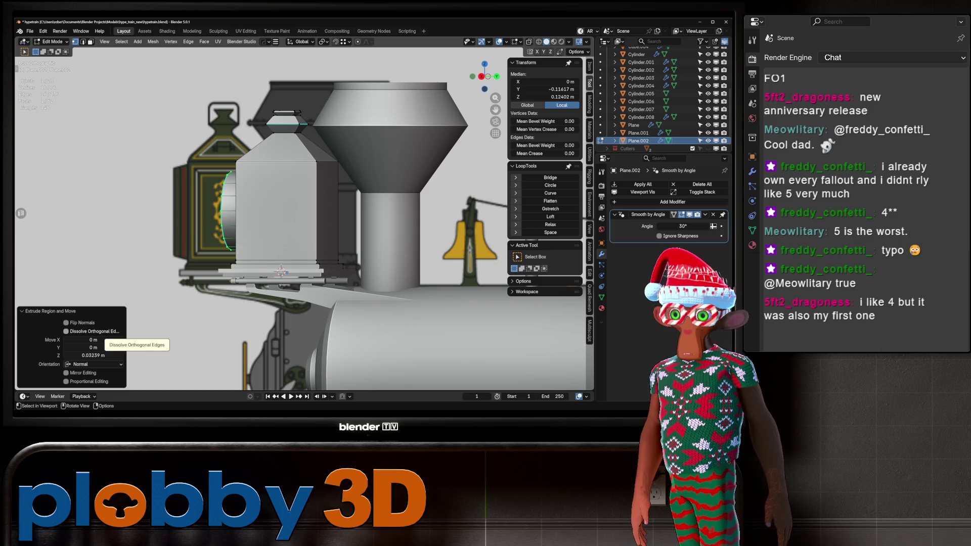
key(KP_3)
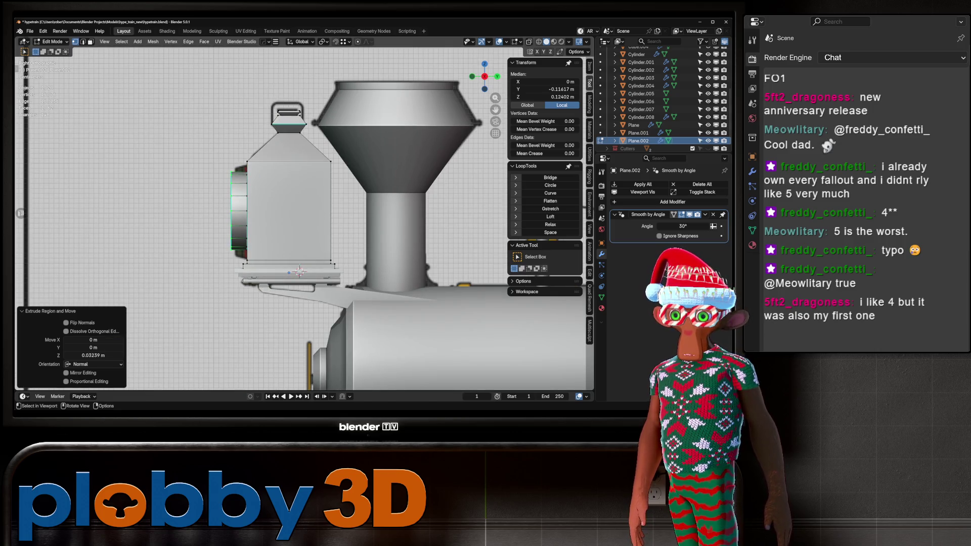
key(s)
click(214, 223)
key(g)
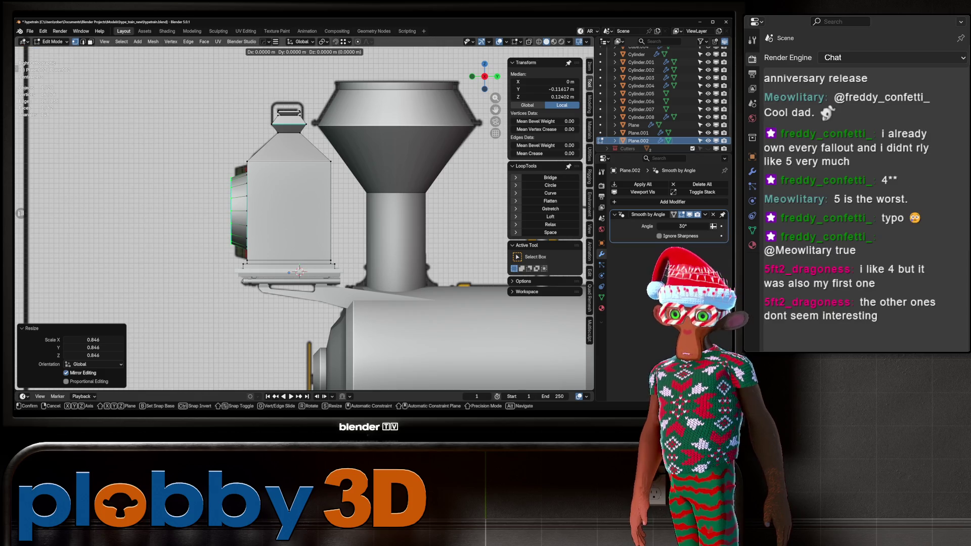
key(y)
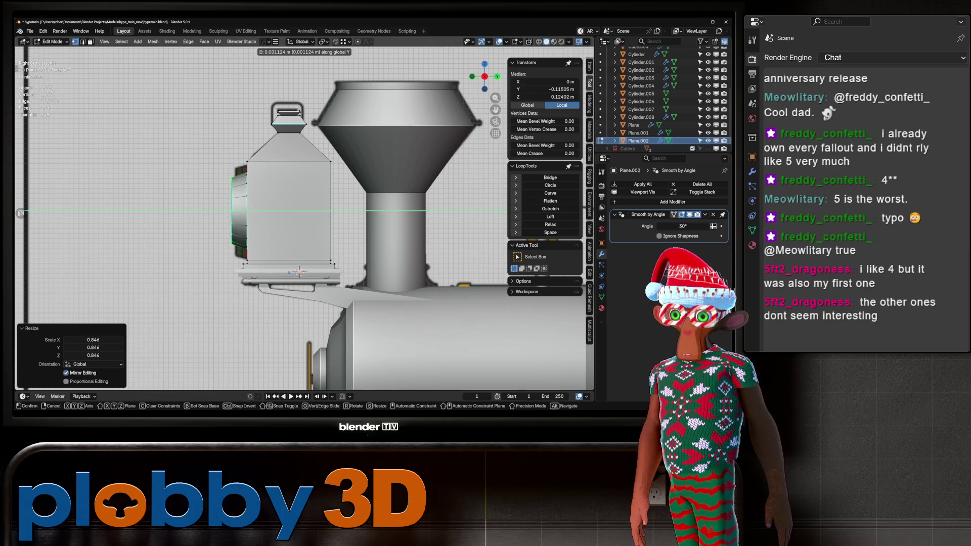
click(299, 272)
mouse_move(299, 272)
middle_down()
mouse_move(285, 268)
mouse_move(296, 280)
middle_up()
Inset a rim on the lens face and shrink the inner face to 0.935.
key(Tab)
key(Tab)
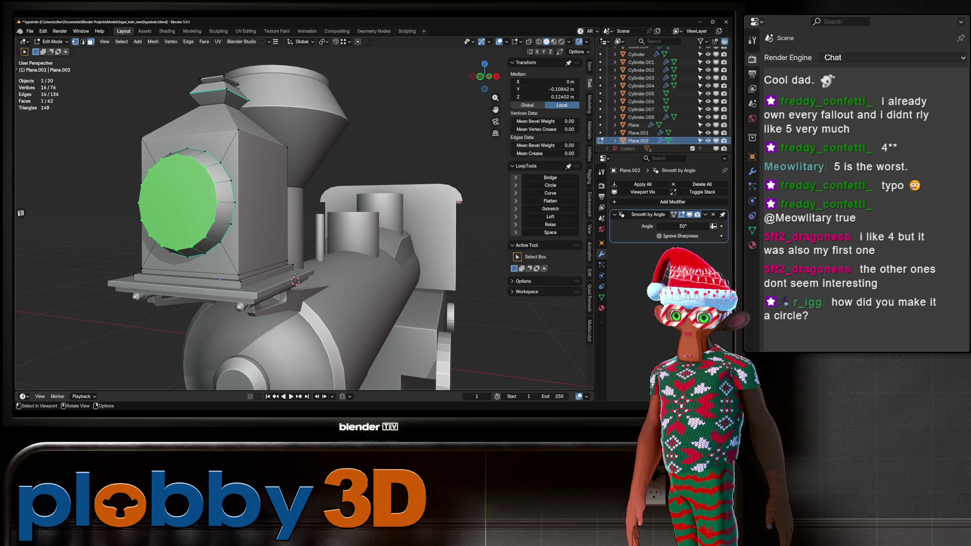
key(3)
key(3)
key(e)
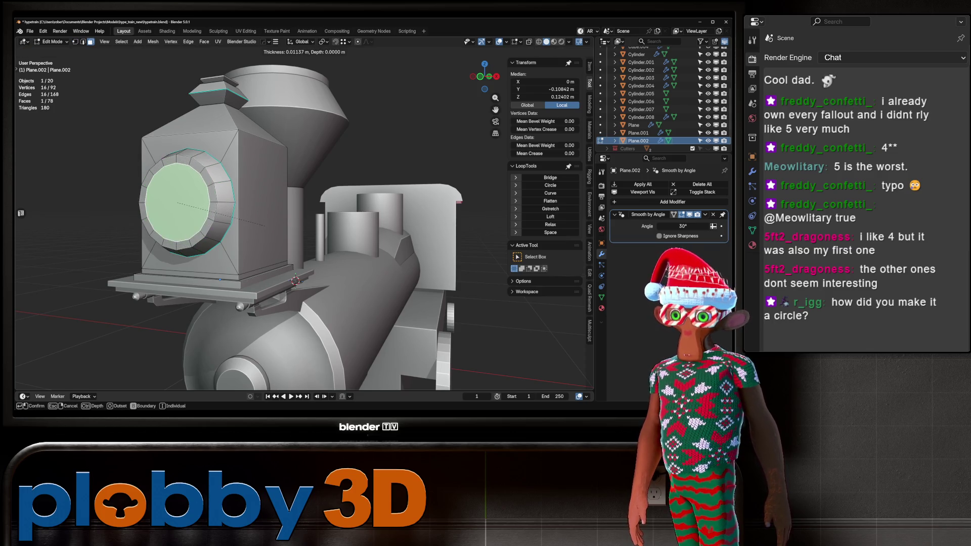
key(Return)
key(e)
key(s)
click(318, 208)
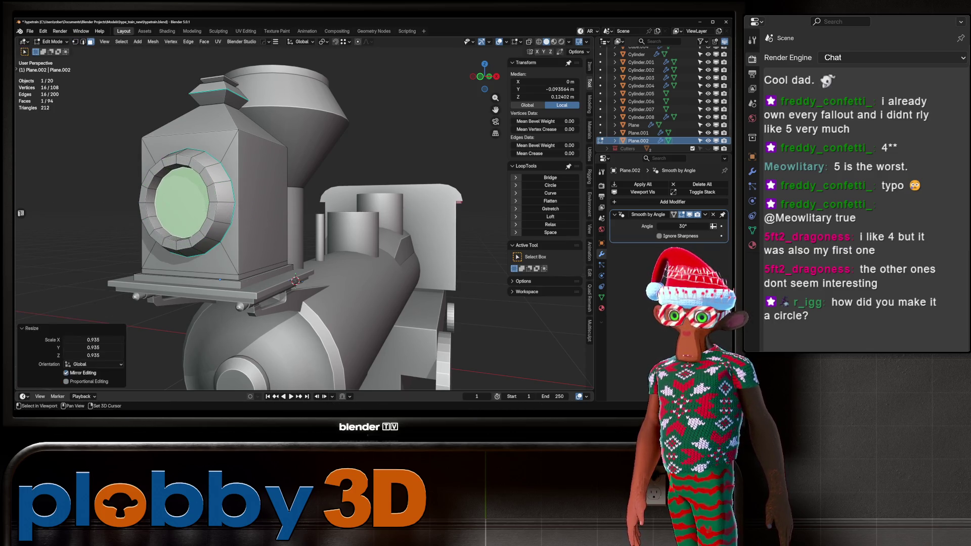
key(Tab)
scroll(319, 209, down, 8)
mouse_move(319, 209)
middle_down()
mouse_move(251, 211)
mouse_move(313, 212)
middle_up()
scroll(313, 212, up, 4)
scroll(304, 213, up, 8)
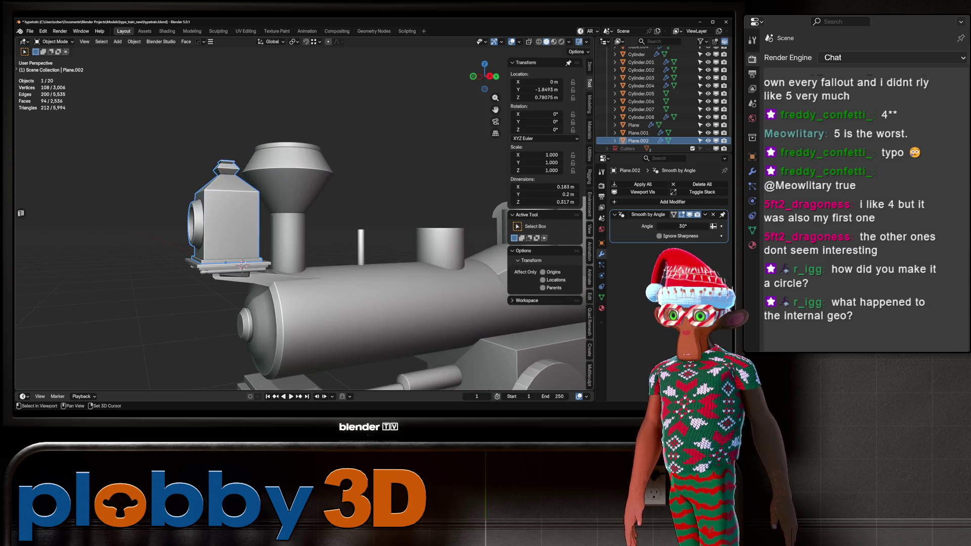
Add a new cube and move it along X beside the train.
mouse_move(304, 212)
middle_down()
mouse_move(283, 207)
mouse_move(324, 210)
mouse_move(232, 237)
mouse_move(261, 258)
middle_up()
scroll(299, 212, down, 8)
key(alt+a)
key(shift+a)
mouse_move(242, 243)
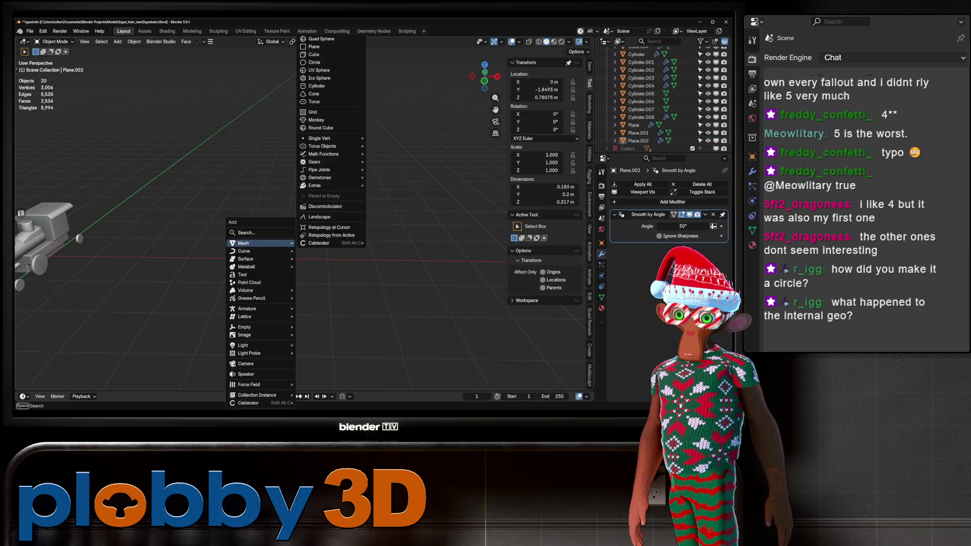
click(323, 55)
key(g)
key(x)
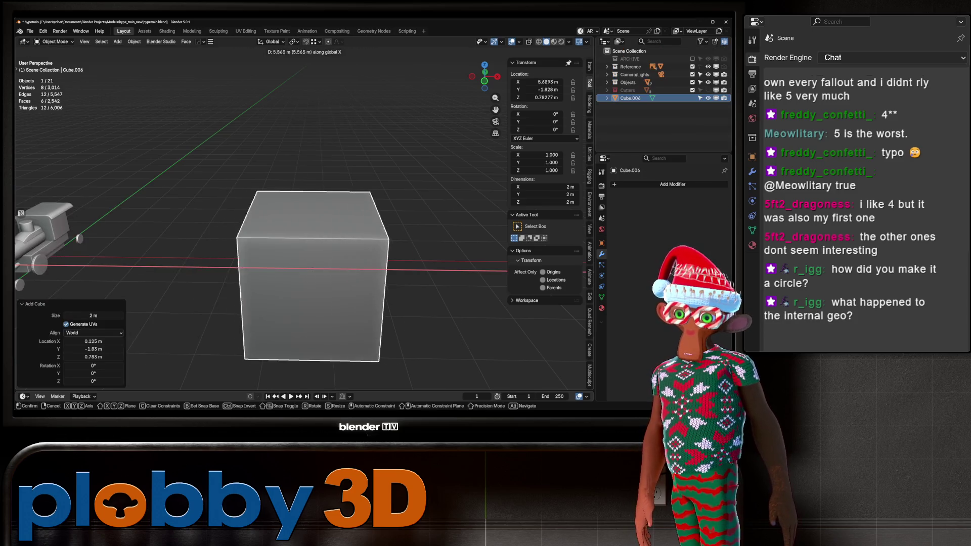
key(Return)
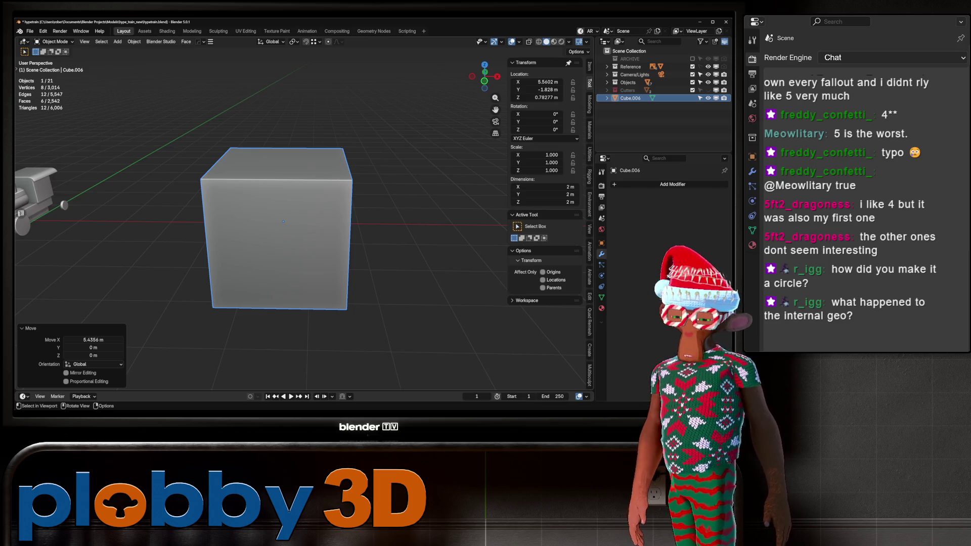
Scale the cube into a tall 2.25 × 2.25 × 3.62 m block.
key(KP_1)
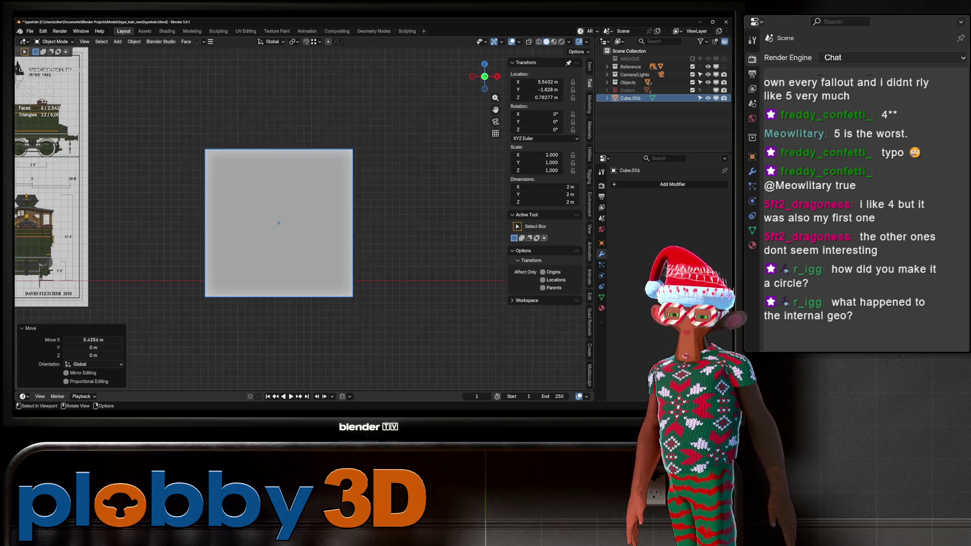
scroll(317, 170, down, 3)
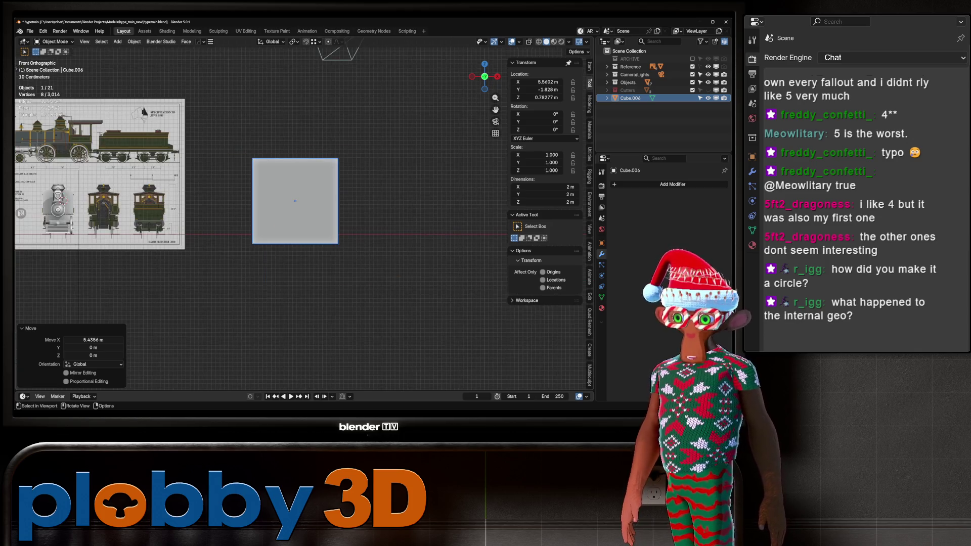
key(s)
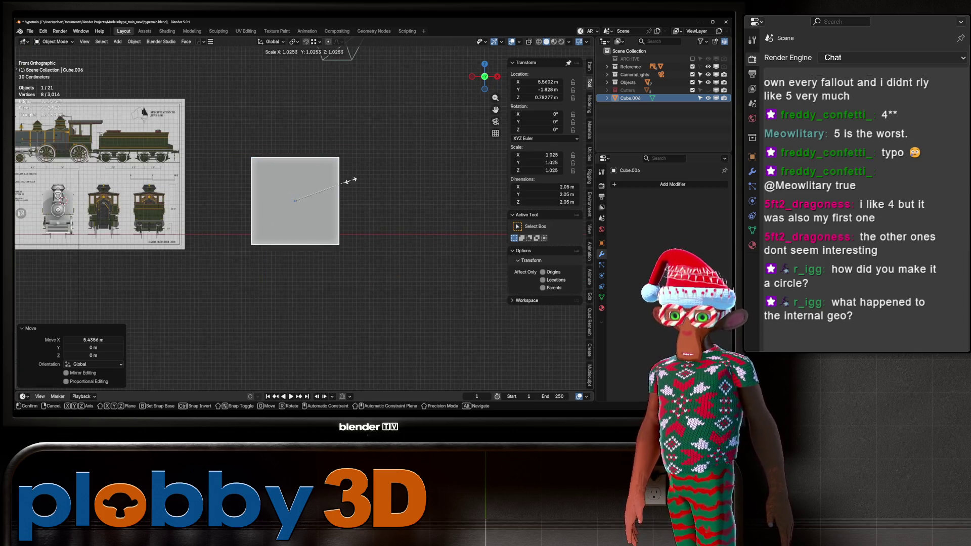
key(Return)
key(s)
key(z)
key(Return)
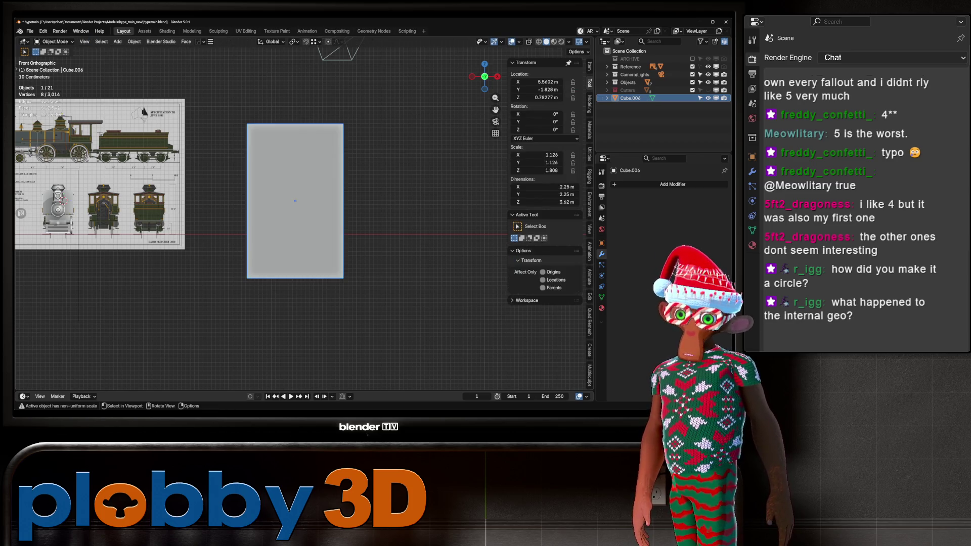
Apply rotation and scale to the block and enter its mesh editing.
key(ctrl+a)
key(Return)
key(Tab)
middle_drag(303, 227, 364, 227)
middle_drag(303, 228, 354, 228)
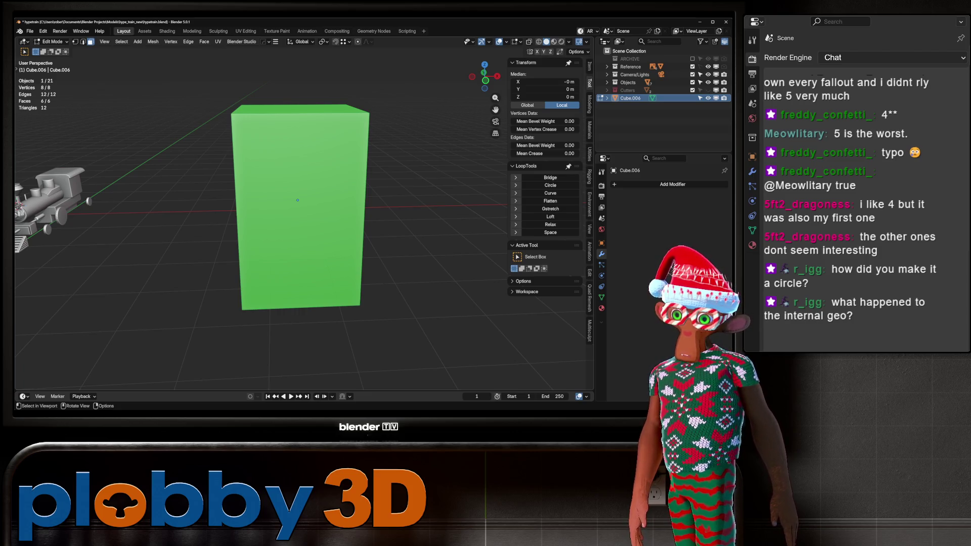
Select the tall block's two front faces and poke them into triangle fans.
mouse_move(303, 227)
middle_down()
mouse_move(253, 230)
mouse_move(344, 228)
mouse_move(233, 233)
middle_up()
click(225, 228)
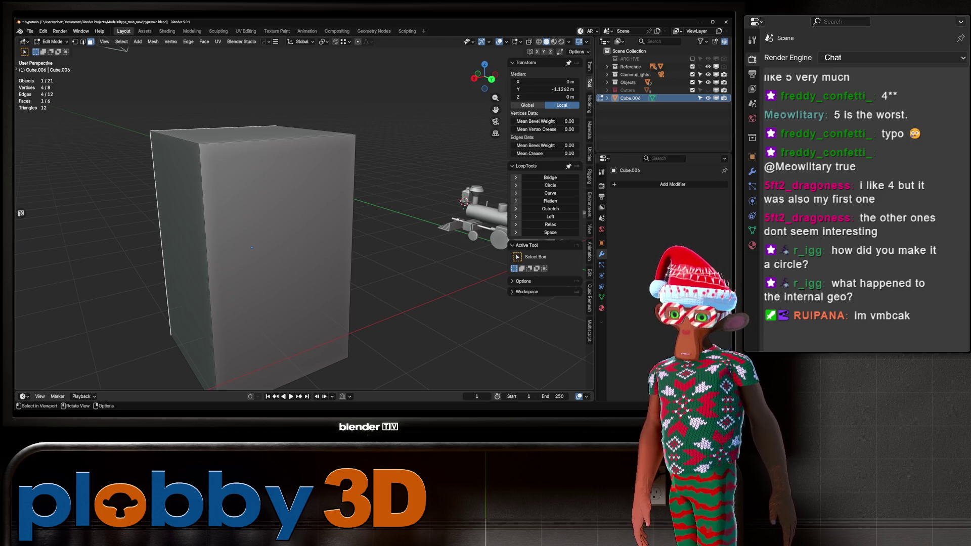
shift+click(278, 253)
mouse_move(303, 227)
middle_down()
mouse_move(268, 230)
mouse_move(364, 230)
mouse_move(227, 233)
middle_up()
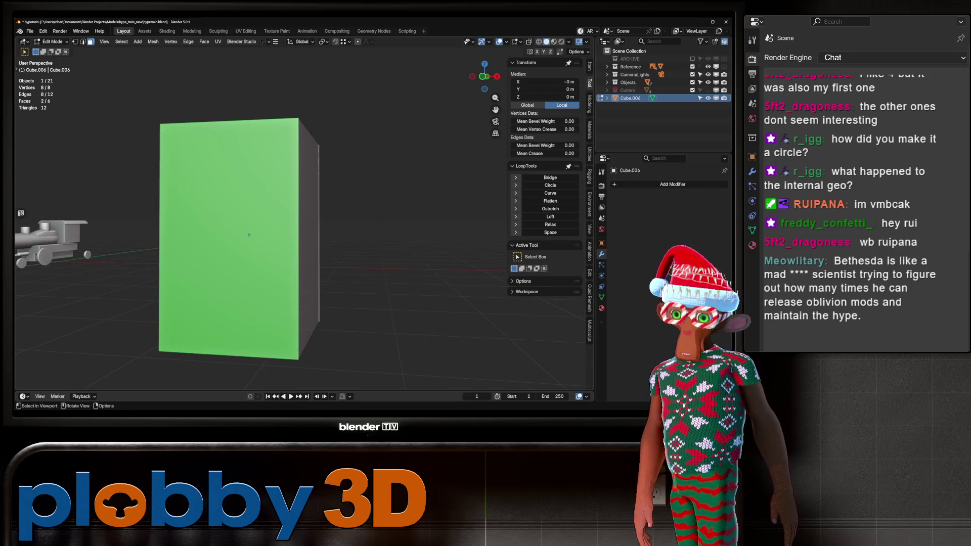
key(ctrl+f)
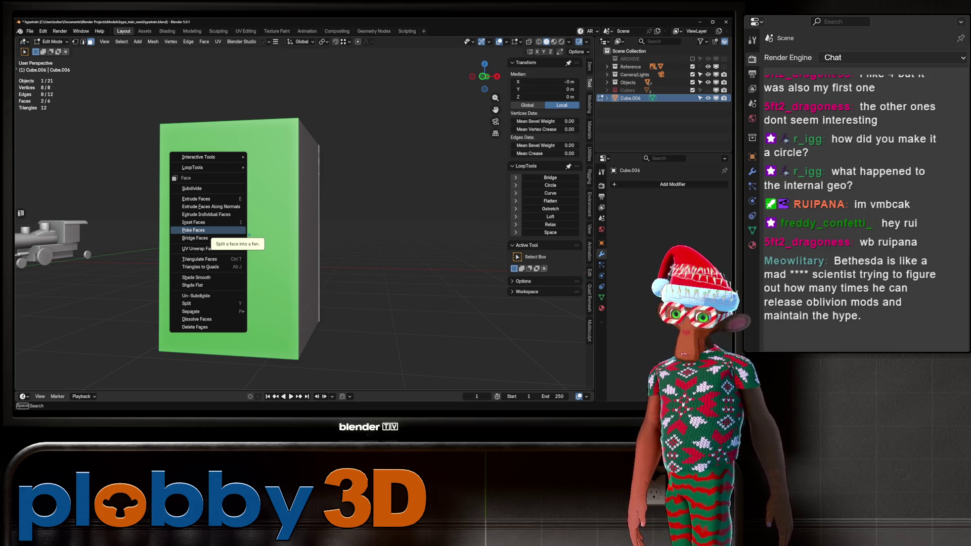
key(Return)
Bevel the poked front's centre vertex by 1.27 m.
scroll(303, 228, down, 2)
mouse_move(303, 228)
middle_down()
mouse_move(324, 227)
mouse_move(283, 217)
mouse_move(303, 223)
middle_up()
scroll(303, 222, up, 3)
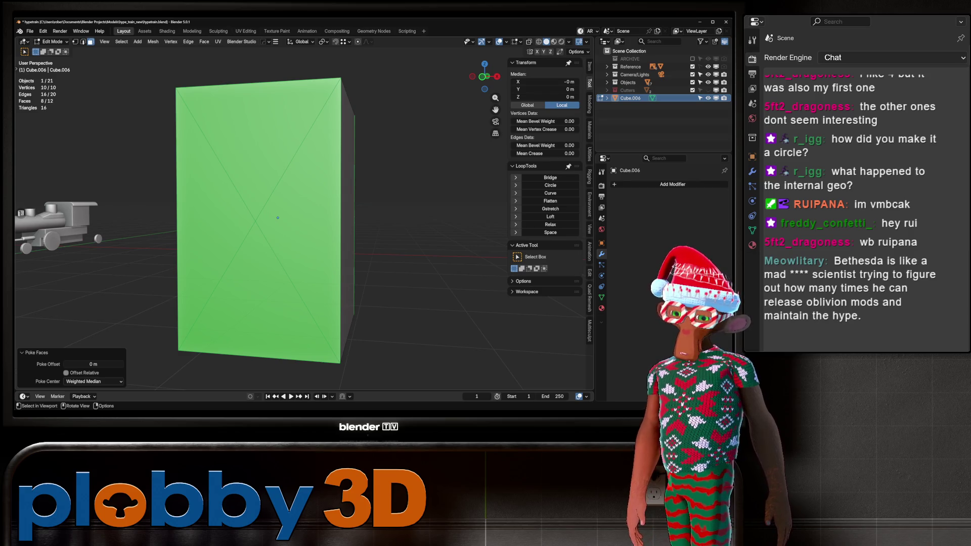
scroll(277, 217, down, 2)
key(1)
click(283, 223)
mouse_move(284, 223)
middle_down()
mouse_move(299, 225)
mouse_move(276, 223)
middle_up()
shift+click(276, 223)
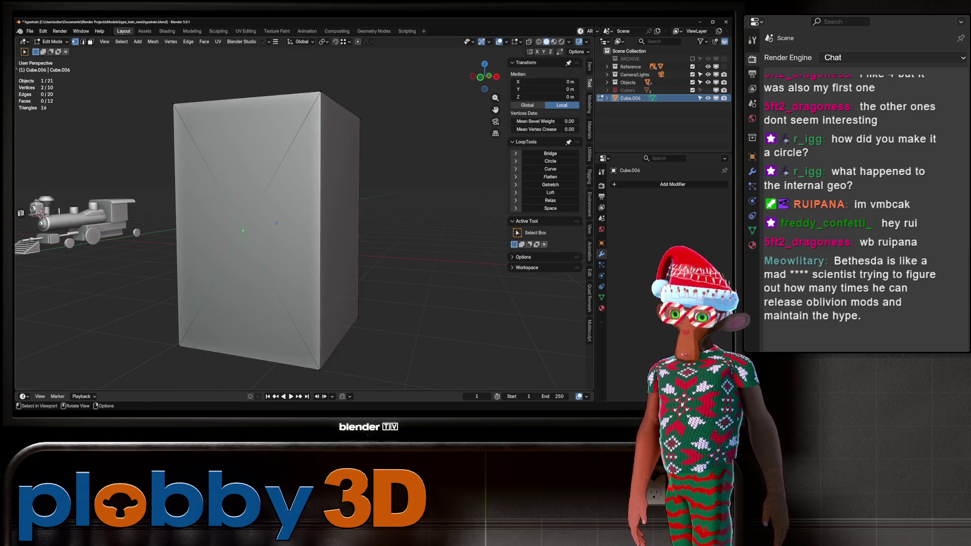
scroll(276, 222, down, 2)
key(ctrl+shift+b)
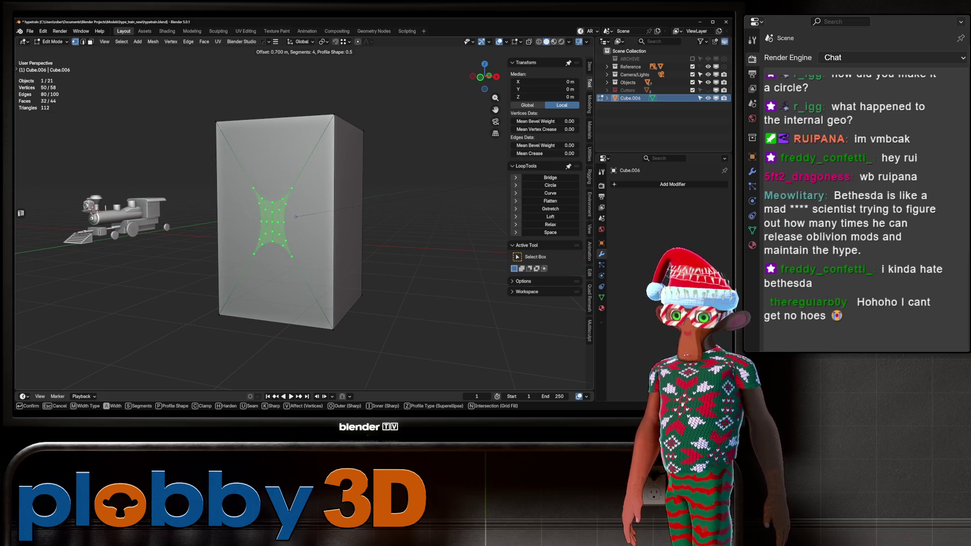
key(Escape)
key(ctrl+shift+b)
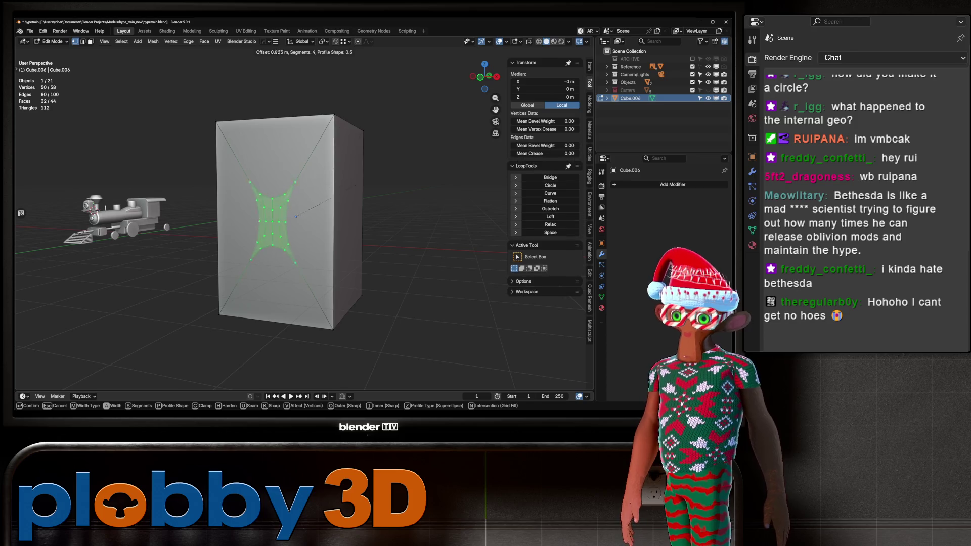
key(Return)
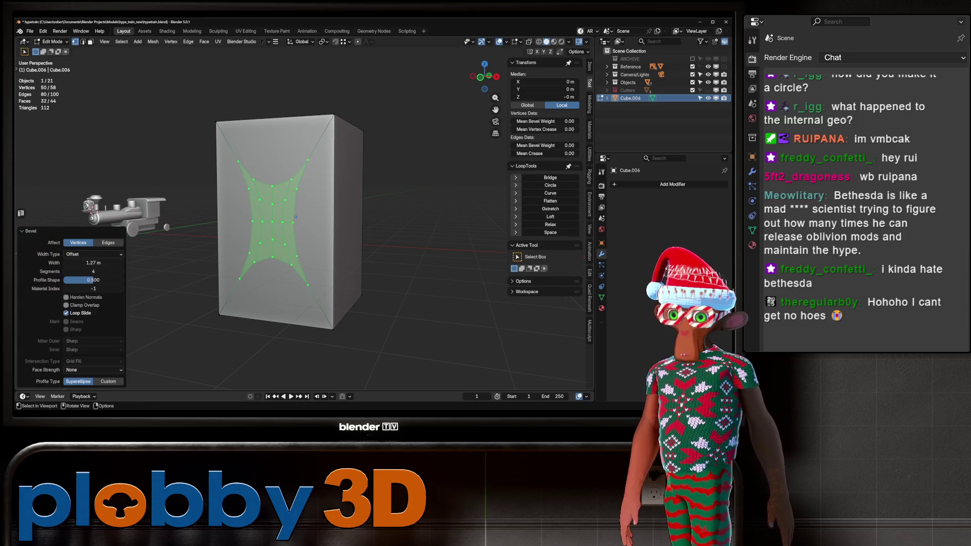
Round the bevel into a circle, dissolve it, and bridge both circles into a tunnel.
click(550, 185)
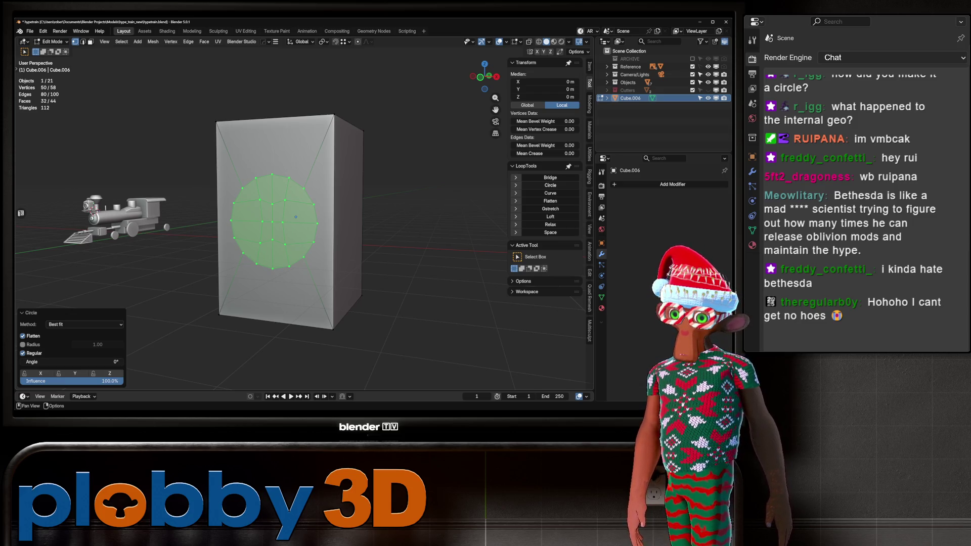
key(ctrl+x)
mouse_move(304, 227)
middle_down()
mouse_move(243, 230)
mouse_move(384, 245)
mouse_move(304, 244)
mouse_move(344, 243)
middle_up()
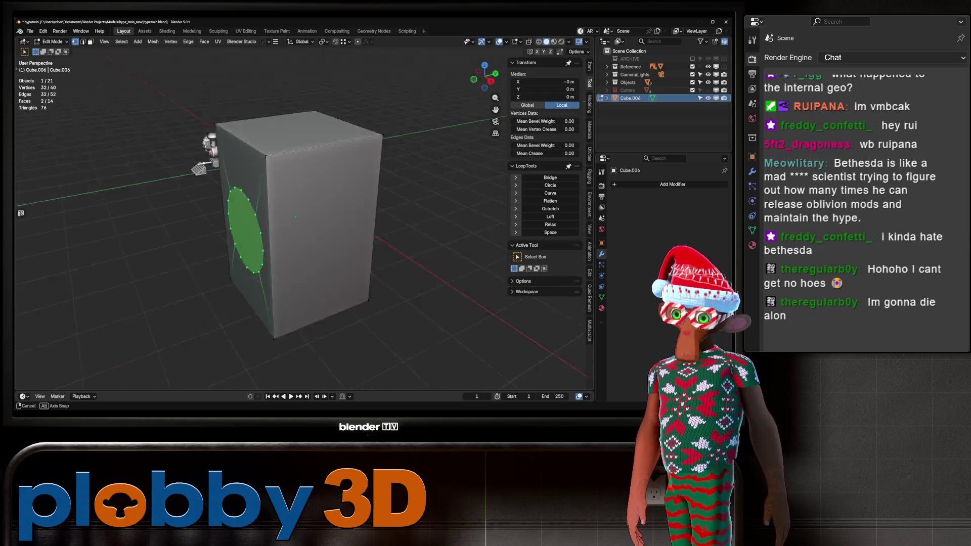
key(ctrl+e)
click(376, 159)
key(Tab)
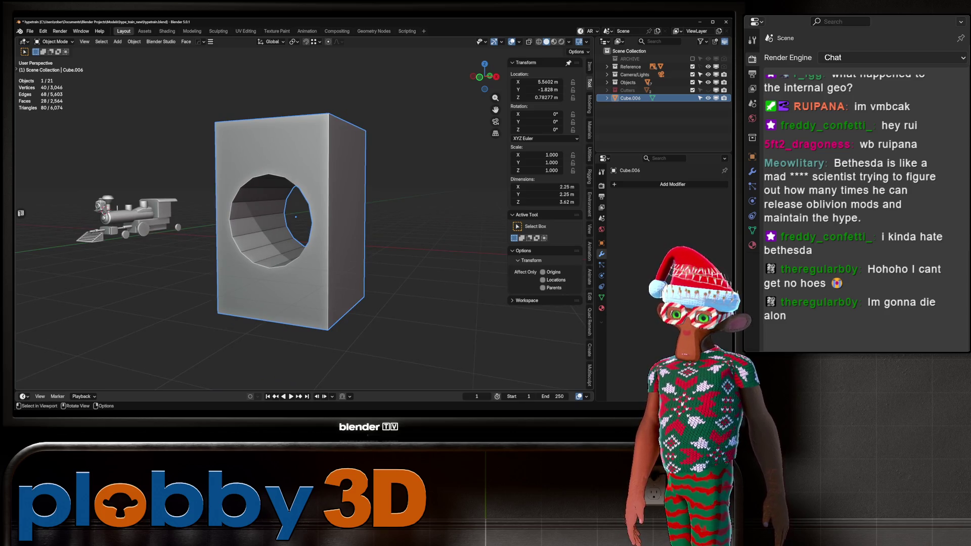
key(Tab)
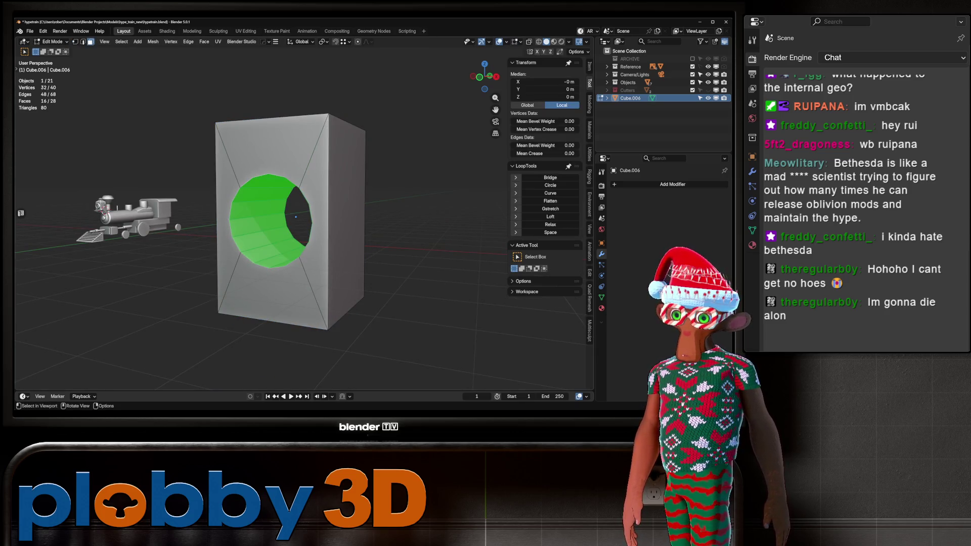
Inset the tunnel faces outward, extrude the surrounding ring, and bevel its edge loops.
key(i)
key(o)
key(Return)
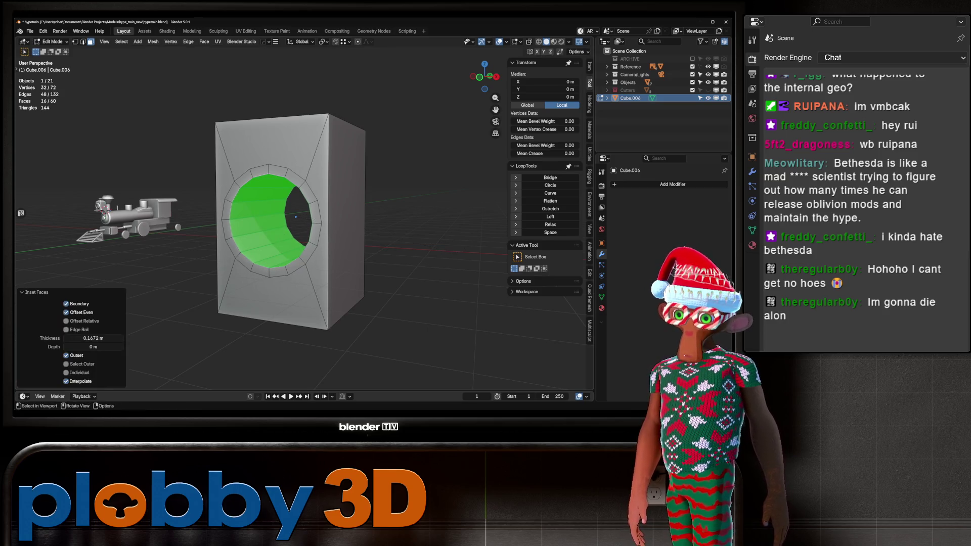
key(KP_1)
key(ctrl+KP_Add)
mouse_move(354, 227)
middle_down()
mouse_move(313, 230)
mouse_move(352, 227)
middle_up()
key(alt+e)
click(353, 227)
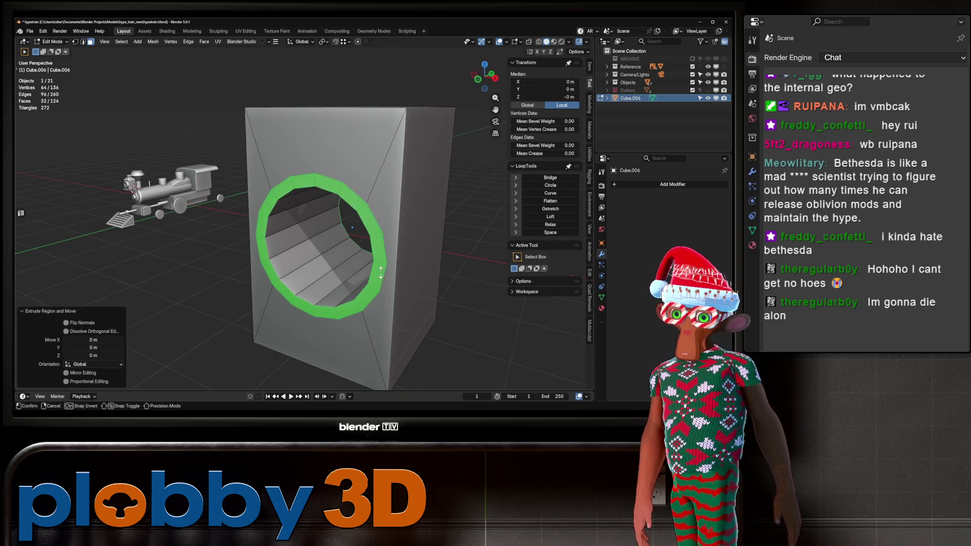
right_click(353, 227)
click(353, 227)
key(ctrl+b)
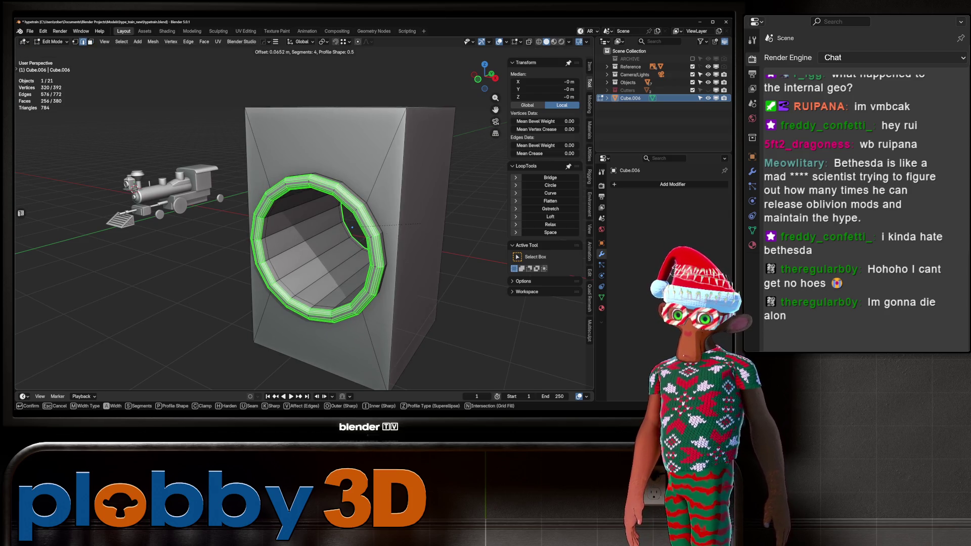
click(352, 227)
Add a Subdivision Surface to the block and shade it smooth.
key(Tab)
scroll(352, 227, down, 5)
right_click(303, 268)
mouse_move(352, 227)
middle_down()
mouse_move(304, 268)
mouse_move(283, 222)
mouse_move(273, 232)
mouse_move(232, 233)
mouse_move(239, 245)
mouse_move(198, 232)
middle_up()
click(303, 276)
scroll(319, 240, down, 3)
key(Tab)
scroll(319, 241, up, 3)
scroll(320, 241, down, 5)
key(Tab)
key(ctrl+1)
right_click(238, 245)
click(239, 233)
Delete the test block, leaving only the locomotive with its lens headlamp.
key(Tab)
key(Tab)
scroll(304, 227, down, 5)
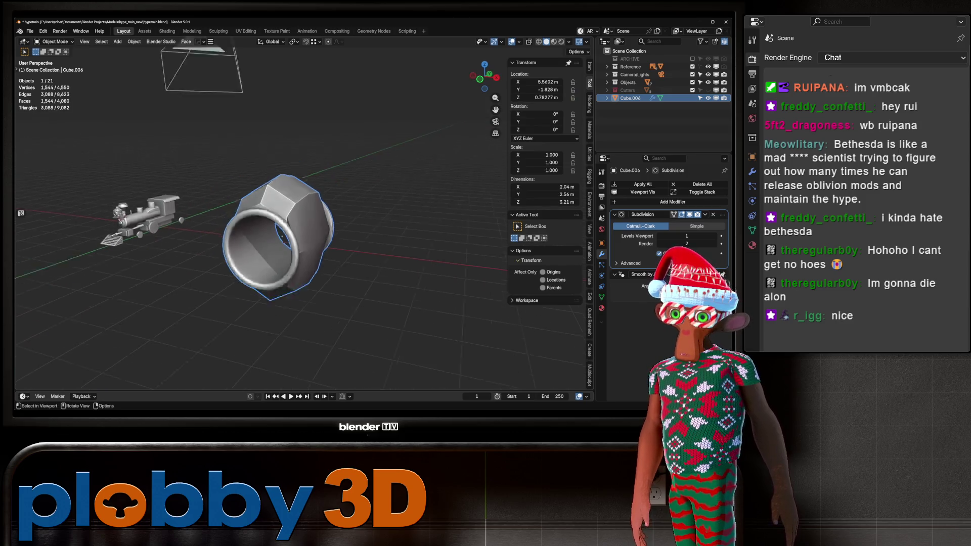
scroll(303, 227, up, 2)
key(Delete)
scroll(202, 212, up, 5)
mouse_move(303, 227)
middle_down()
mouse_move(344, 218)
mouse_move(283, 225)
mouse_move(364, 215)
middle_up()
scroll(303, 228, up, 5)
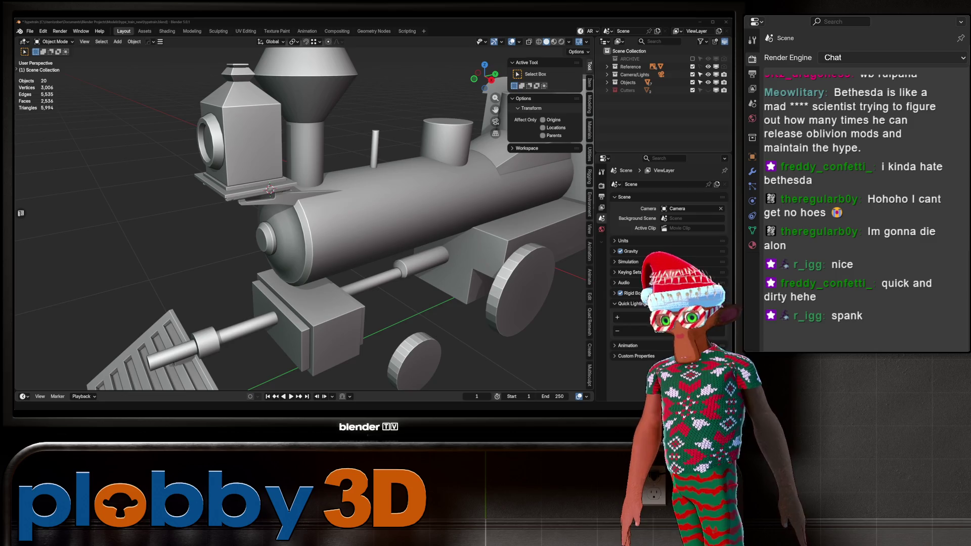
scroll(303, 218, down, 3)
middle_drag(303, 217, 212, 217)
scroll(212, 217, up, 3)
scroll(303, 218, down, 3)
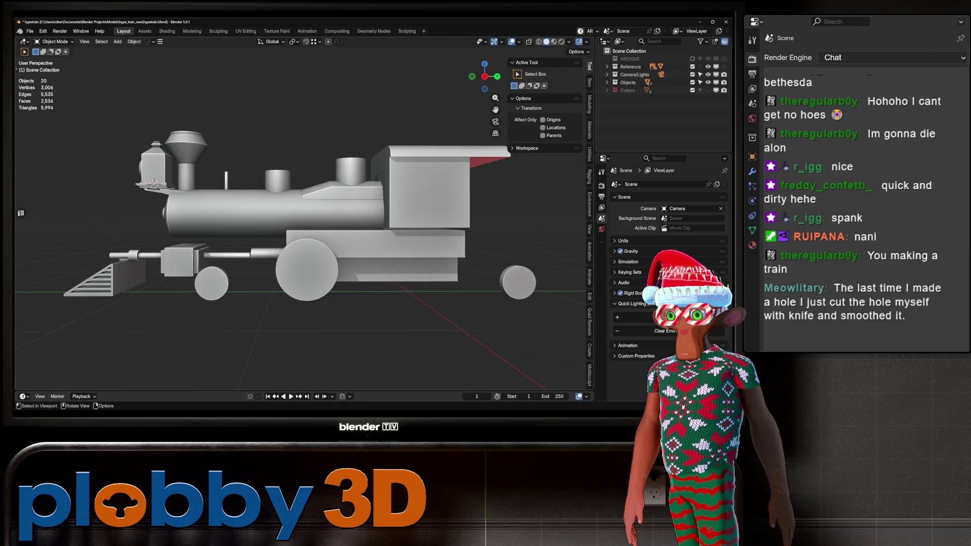
scroll(304, 218, down, 3)
middle_drag(303, 218, 263, 207)
scroll(213, 202, up, 4)
scroll(303, 218, down, 3)
mouse_move(303, 217)
middle_down()
mouse_move(344, 284)
mouse_move(313, 197)
middle_up()
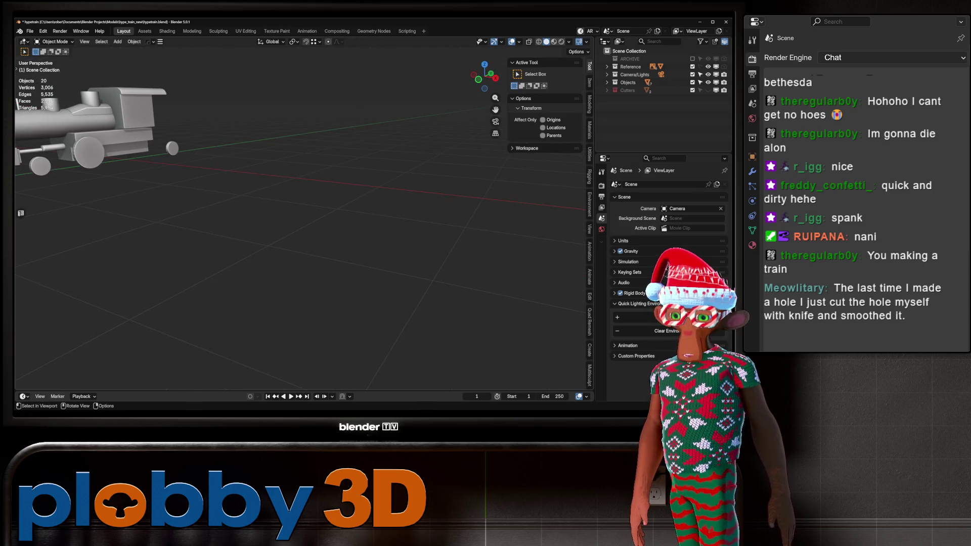
key(shift+a)
Add a new cube and move it along X beside the train.
mouse_move(323, 196)
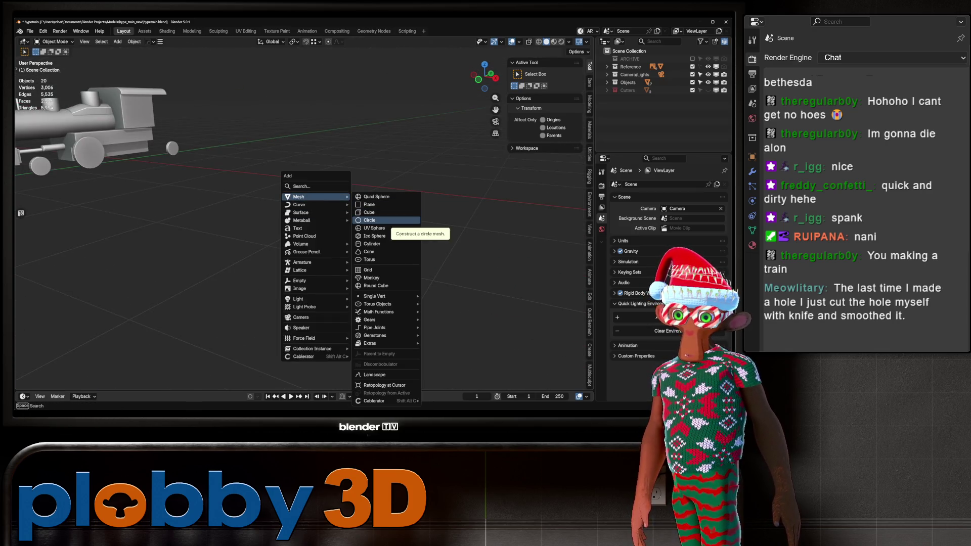
click(384, 207)
key(g)
key(x)
key(Return)
scroll(252, 213, down, 5)
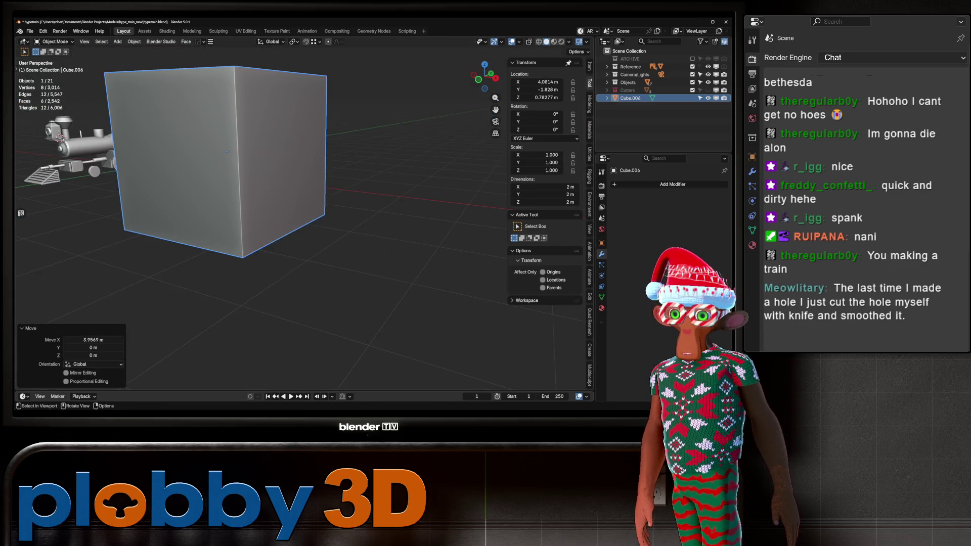
middle_drag(253, 213, 263, 222)
Select the cube's four front faces and bridge them through to the back.
key(Tab)
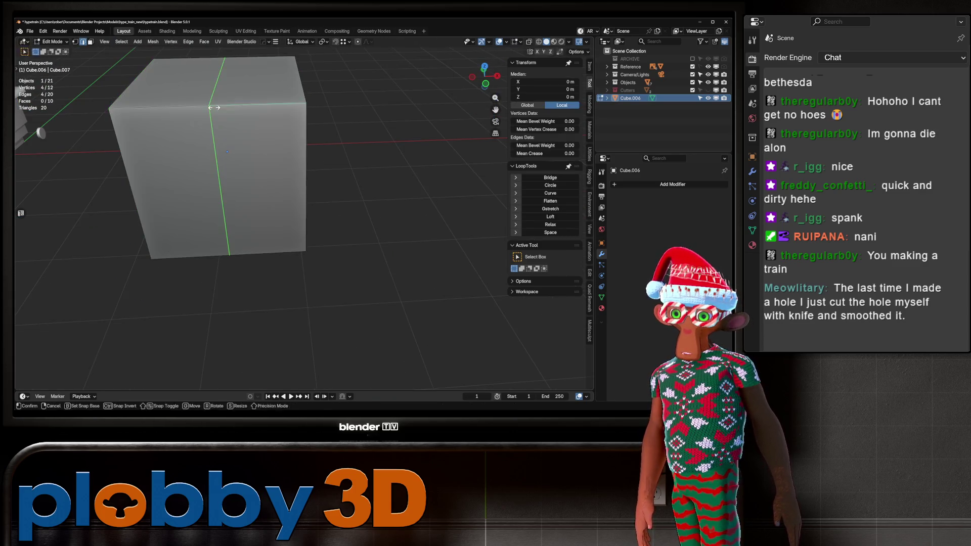
key(3)
click(167, 149)
key(shift+g)
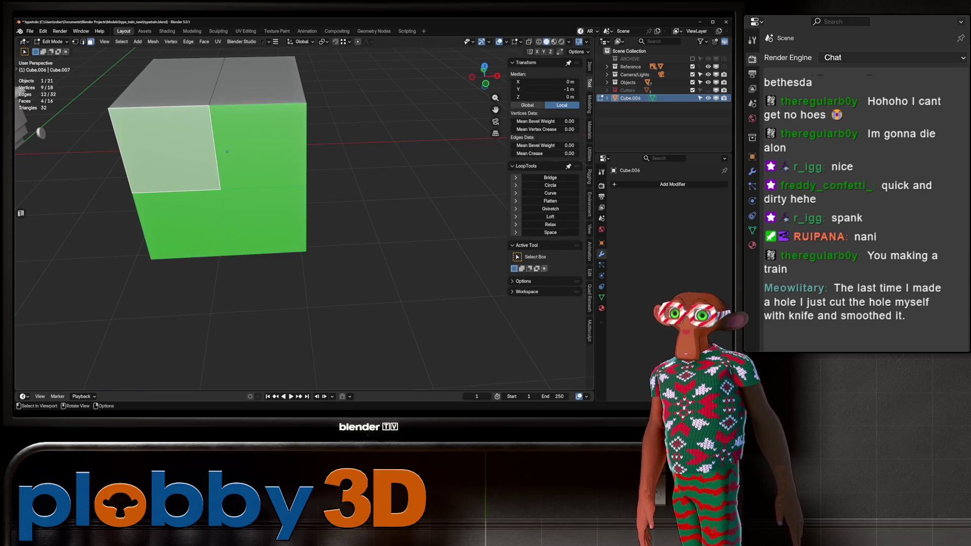
middle_drag(227, 151, 173, 239)
shift+drag(174, 238, 293, 346)
middle_drag(293, 347, 275, 232)
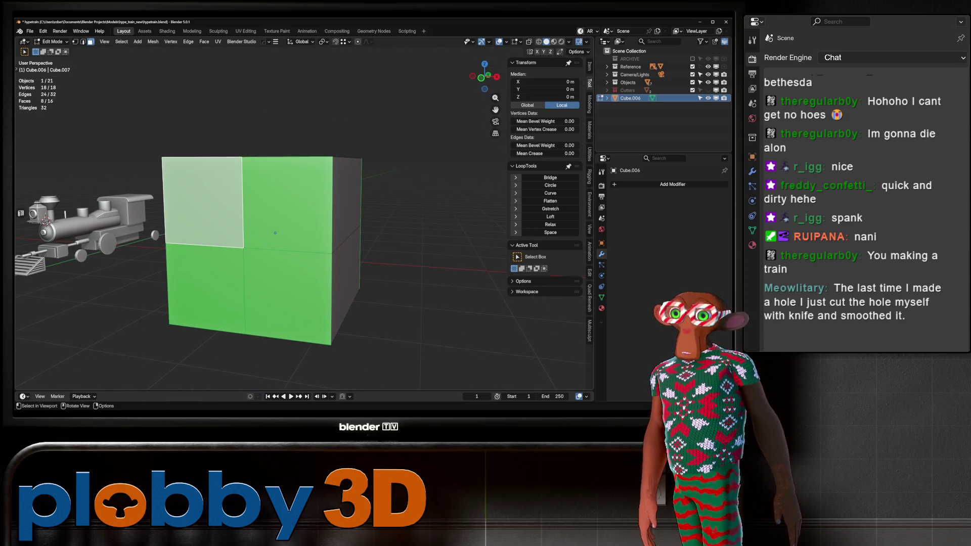
right_click(404, 217)
click(404, 273)
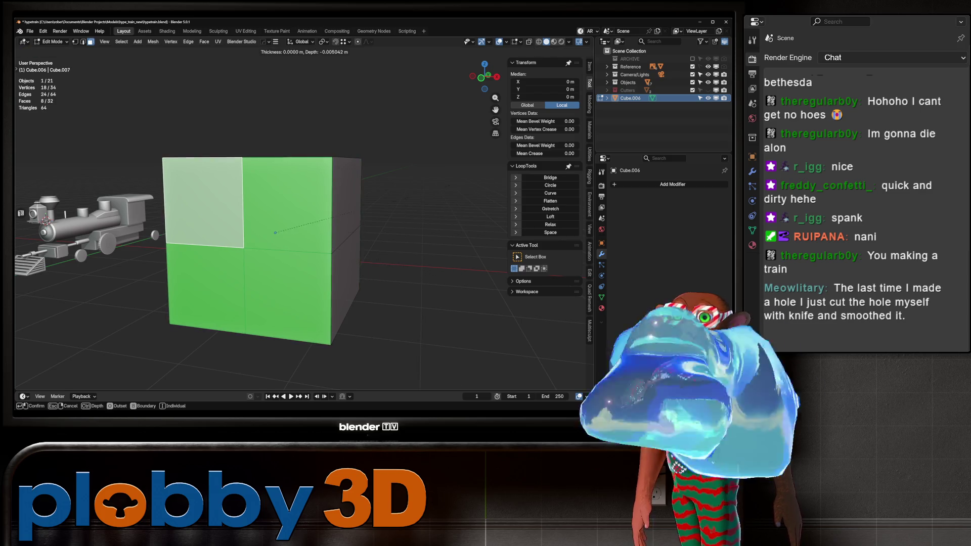
right_click(407, 232)
right_click(407, 232)
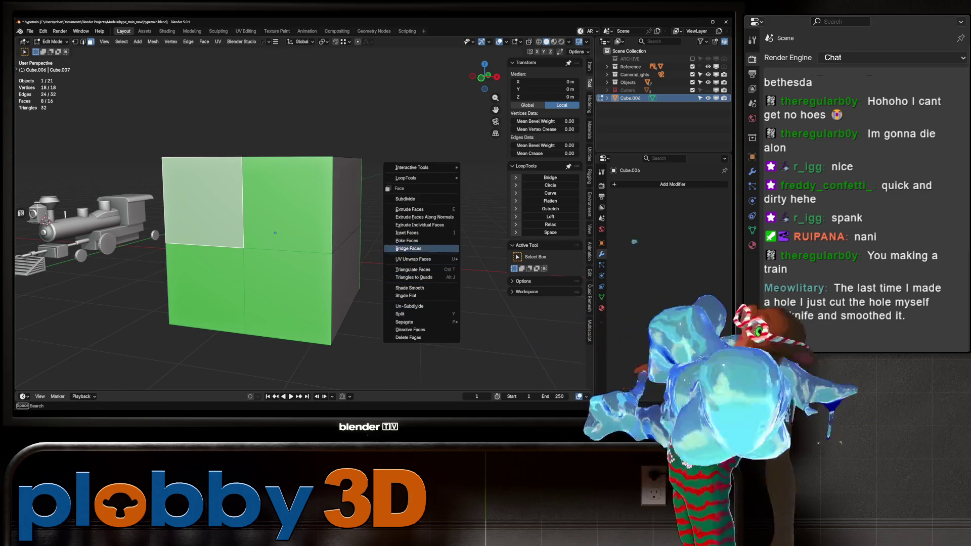
click(408, 248)
Select each quarter's centre vertex and bevel them into four-segment stars.
key(1)
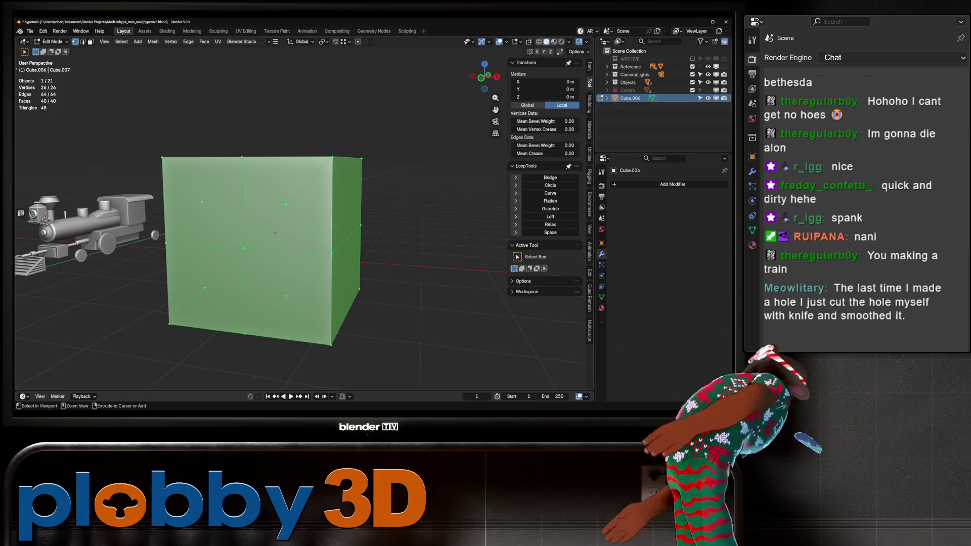
key(ctrl+KP_Subtract)
key(3)
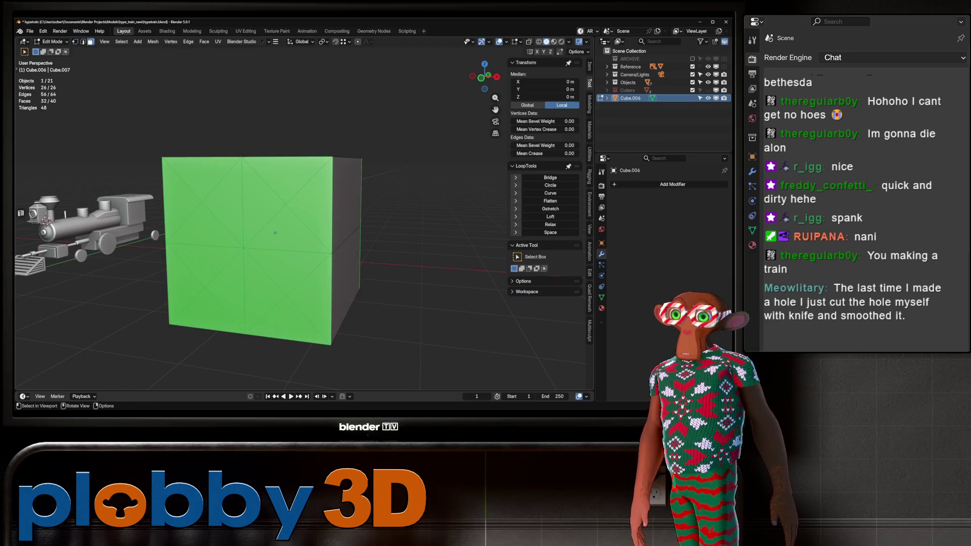
key(alt+a)
key(1)
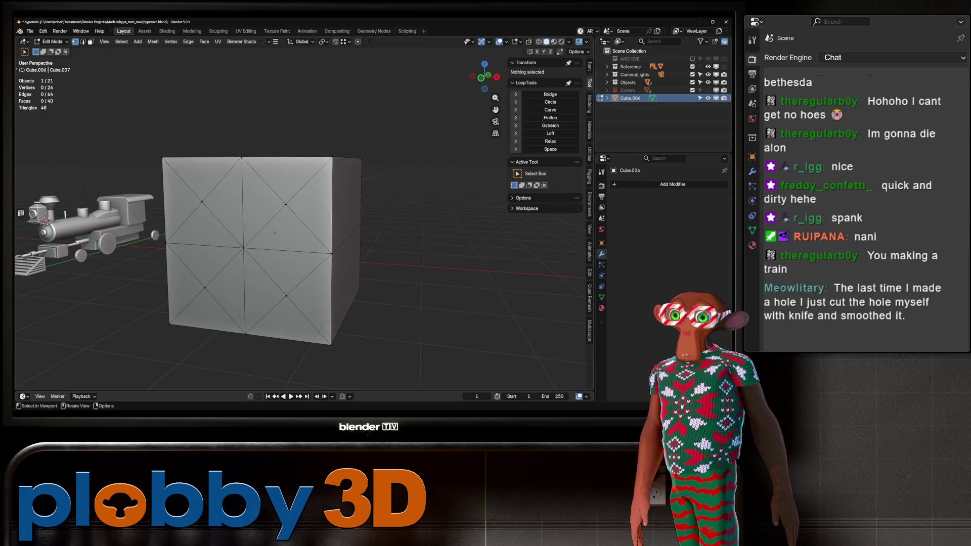
mouse_move(197, 189)
mouse_down()
mouse_move(248, 289)
mouse_move(207, 304)
mouse_up()
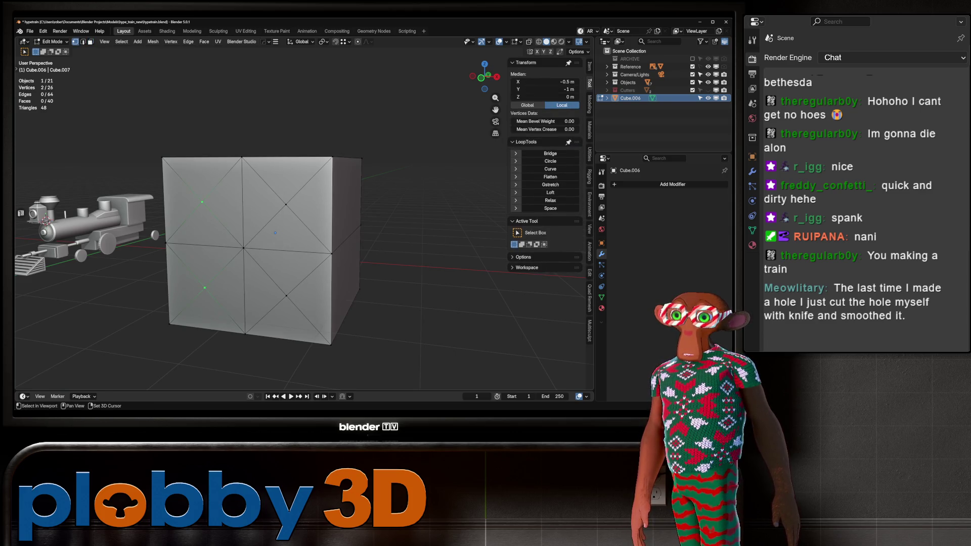
key(KP_Decimal)
middle_drag(303, 227, 354, 217)
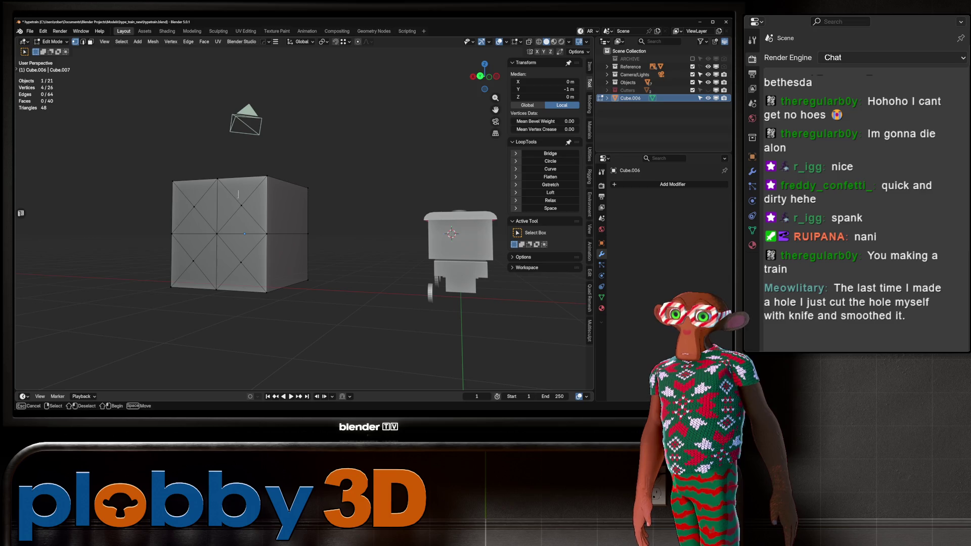
shift+drag(247, 278, 207, 281)
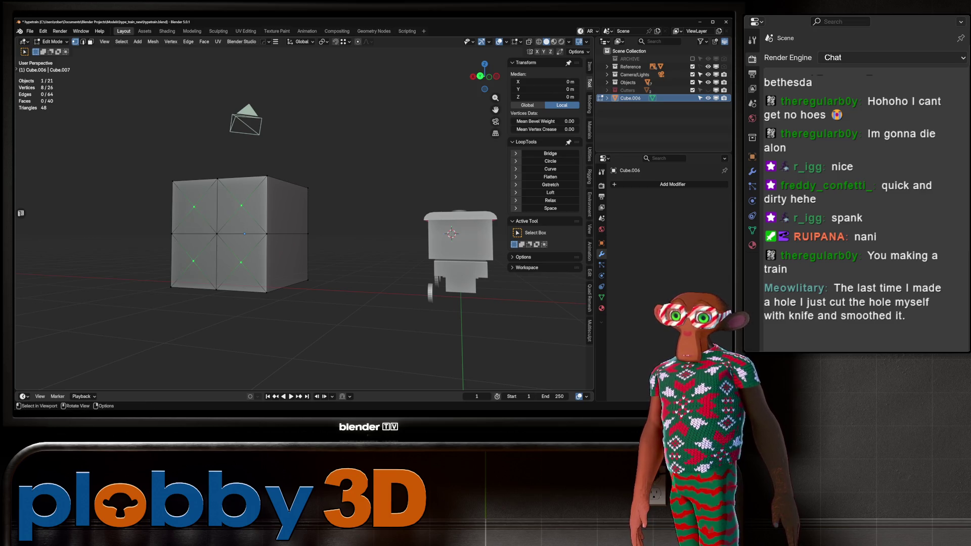
middle_drag(207, 281, 237, 273)
key(ctrl+shift+b)
scroll(377, 206, up, 3)
click(377, 206)
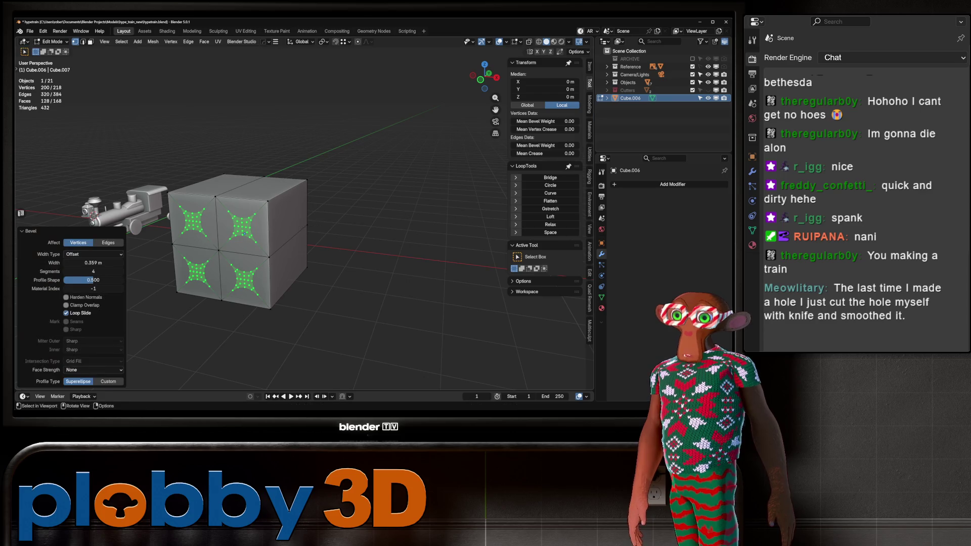
Round the bevelled stars into circles on the front and back with LoopTools Circle.
key(q)
click(377, 206)
key(q)
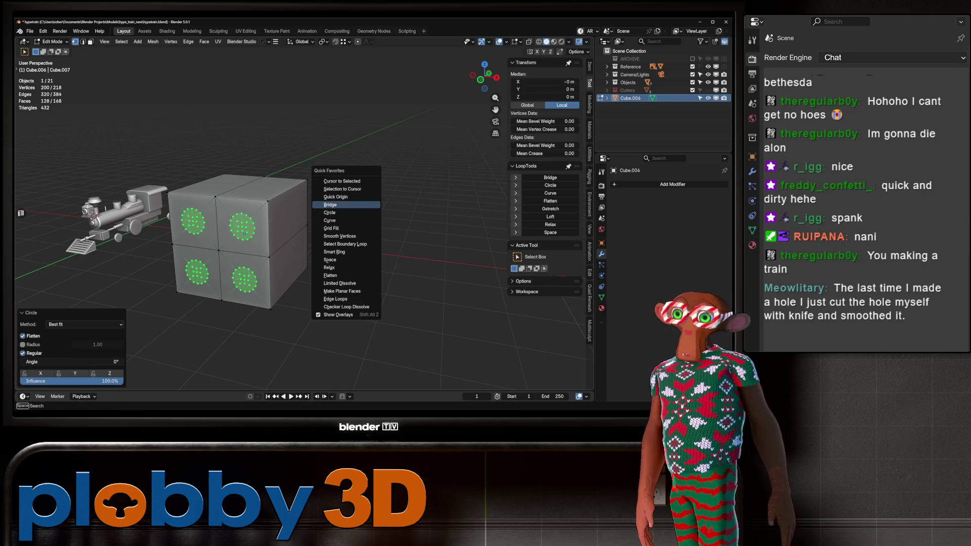
click(346, 213)
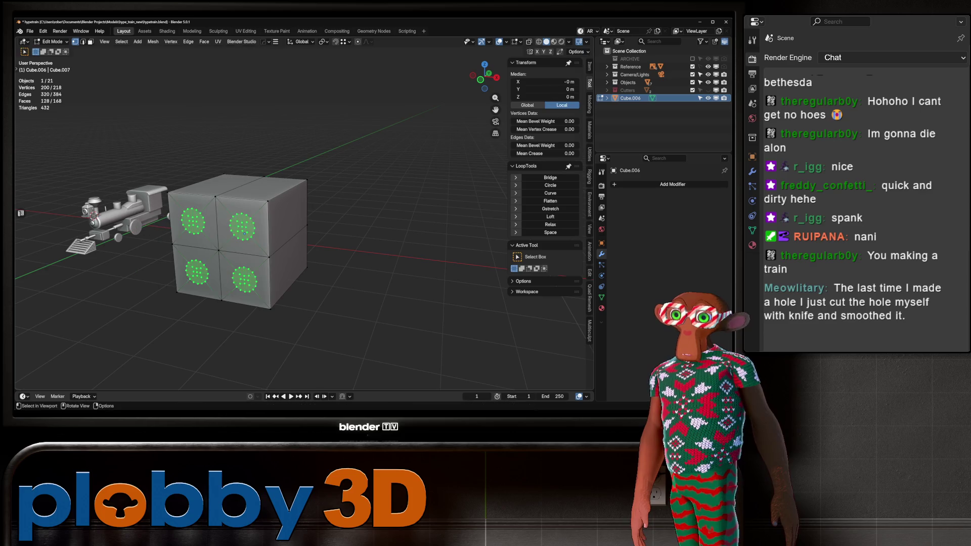
mouse_move(304, 228)
middle_down()
mouse_move(379, 202)
mouse_move(303, 228)
middle_up()
key(q)
click(377, 207)
Bridge opposite circles into through-holes, then return to Object Mode.
key(3)
mouse_move(244, 233)
middle_down()
mouse_move(334, 228)
mouse_move(283, 228)
mouse_move(303, 202)
mouse_move(308, 239)
mouse_move(328, 248)
middle_up()
key(q)
click(323, 227)
key(q)
click(308, 241)
scroll(349, 256, down, 5)
key(Tab)
scroll(322, 253, up, 3)
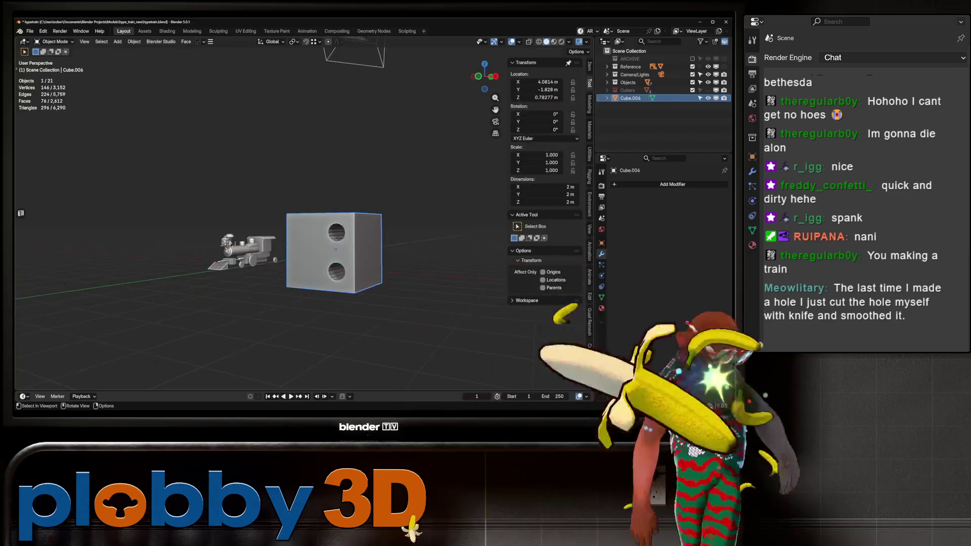
Apply the mirror modifier, then bevel the cube's centre vertex.
key(ctrl+a)
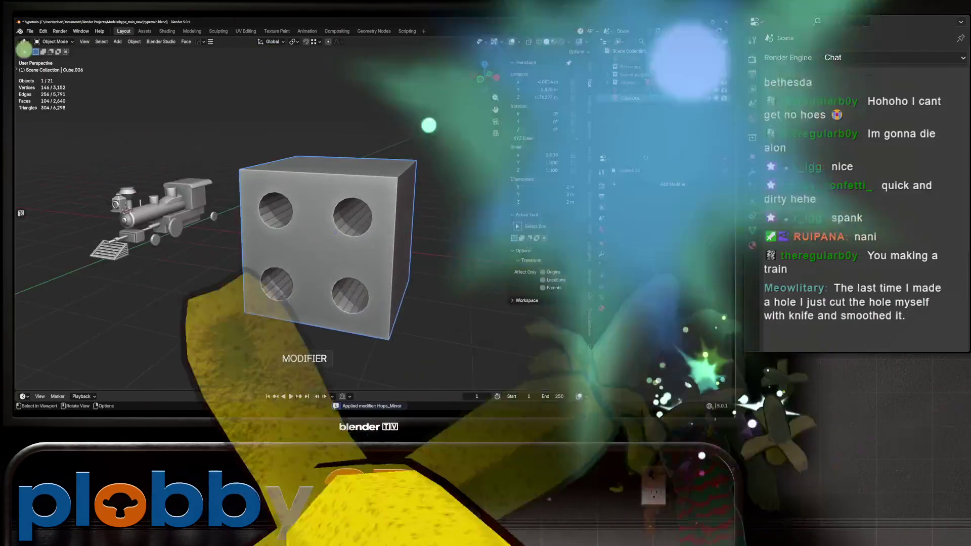
key(Tab)
mouse_move(323, 253)
middle_down()
mouse_move(227, 263)
mouse_move(283, 260)
middle_up()
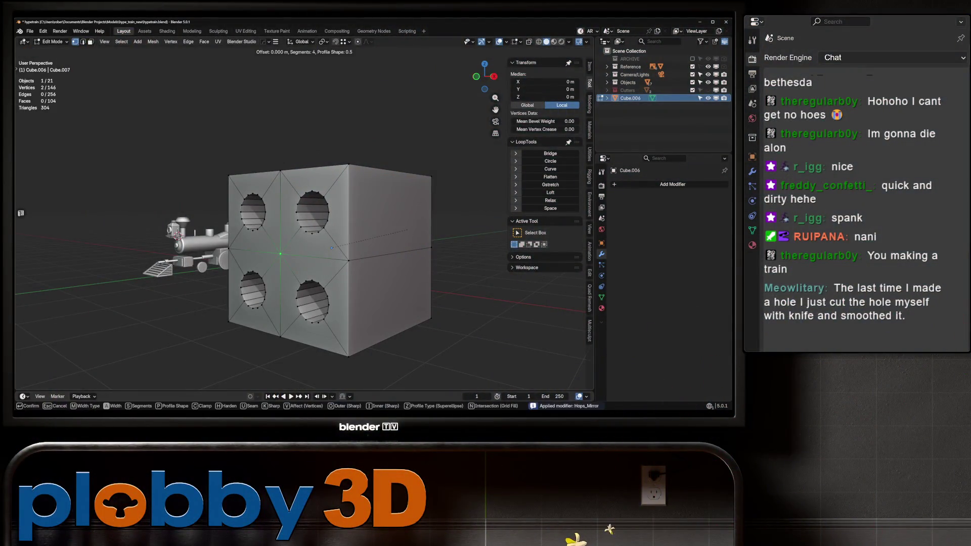
key(ctrl+shift+b)
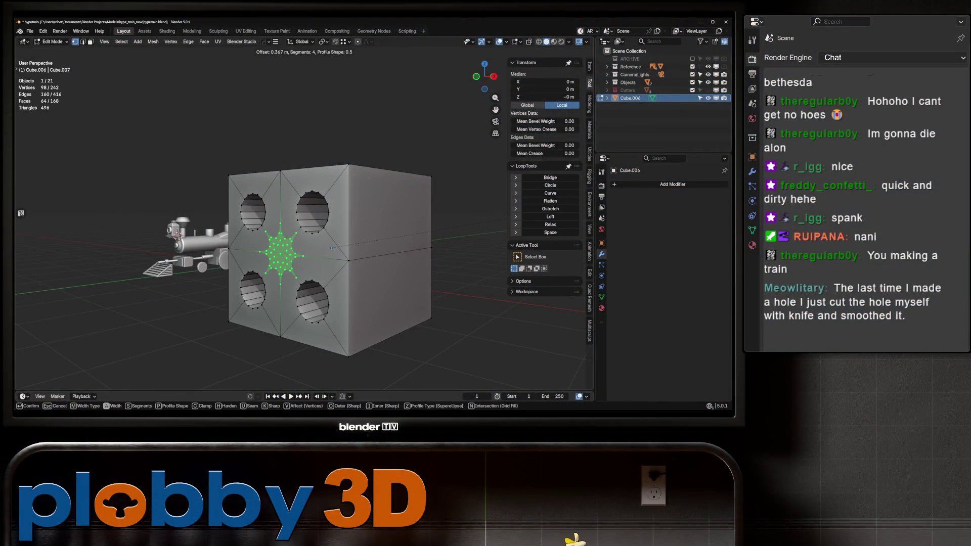
click(332, 248)
mouse_move(331, 247)
middle_down()
mouse_move(313, 248)
mouse_move(319, 232)
middle_up()
Circle and dissolve the centre bevel, bridge it through the cube, and sharpen its edges.
click(550, 185)
key(ctrl+x)
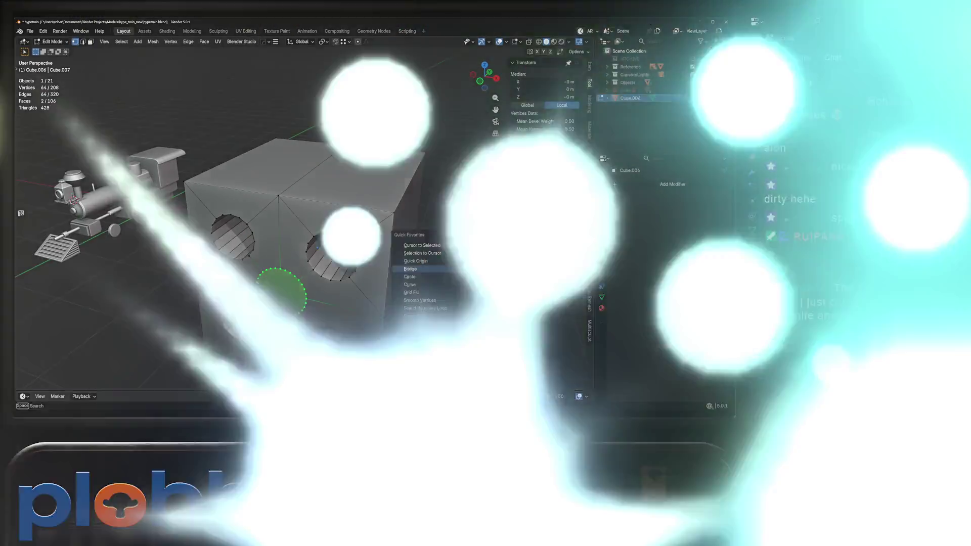
click(550, 177)
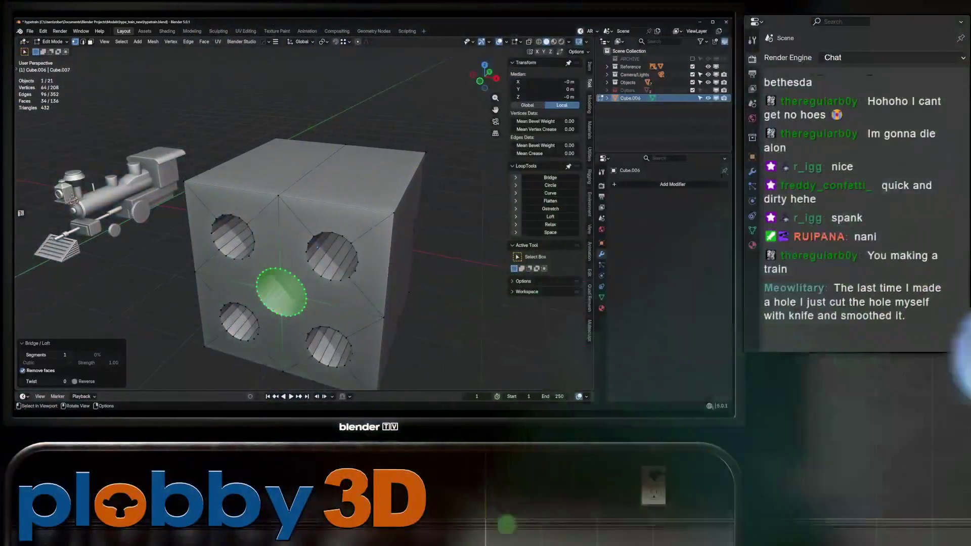
scroll(344, 242, up, 4)
key(2)
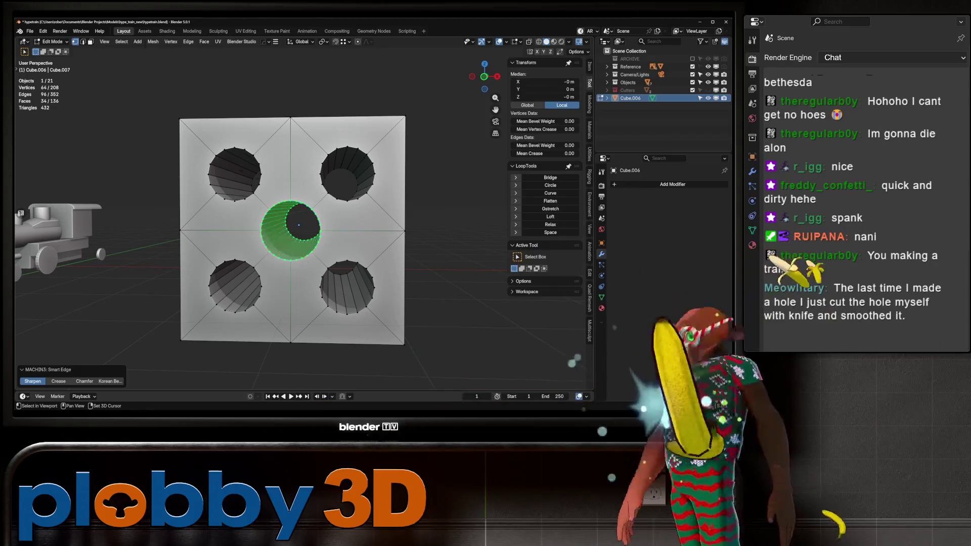
key(Tab)
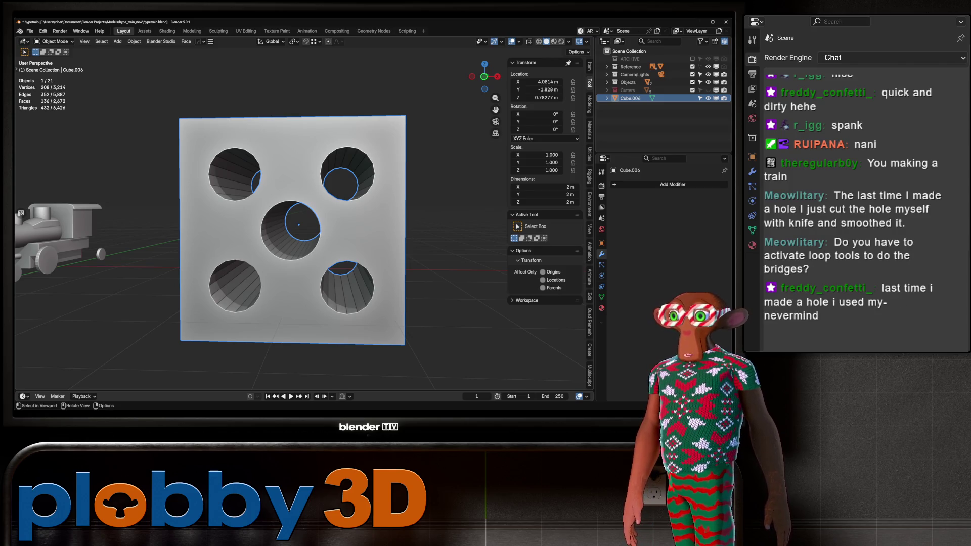
Run the bridge operation again and view the five-holed cube from the front.
scroll(292, 230, down, 2)
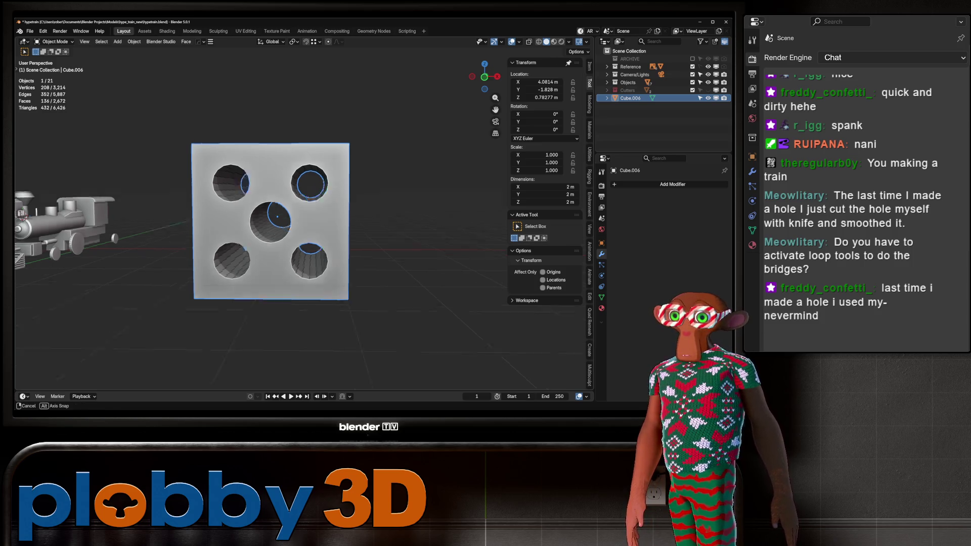
middle_drag(303, 227, 283, 263)
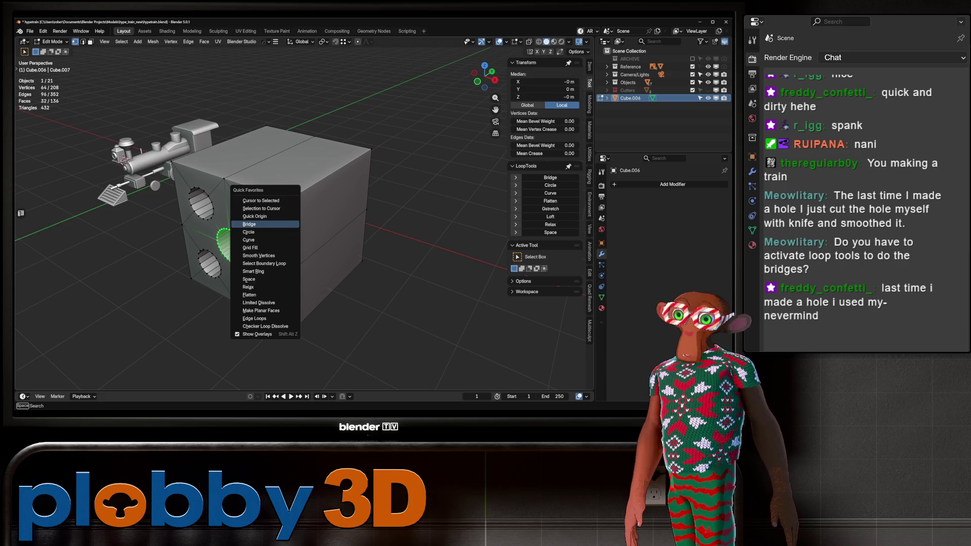
click(249, 224)
mouse_move(249, 224)
middle_down()
mouse_move(283, 201)
mouse_move(217, 212)
middle_up()
Select the inner faces of the five dice holes and inset them thinly.
key(Tab)
key(Tab)
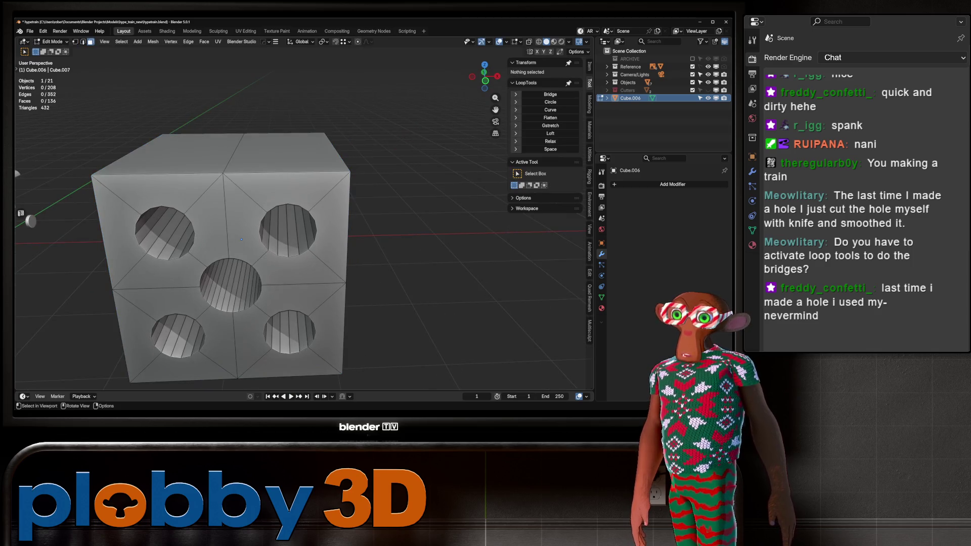
alt+click(230, 286)
alt+shift+click(285, 331)
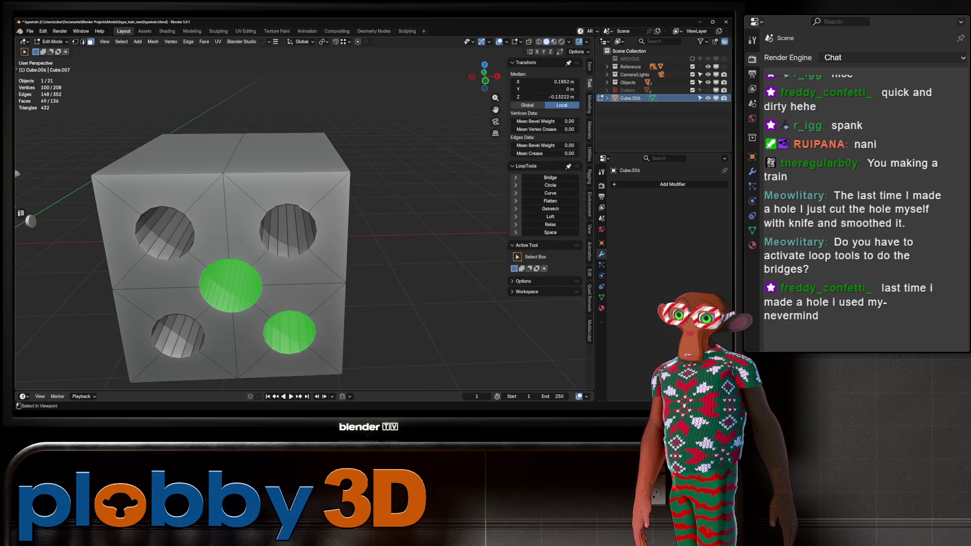
alt+shift+click(292, 230)
alt+shift+click(164, 232)
alt+shift+click(178, 335)
scroll(243, 243, down, 2)
key(i)
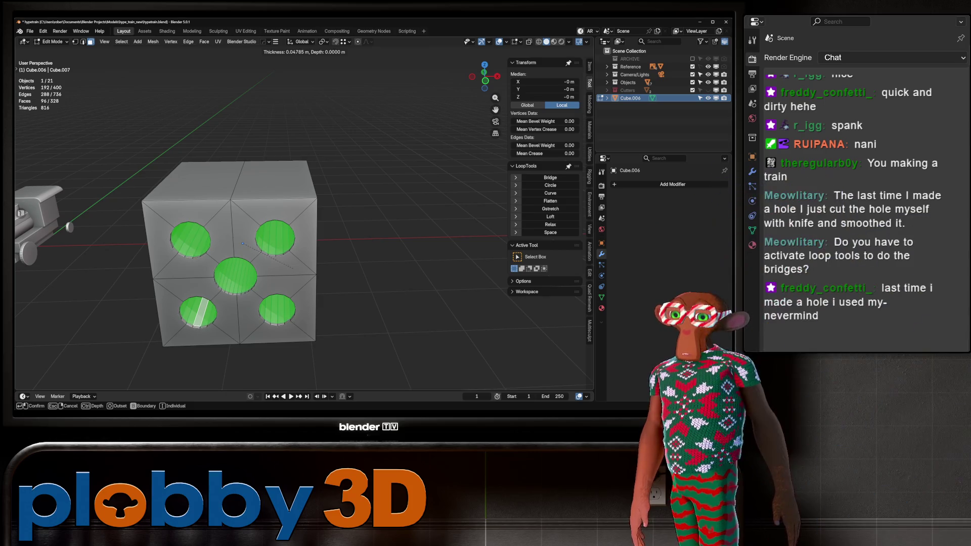
click(266, 257)
Test one level of subdivision on the cube, then delete it and frame the locomotive.
middle_drag(303, 243, 364, 232)
scroll(349, 235, down, 4)
mouse_move(261, 245)
middle_down()
mouse_move(288, 240)
mouse_move(238, 237)
middle_up()
scroll(283, 243, down, 3)
scroll(303, 248, up, 6)
key(Tab)
scroll(307, 253, down, 2)
key(ctrl+1)
key(Delete)
scroll(152, 212, up, 3)
middle_drag(152, 213, 172, 207)
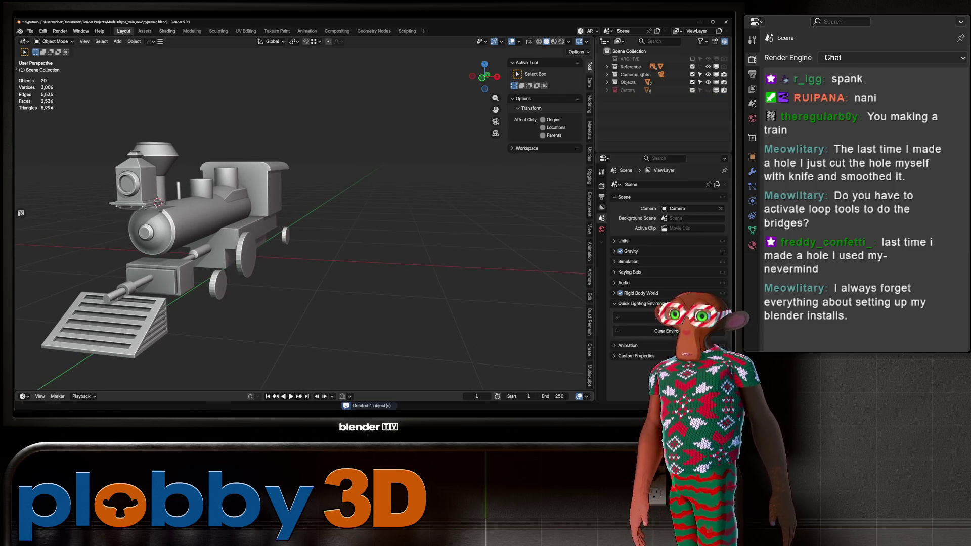
click(43, 31)
Search the installed extensions in Preferences for 'loop' to confirm LoopTools is present.
click(56, 139)
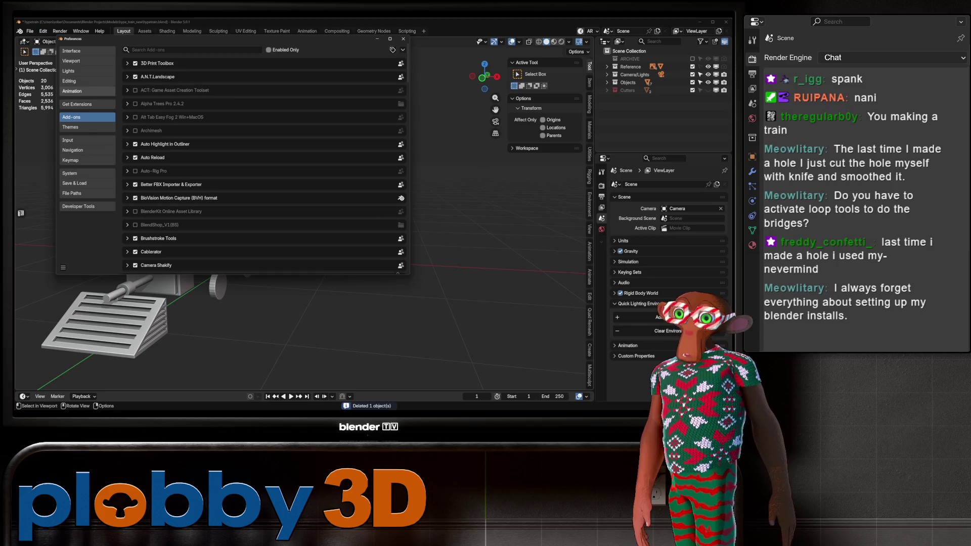
click(76, 104)
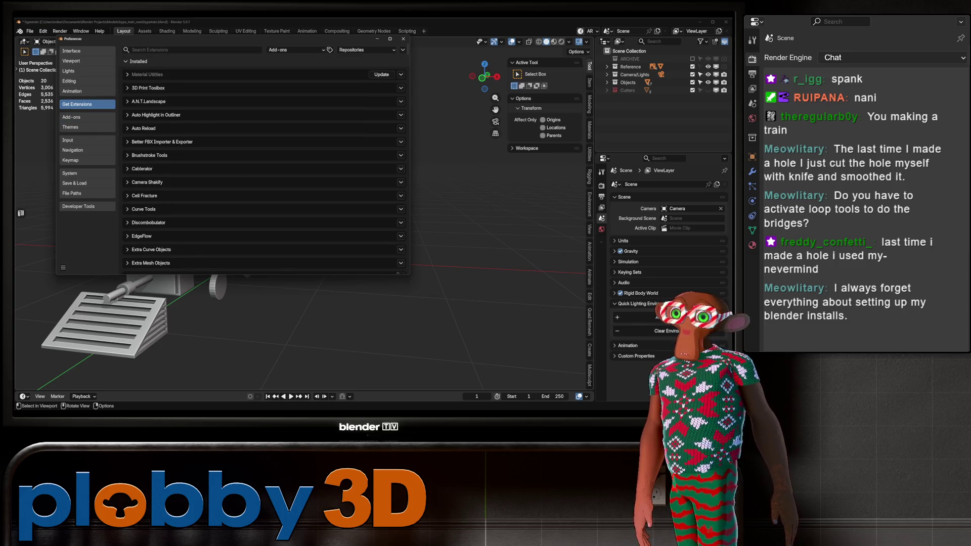
click(192, 50)
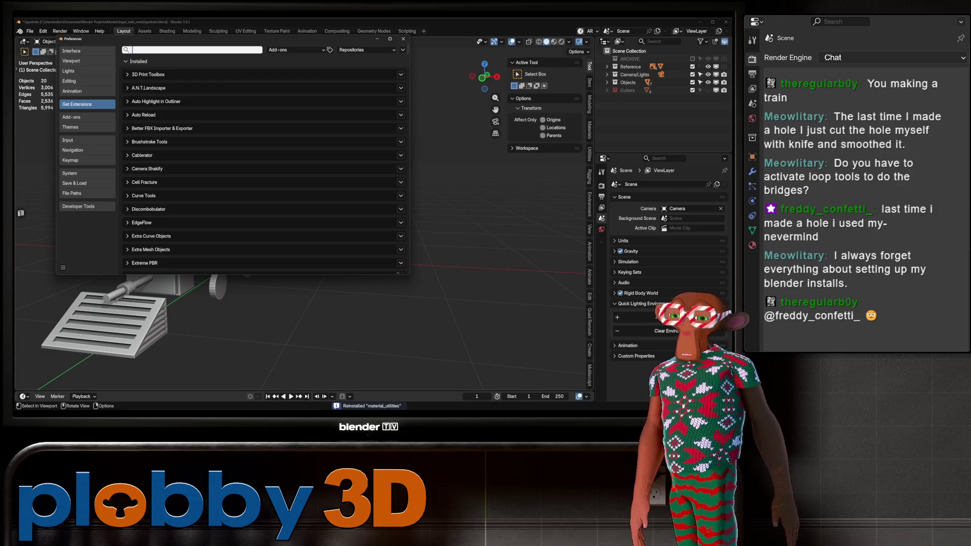
text(loop)
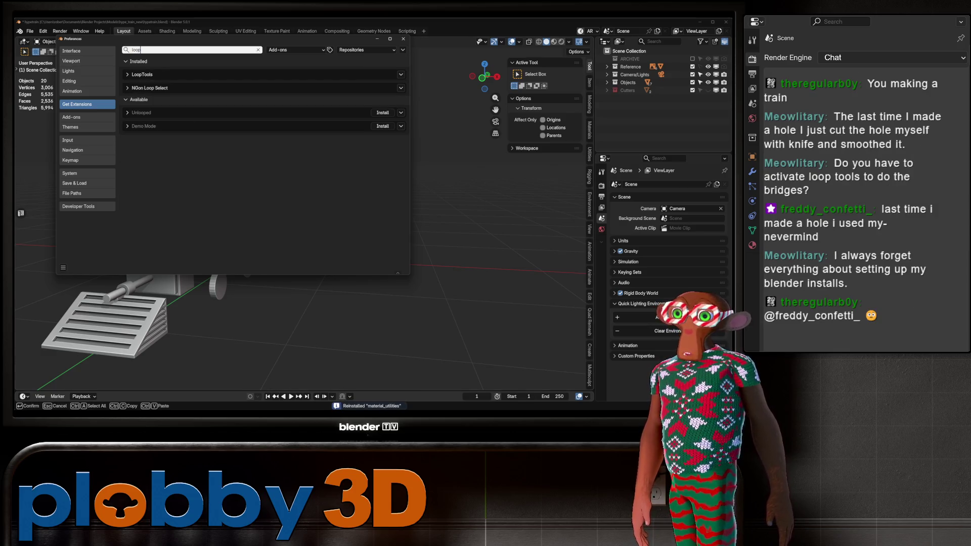
key(Return)
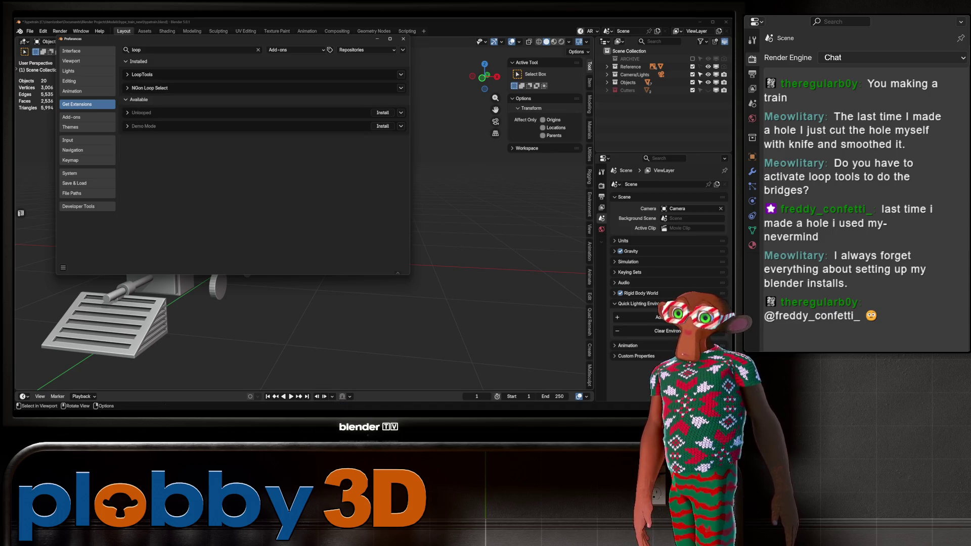
Close Preferences and orbit the viewport back around the train.
click(403, 39)
mouse_move(252, 227)
middle_down()
mouse_move(354, 217)
mouse_move(344, 227)
mouse_move(501, 223)
mouse_move(521, 181)
mouse_move(332, 196)
middle_up()
scroll(304, 213, down, 3)
scroll(303, 212, up, 4)
key(shift+a)
Add a cube and move it along X to sit beside the train.
mouse_move(331, 197)
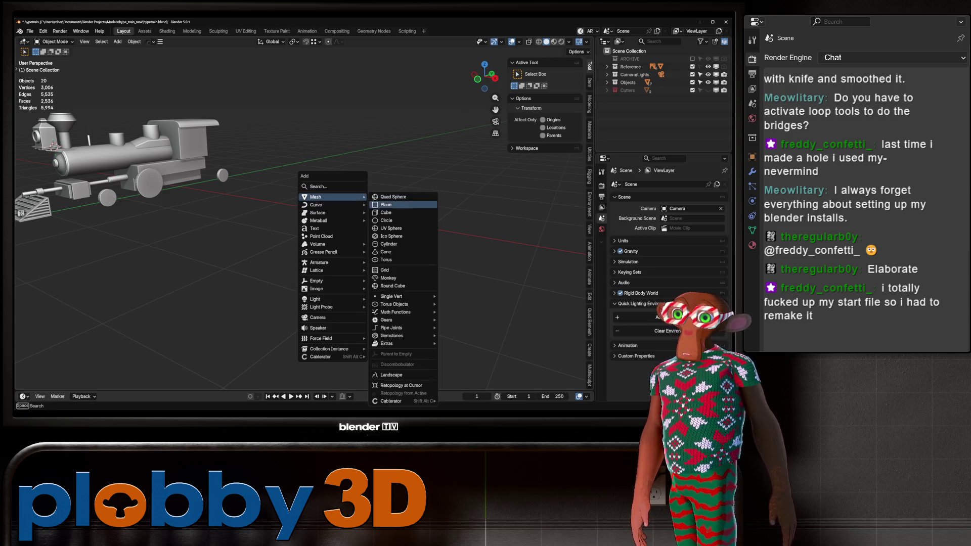
click(387, 205)
key(g)
key(x)
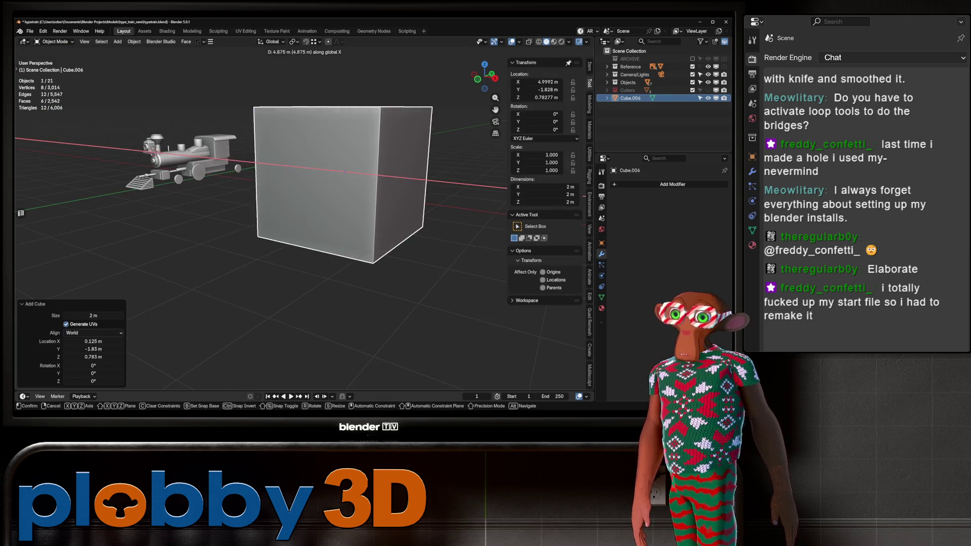
key(Return)
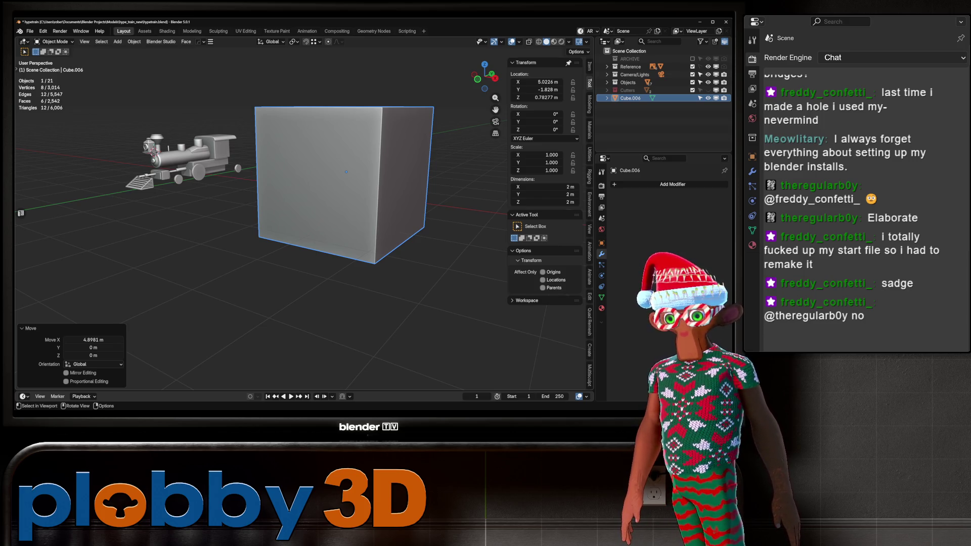
mouse_move(345, 202)
middle_down()
mouse_move(252, 217)
mouse_move(167, 161)
mouse_move(273, 194)
middle_up()
Delete all but the cube's right side face and set the origin to the plane's centre.
key(Tab)
click(273, 223)
key(ctrl+i)
key(x)
click(243, 204)
key(x)
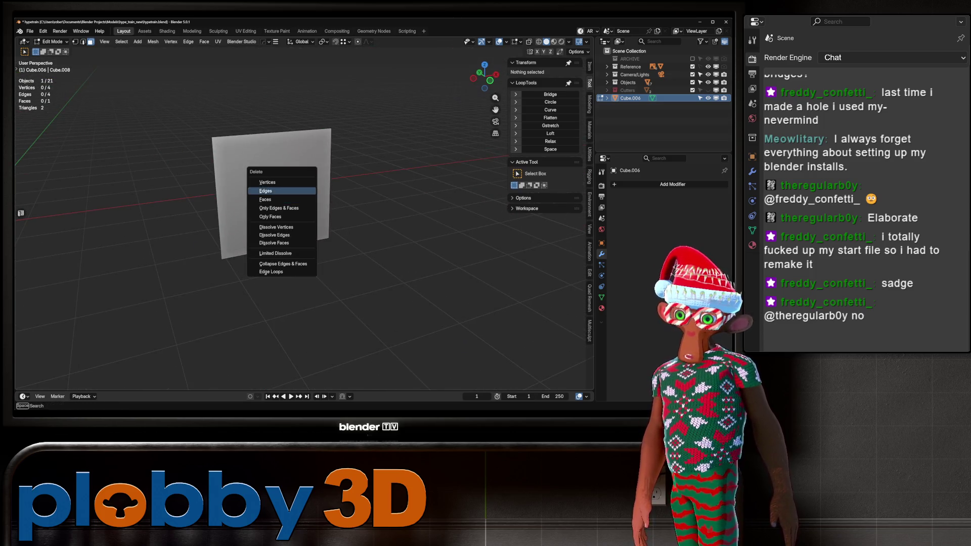
key(Escape)
key(Tab)
right_click(278, 195)
click(323, 225)
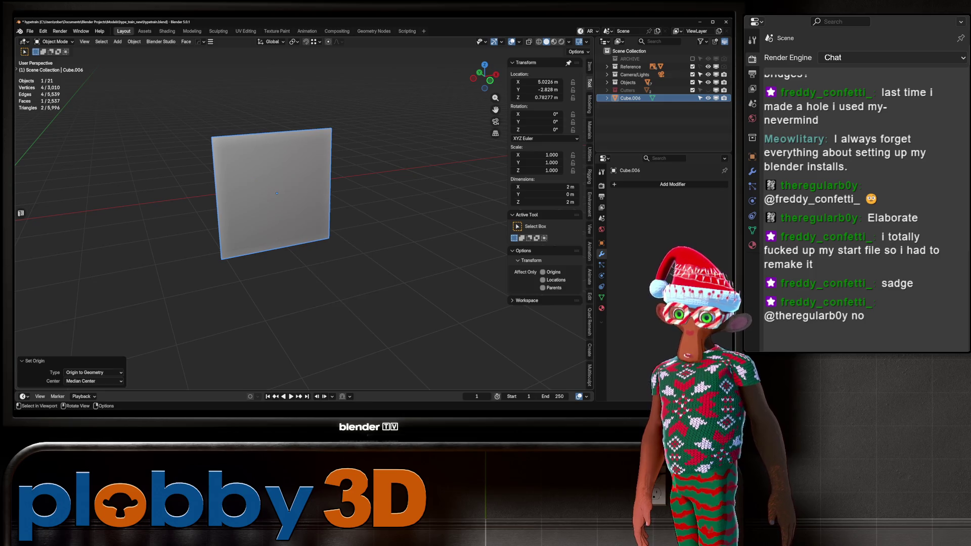
Scale the whole plane along X to widen it.
key(Tab)
key(x)
right_click(298, 204)
key(Escape)
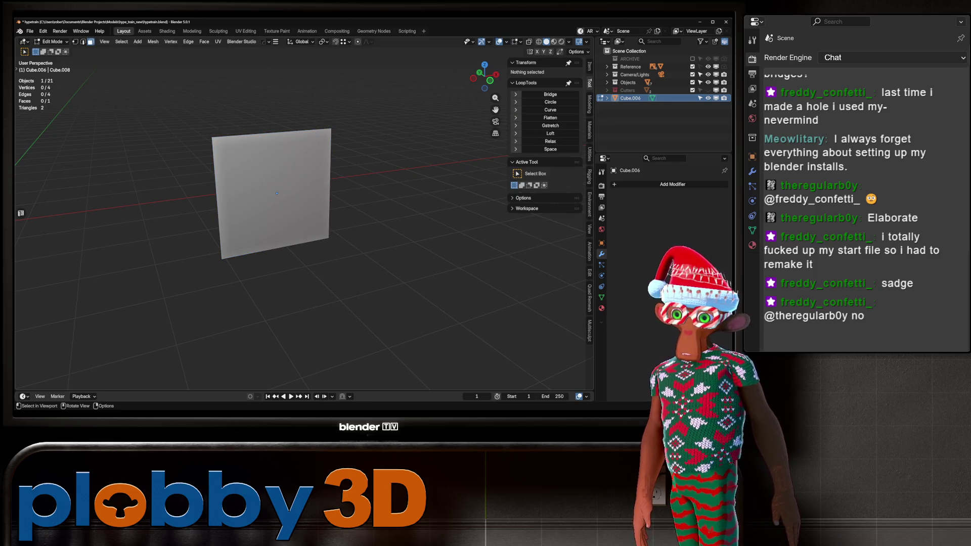
key(a)
key(s)
key(x)
click(354, 120)
Add eleven vertical loop cuts across the plane.
key(Tab)
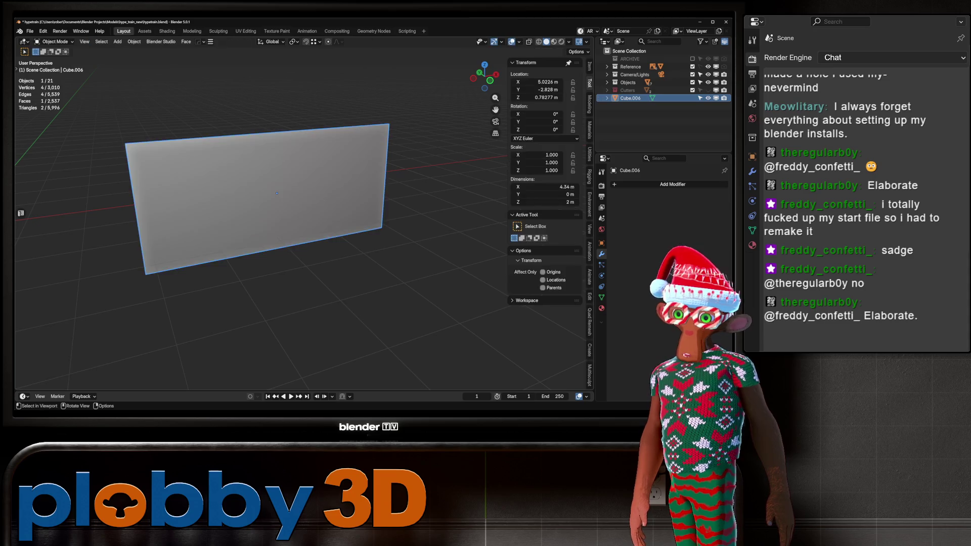
key(Tab)
key(ctrl+r)
scroll(240, 135, up, 10)
click(277, 194)
mouse_move(276, 193)
middle_down()
mouse_move(303, 202)
mouse_move(298, 222)
middle_up()
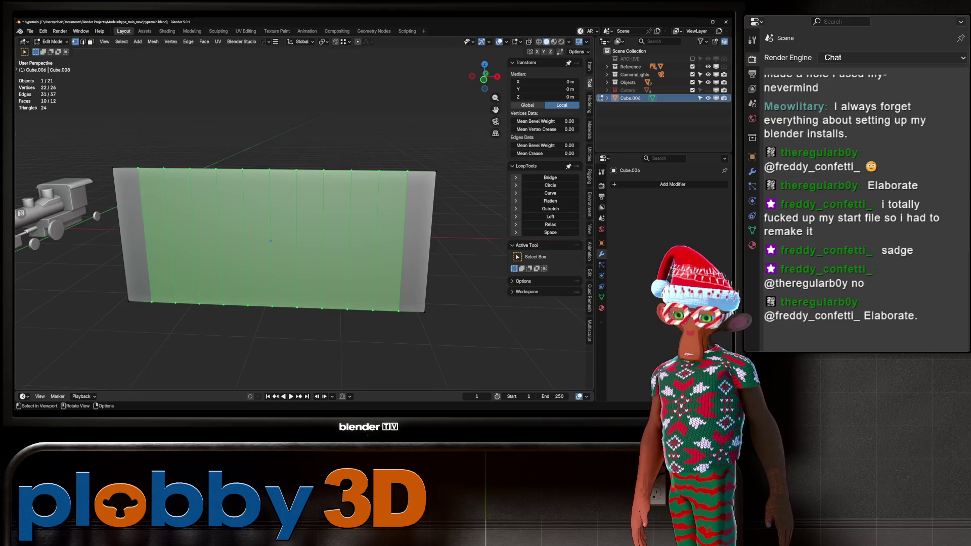
Switch to front orthographic view and set the plane's origin to its geometry.
key(KP_1)
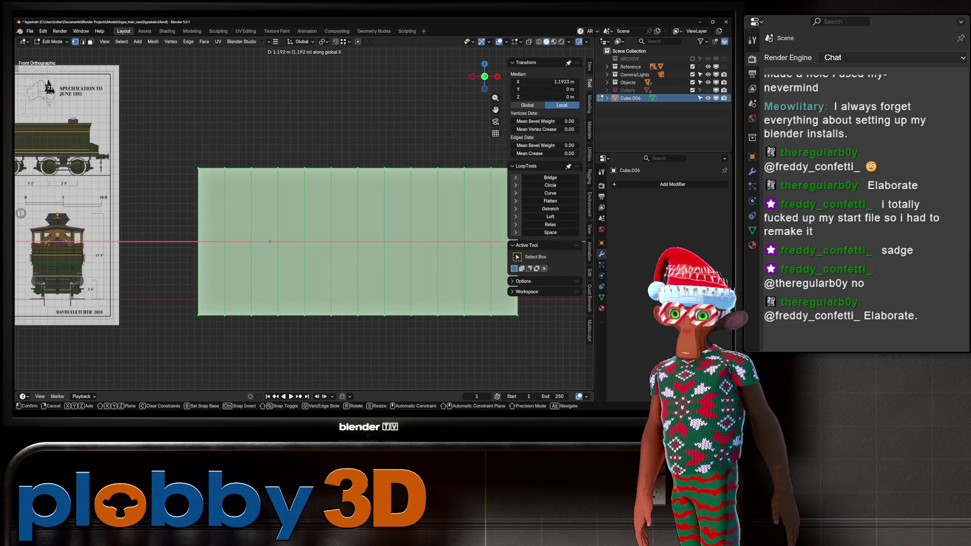
key(Tab)
key(m)
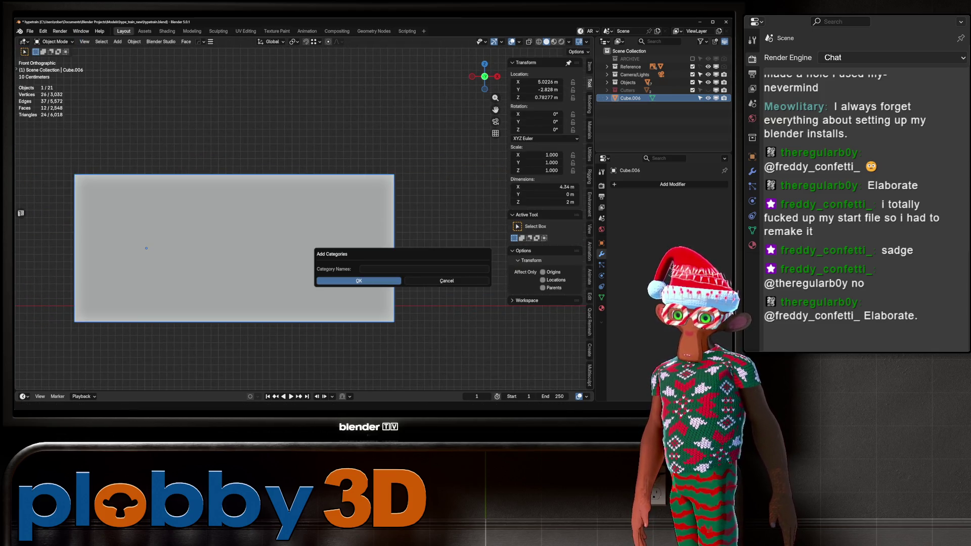
right_click(374, 263)
click(405, 282)
key(Tab)
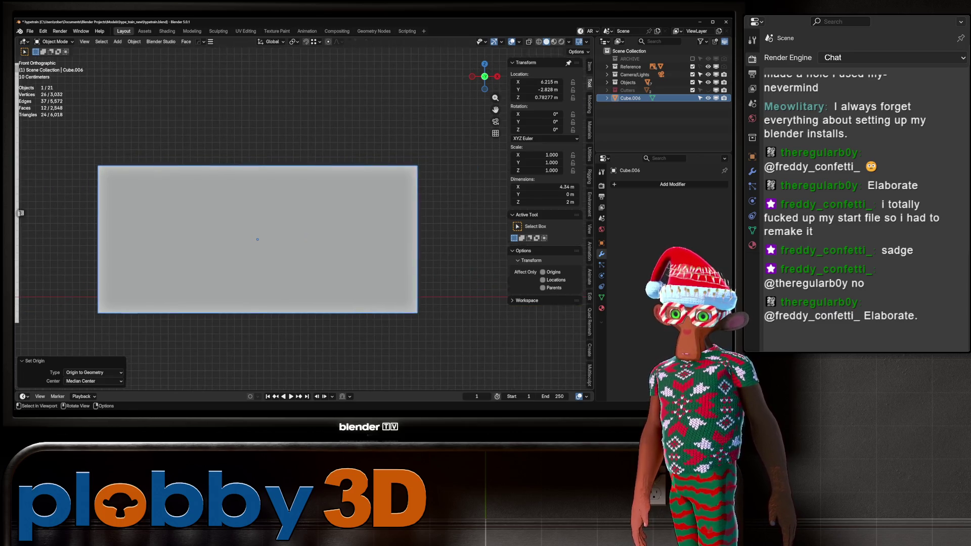
Raise the top-middle vertex into a peak and lift the vertex left of it slightly.
click(257, 165)
key(g)
key(z)
key(Return)
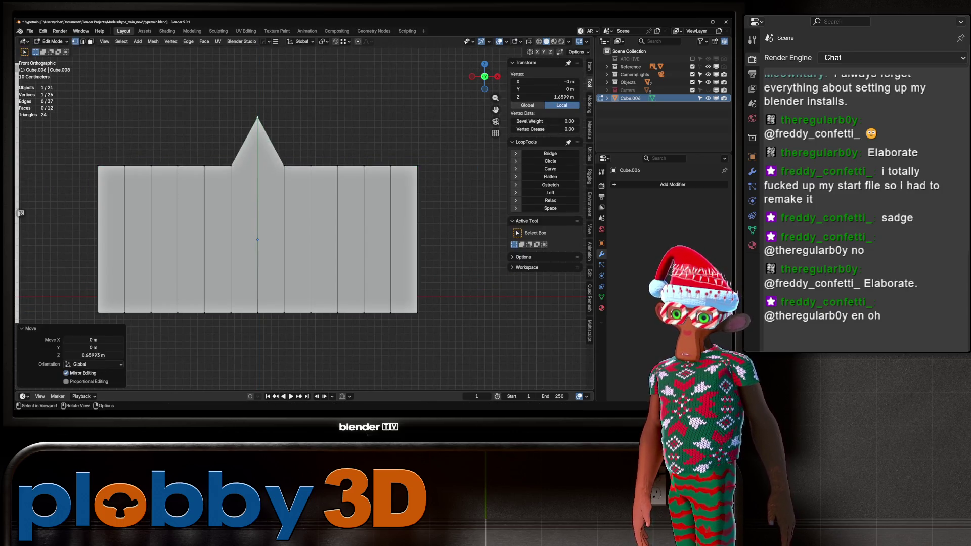
click(151, 166)
key(g)
key(z)
key(Return)
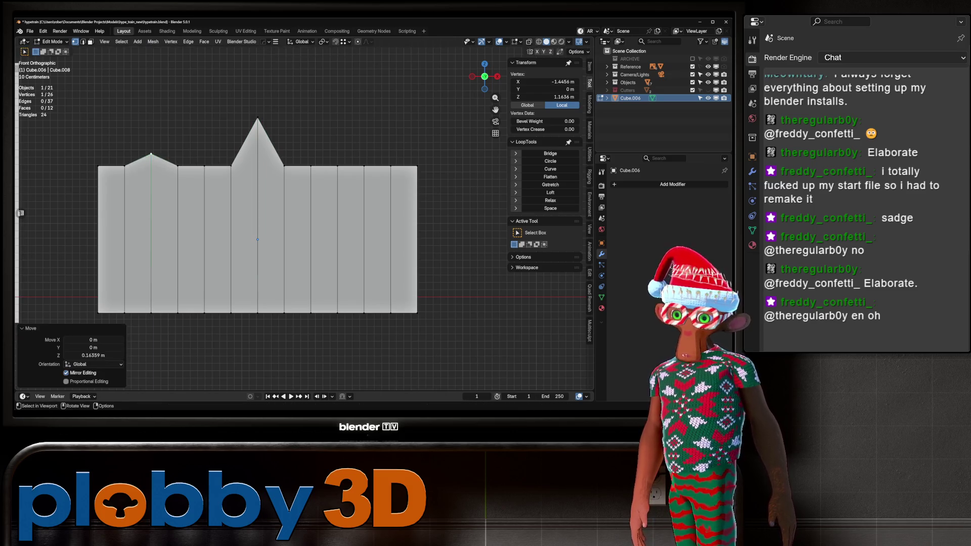
Lower the top-right corner vertex, then smooth the top vertices with LoopTools Curve.
click(417, 165)
key(g)
key(z)
key(Return)
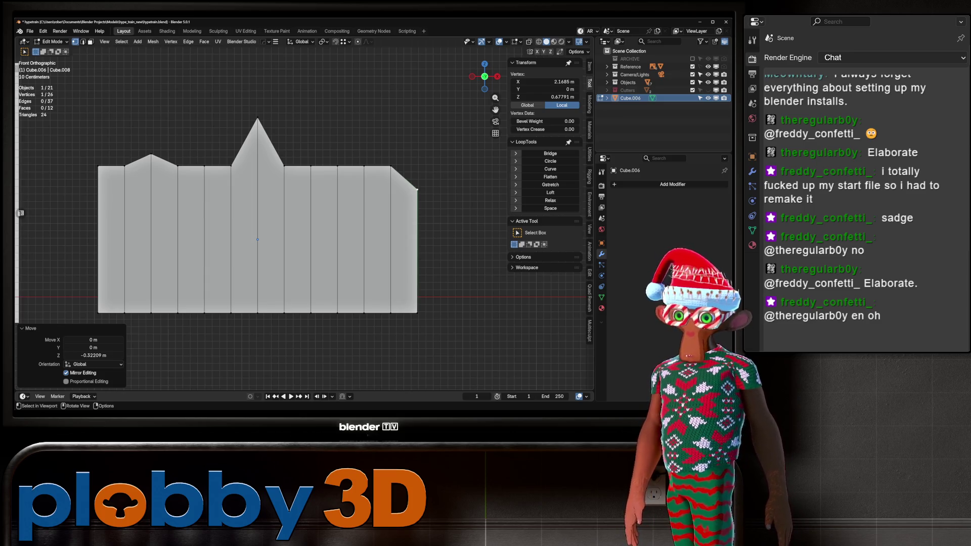
shift+click(257, 117)
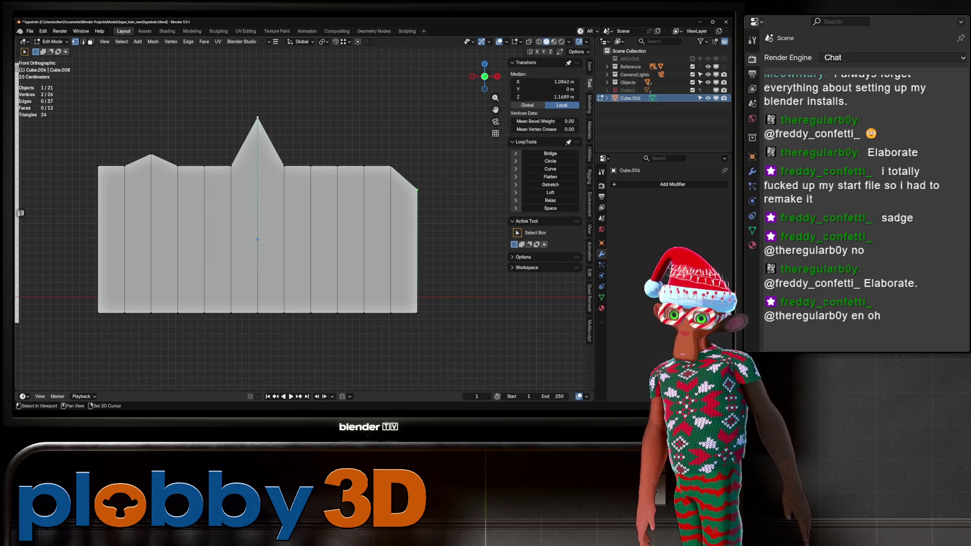
right_click(444, 146)
click(550, 169)
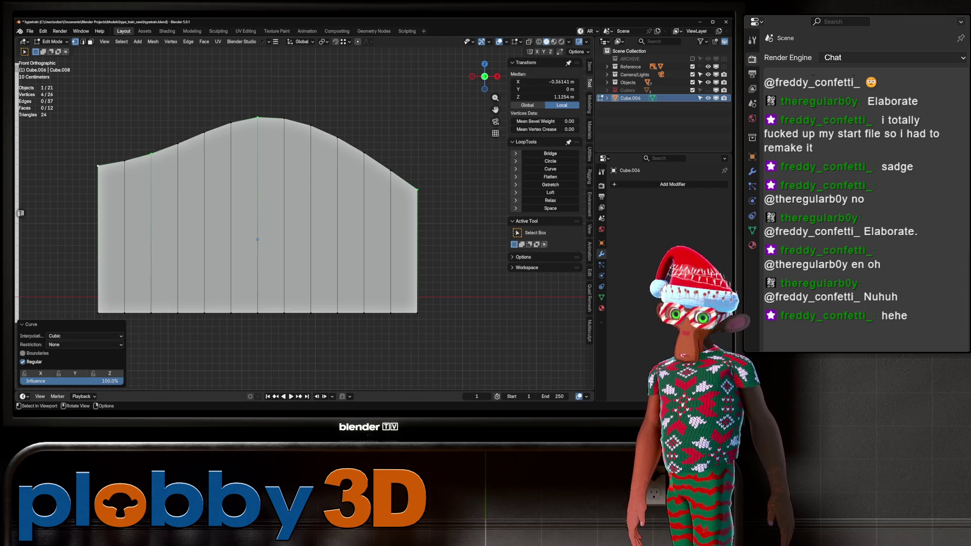
Add five horizontal loop cuts across the panel.
scroll(257, 213, down, 3)
scroll(258, 212, up, 2)
scroll(258, 213, down, 1)
shift+middle_drag(258, 212, 244, 200)
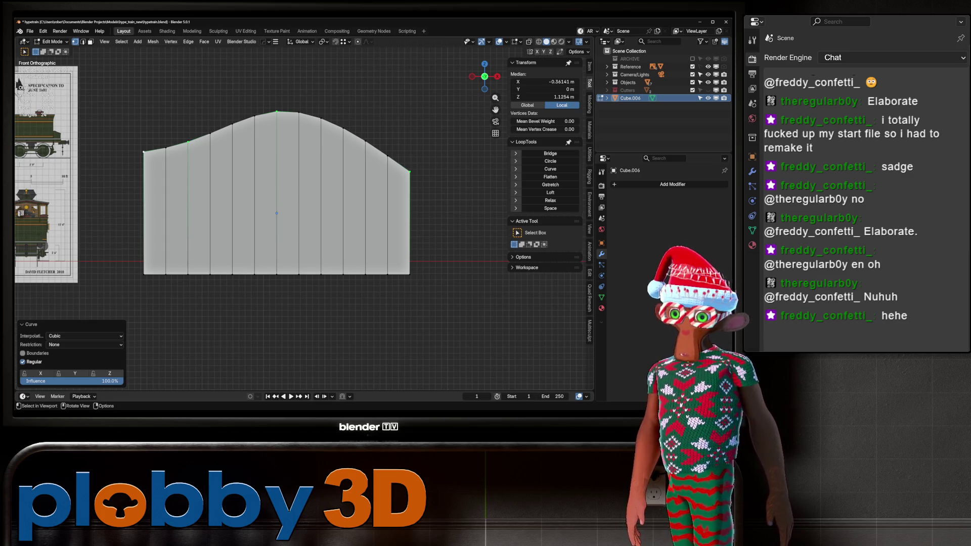
middle_drag(20, 213, 20, 213)
middle_drag(278, 202, 291, 197)
key(ctrl+r)
scroll(290, 197, up, 3)
click(278, 205)
Push one horizontal edge loop outward along Y and smooth it into a curve.
alt+click(282, 216)
middle_drag(282, 217, 276, 209)
key(g)
key(x)
key(y)
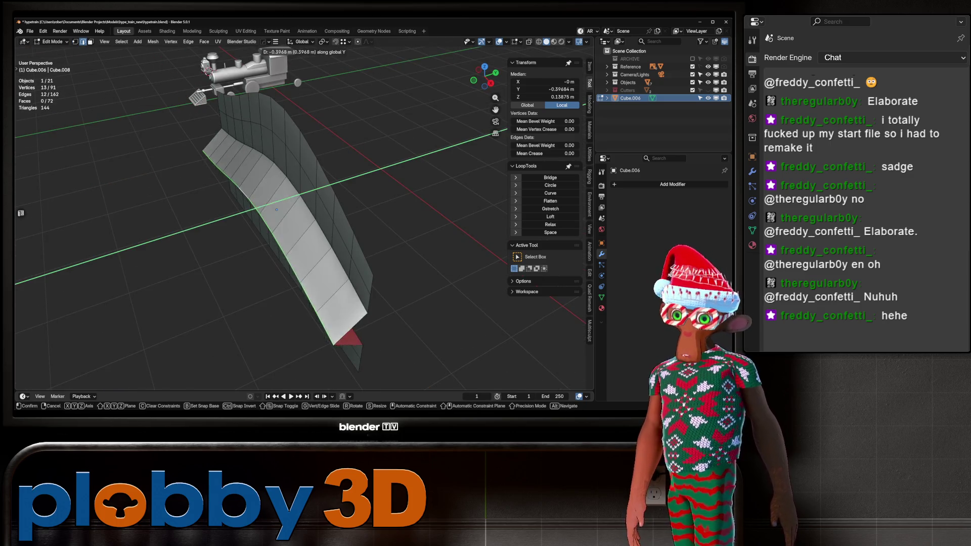
click(276, 210)
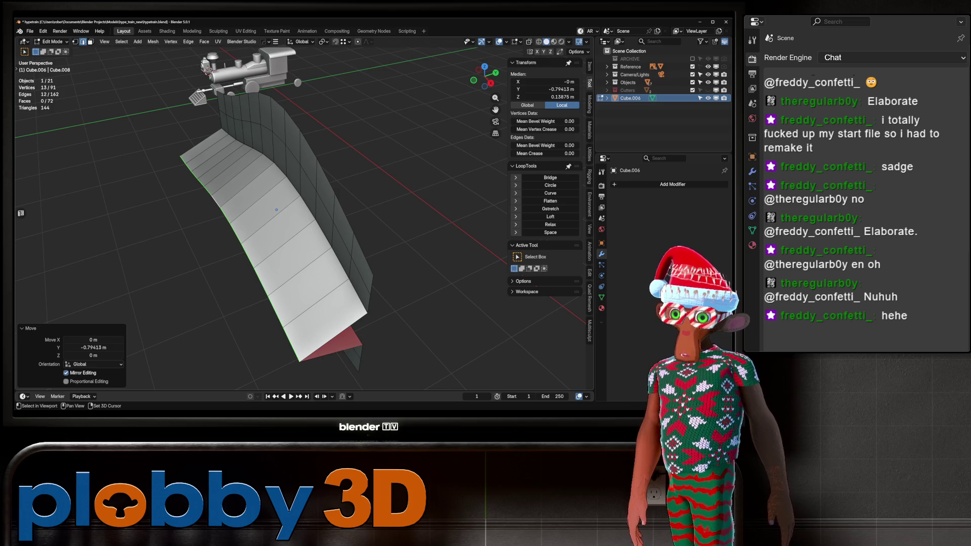
shift+click(276, 209)
middle_drag(276, 209, 214, 243)
scroll(236, 233, down, 5)
key(shift+r)
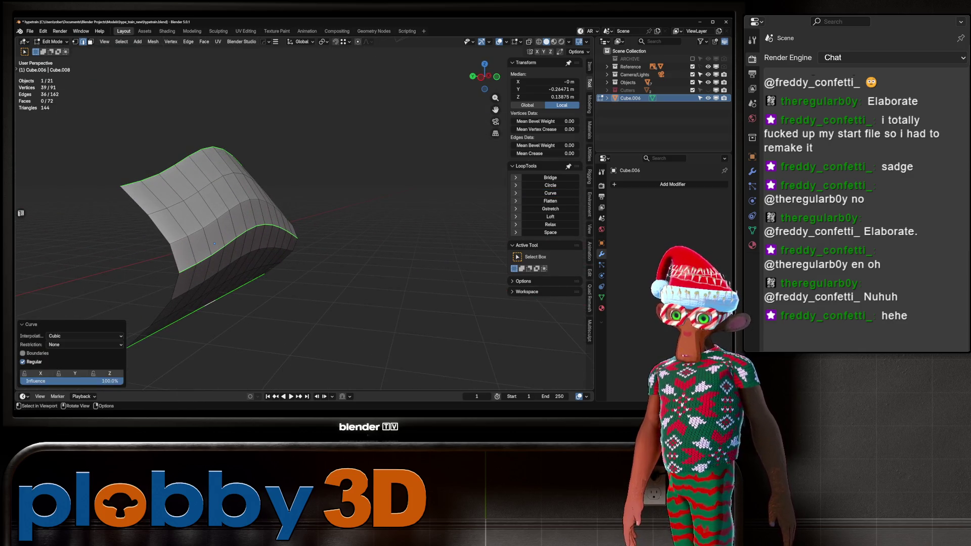
Preview the whole mesh with a level-1 subdivision, then undo it.
mouse_move(304, 228)
middle_down()
mouse_move(209, 240)
mouse_move(238, 234)
mouse_move(213, 238)
mouse_move(254, 243)
middle_up()
key(a)
key(ctrl+1)
key(Tab)
key(ctrl+1)
key(ctrl+z)
key(ctrl+z)
Grow the selection into a wider band of faces across the panel.
scroll(253, 242, up, 3)
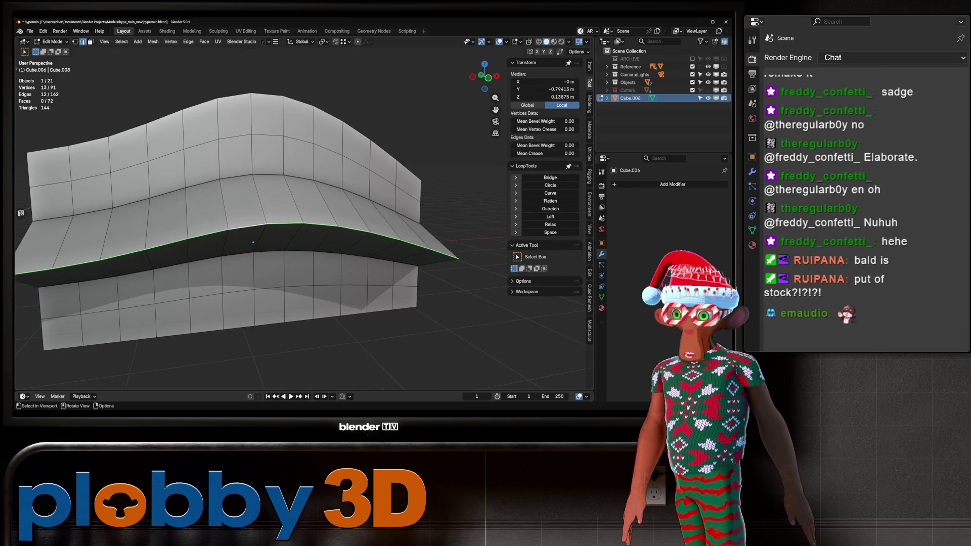
key(ctrl+KP_Add)
key(ctrl+KP_Add)
key(KP_Decimal)
middle_drag(253, 242, 242, 233)
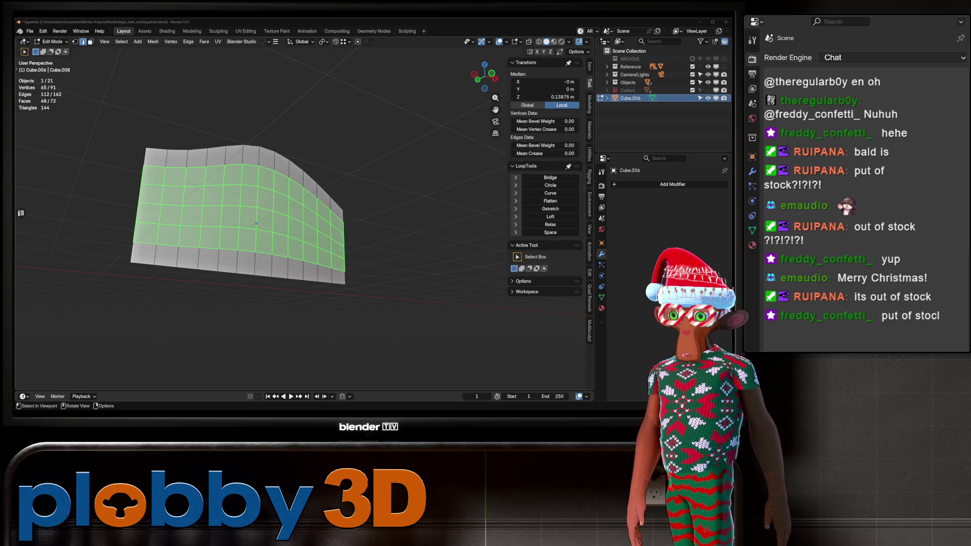
Lower the bottom-edge vertices and bend them into a smooth LoopTools Curve.
middle_drag(283, 314, 240, 284)
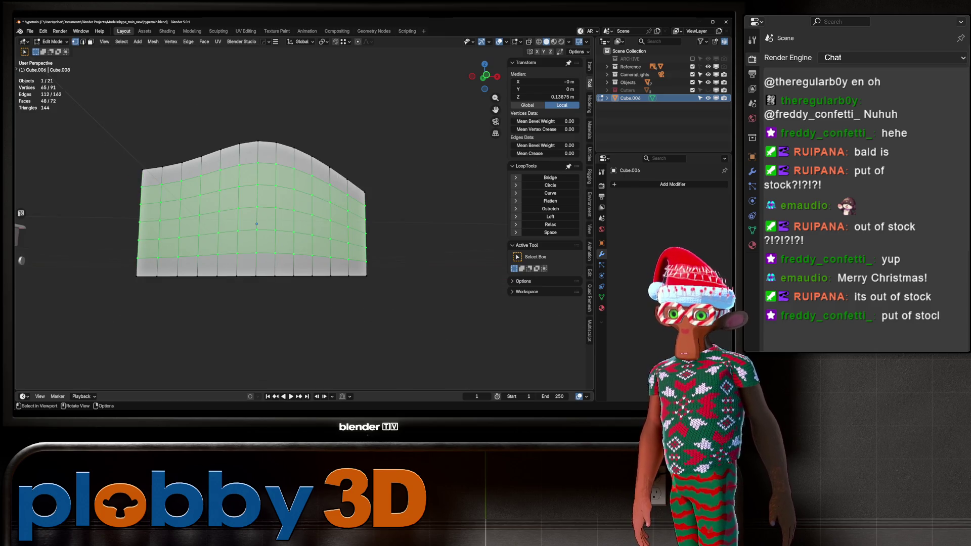
key(1)
click(236, 275)
shift+click(255, 276)
key(g)
key(z)
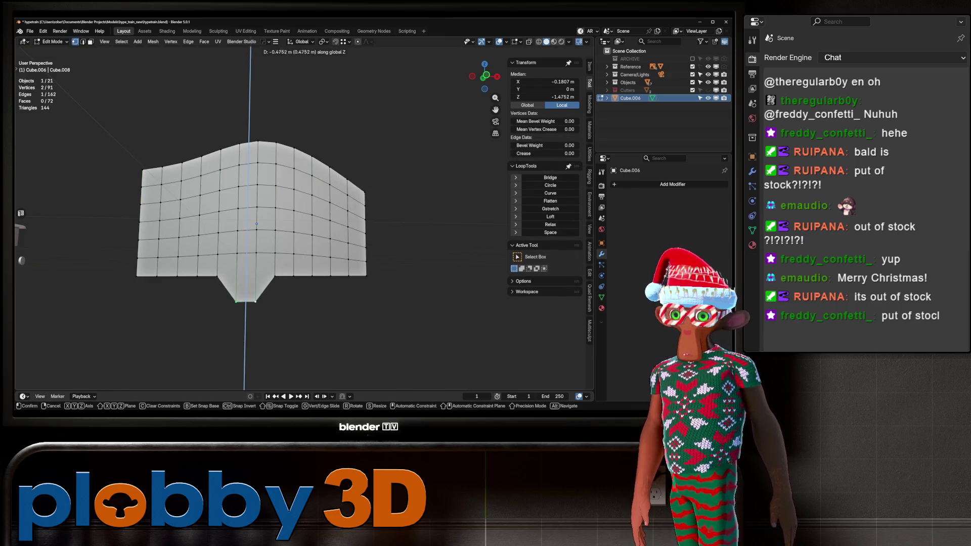
key(Return)
shift+click(137, 276)
shift+click(366, 275)
click(550, 185)
key(ctrl+z)
click(550, 193)
Smooth the middle and top horizontal edge loops with LoopTools Curve.
middle_drag(304, 228, 329, 223)
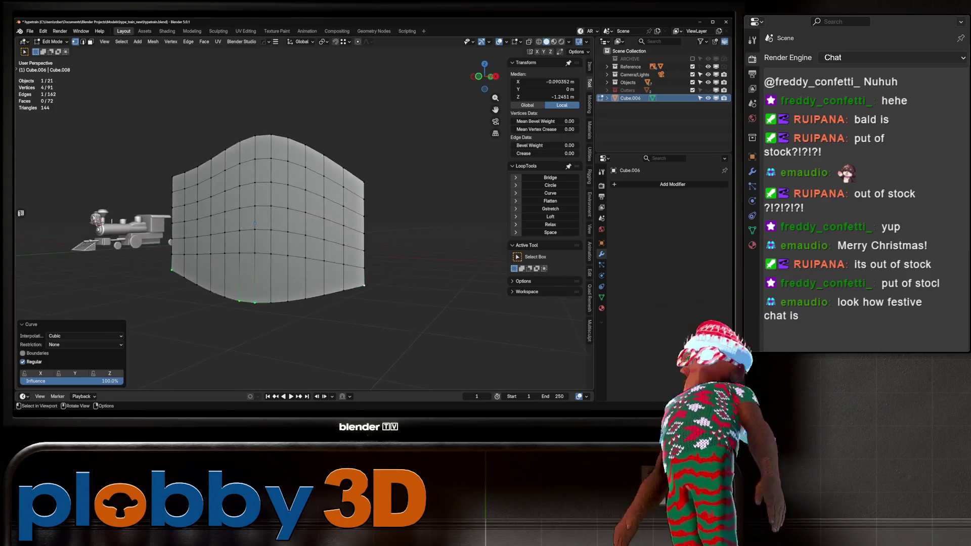
middle_drag(252, 228, 283, 223)
key(2)
alt+click(283, 224)
alt+shift+click(203, 180)
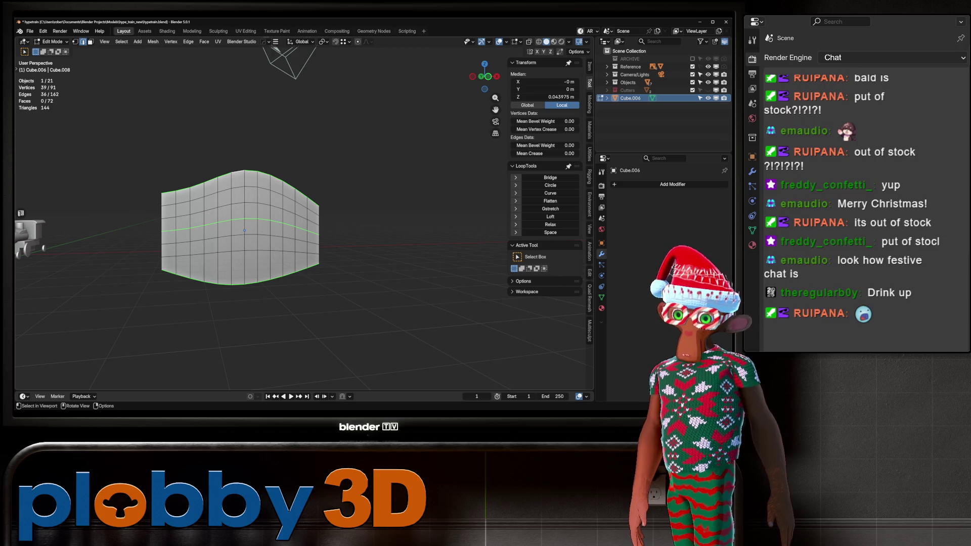
click(550, 201)
click(550, 192)
mouse_move(354, 227)
middle_down()
mouse_move(323, 222)
mouse_move(394, 227)
mouse_move(323, 224)
middle_up()
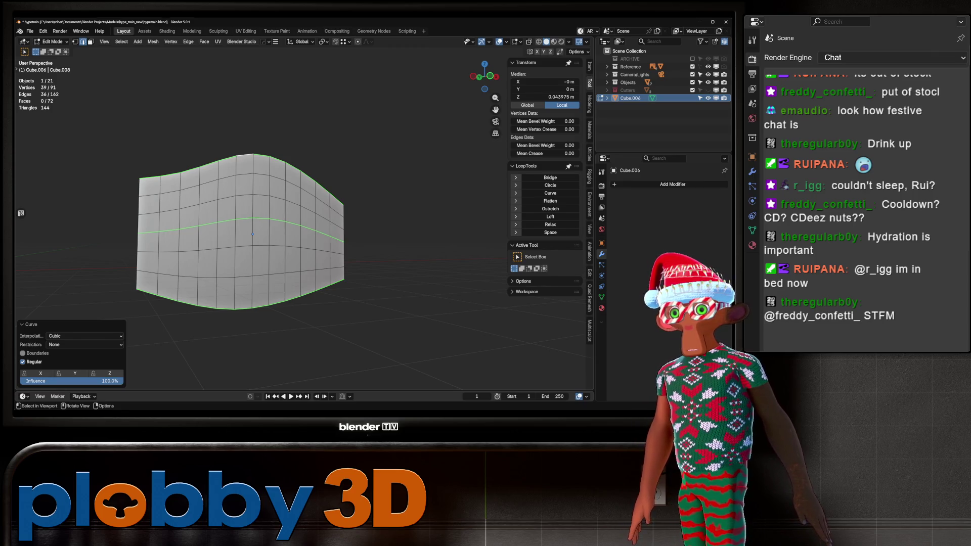
Edge-slide a vertical loop toward the panel's left edge and reposition the centre loop.
middle_drag(303, 228, 354, 225)
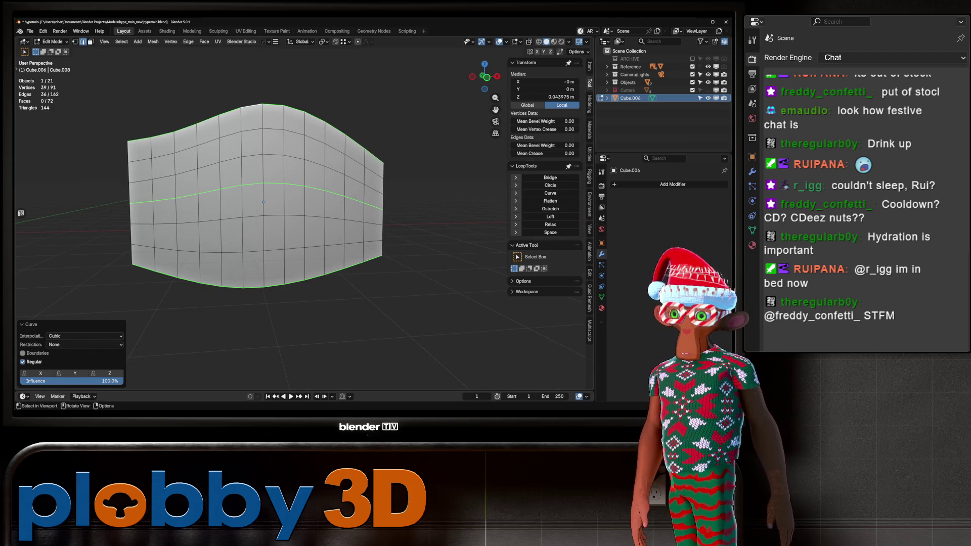
alt+click(144, 217)
alt+click(174, 216)
key(g)
key(g)
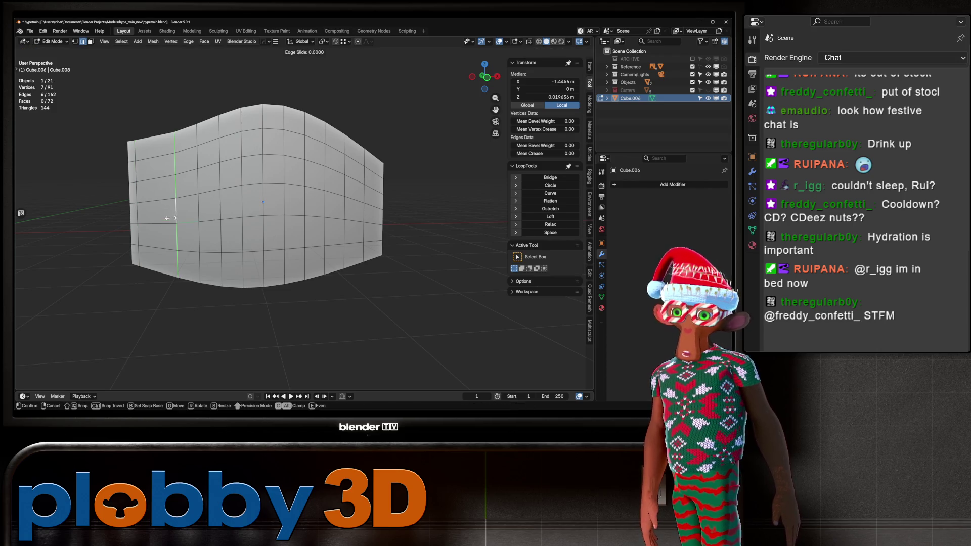
click(144, 217)
alt+click(263, 228)
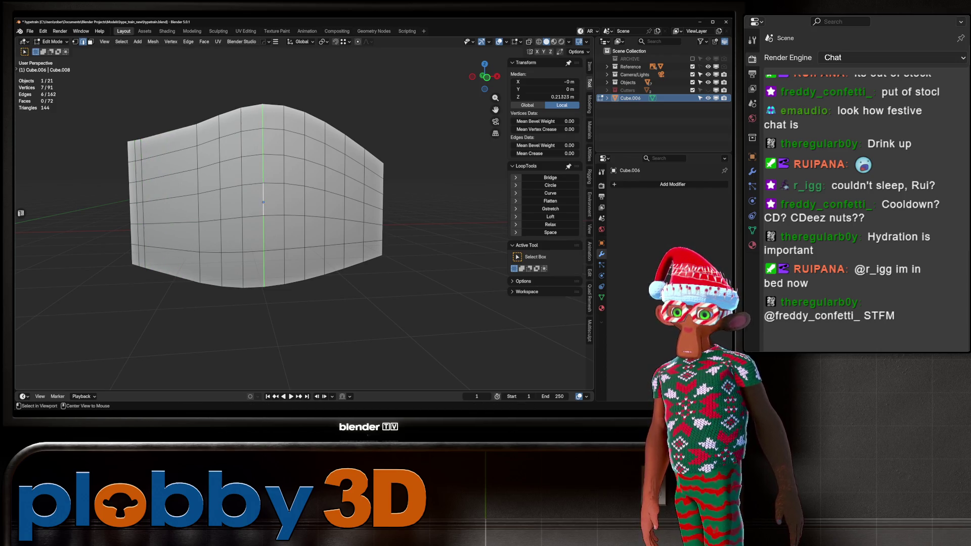
key(g)
key(g)
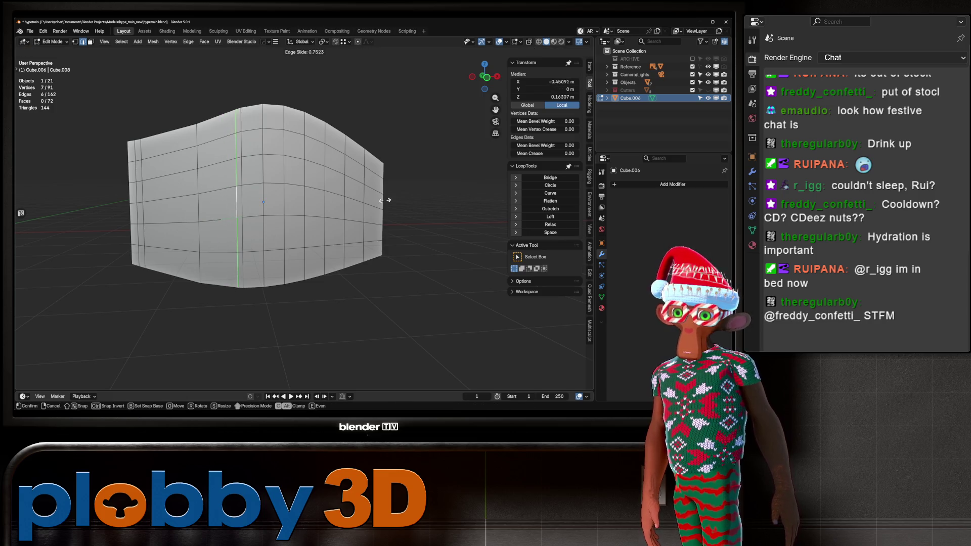
key(Return)
Edge-slide a right-side vertical loop twice toward the panel's right edge.
alt+click(321, 203)
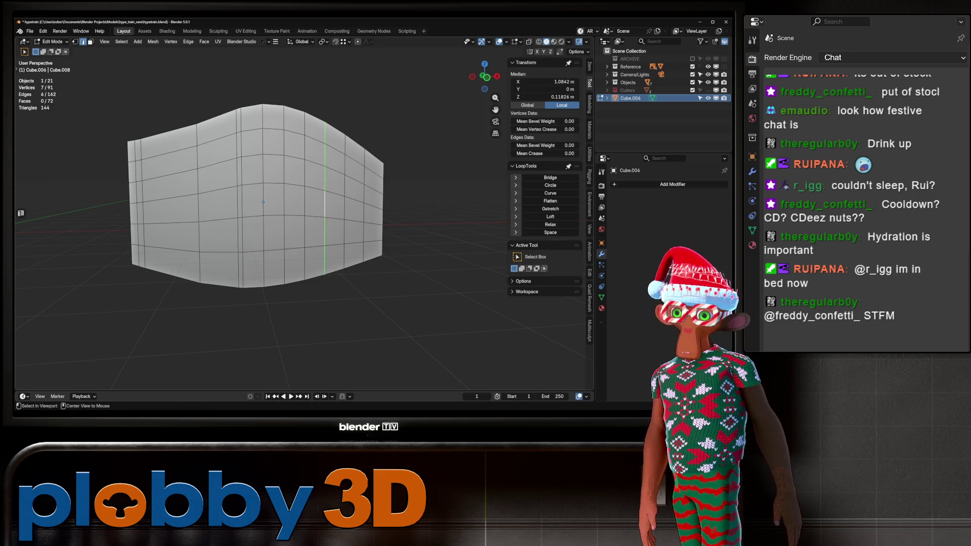
key(g)
key(g)
click(494, 194)
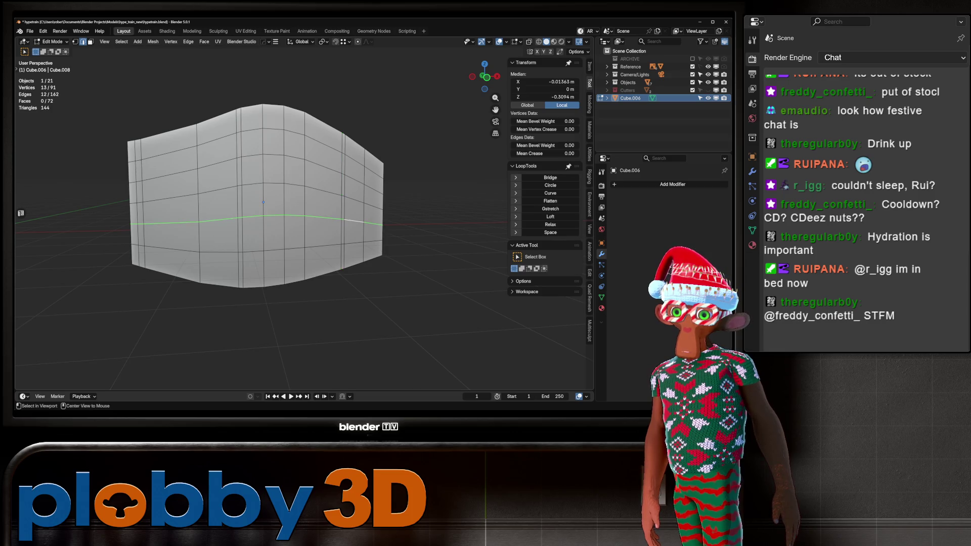
key(g)
key(g)
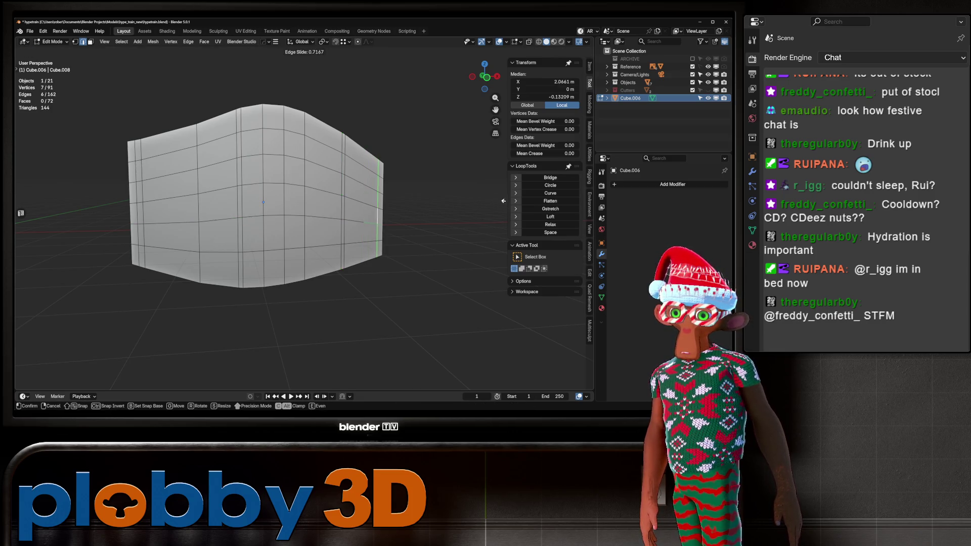
key(Return)
Try LoopTools Space on the middle horizontal loop, then undo it.
mouse_move(303, 202)
middle_down()
mouse_move(324, 172)
mouse_move(318, 162)
middle_up()
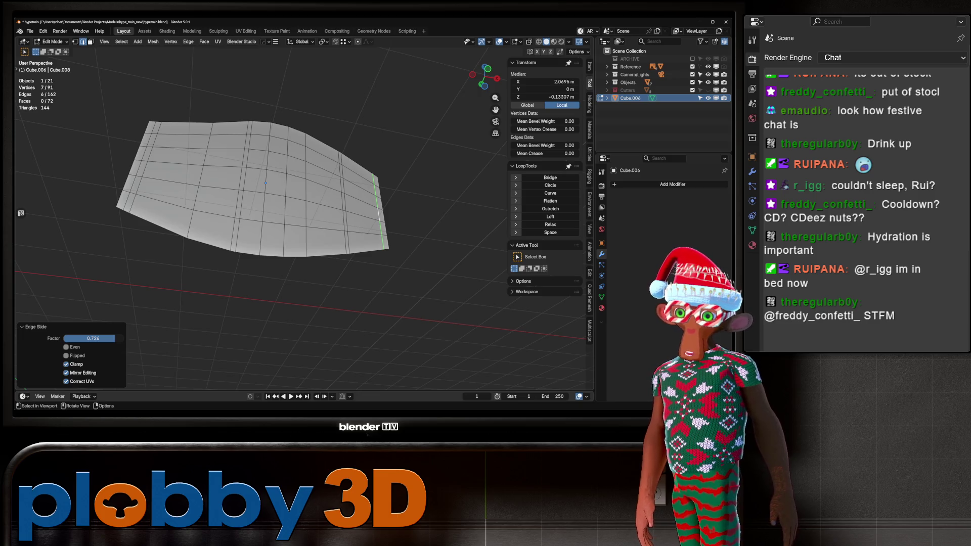
key(1)
middle_drag(319, 161, 304, 192)
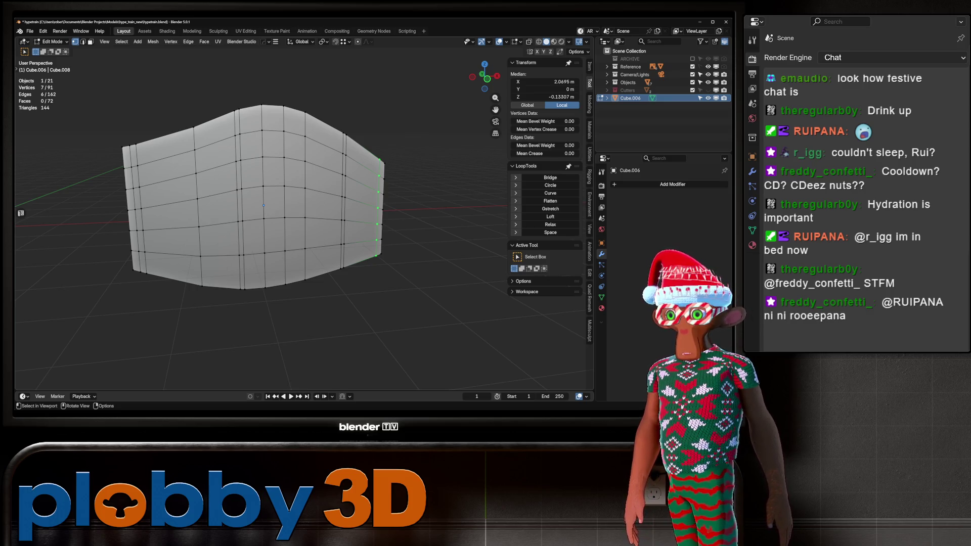
middle_drag(15, 237, 21, 238)
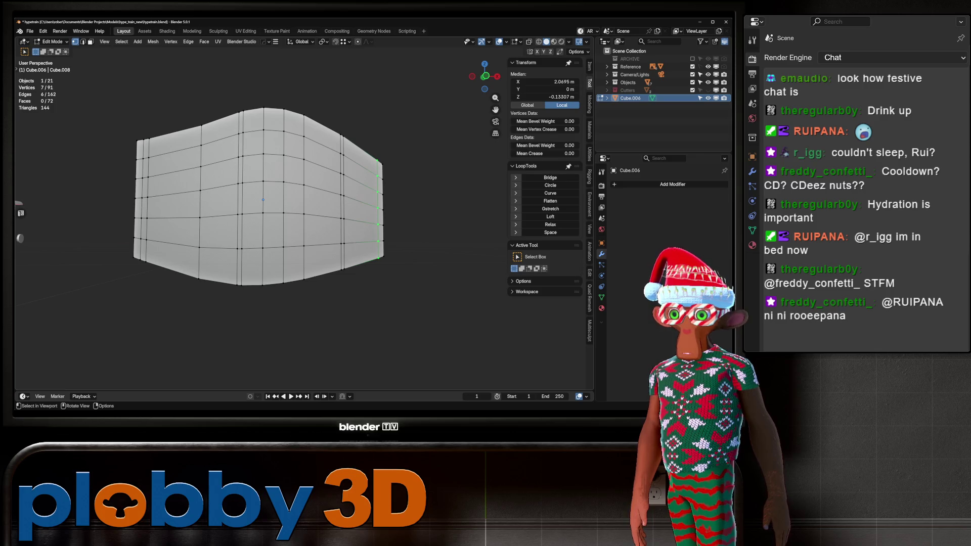
click(142, 198)
alt+click(146, 196)
click(550, 232)
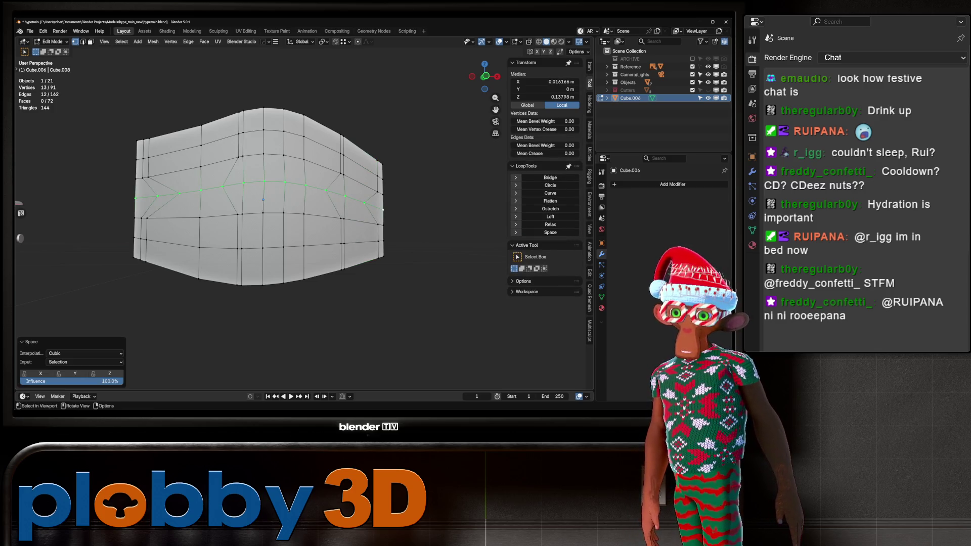
key(ctrl+z)
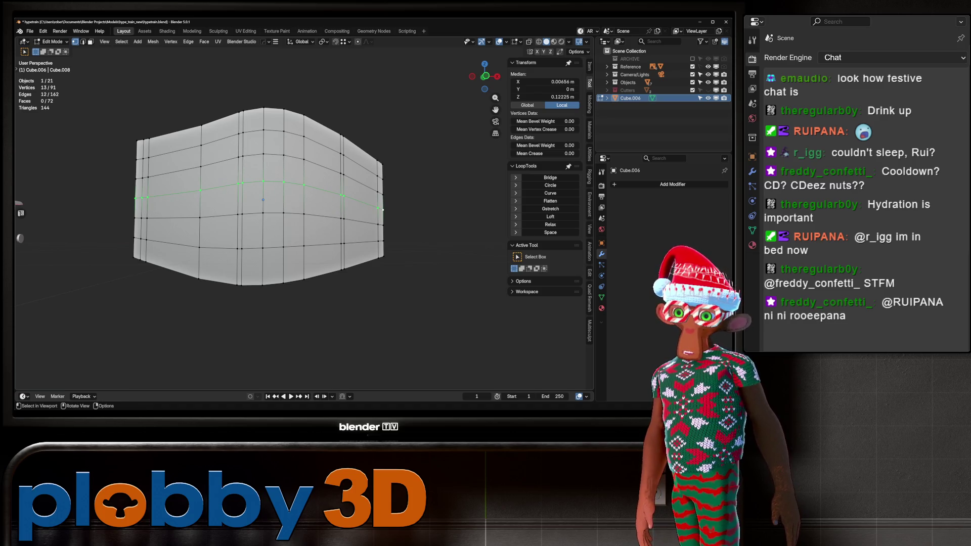
key(2)
key(q)
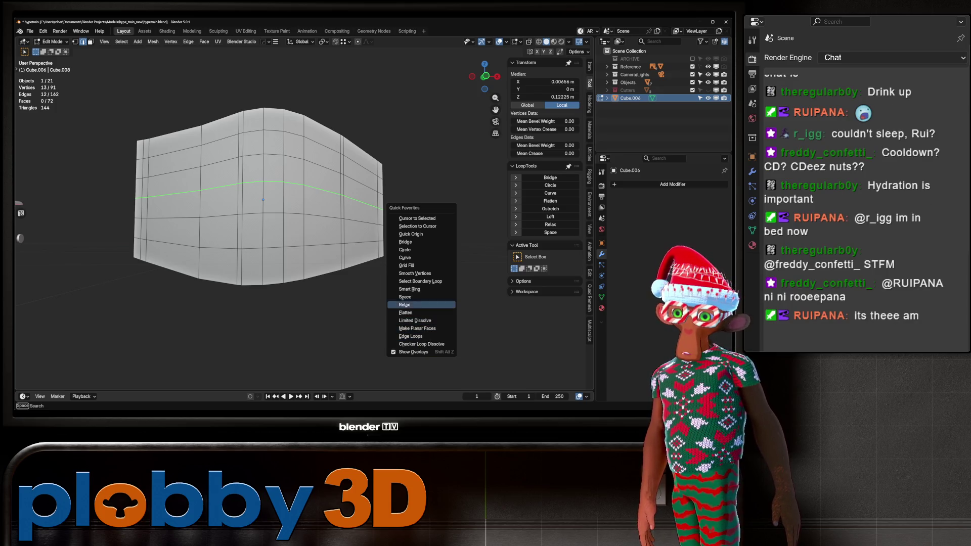
Select the edge rings with Smart Ring and evenly redistribute them using LoopTools Space (cubic, 100%).
click(410, 289)
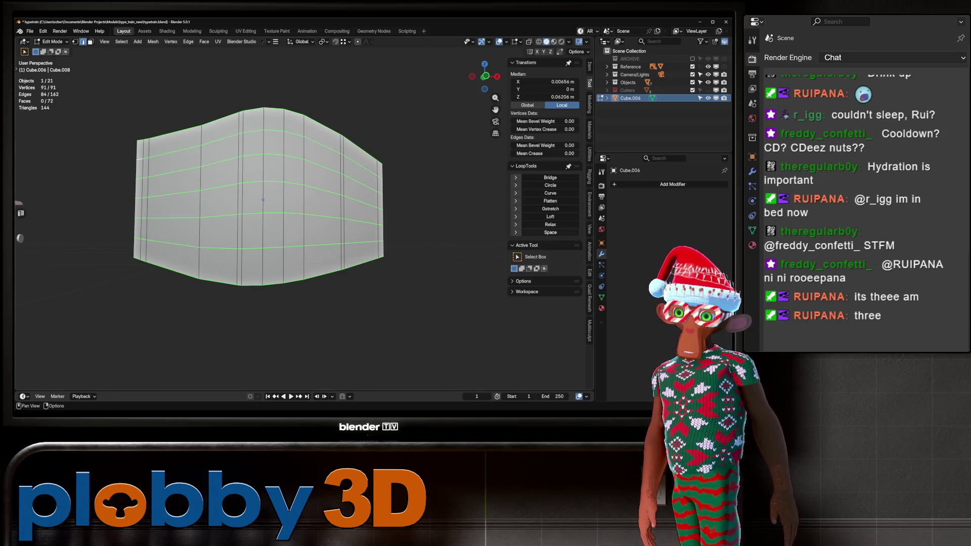
click(550, 232)
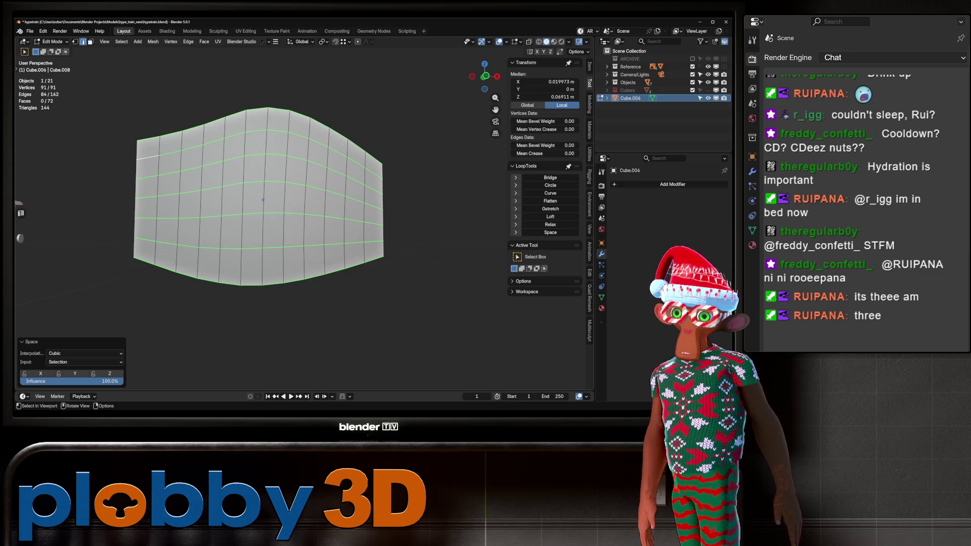
middle_drag(304, 227, 349, 227)
click(550, 232)
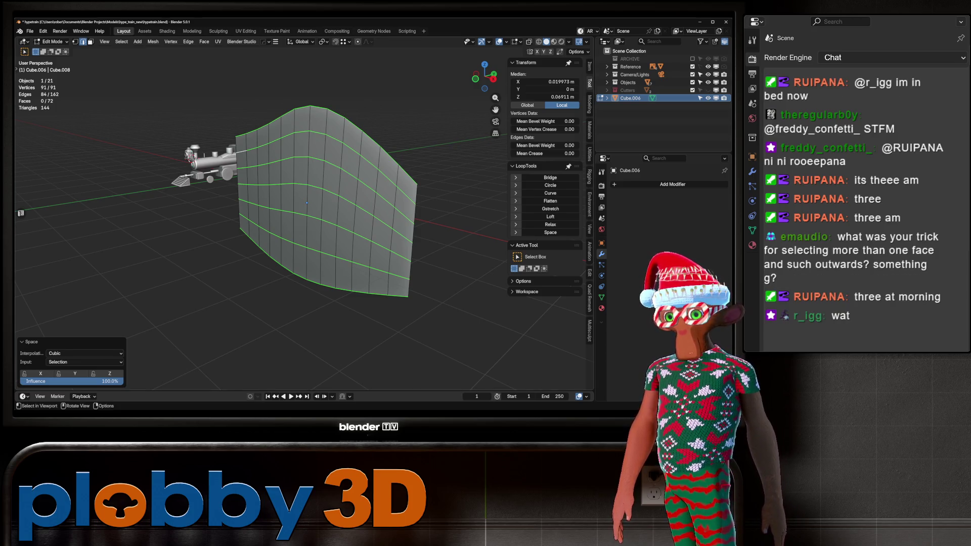
middle_drag(303, 227, 343, 227)
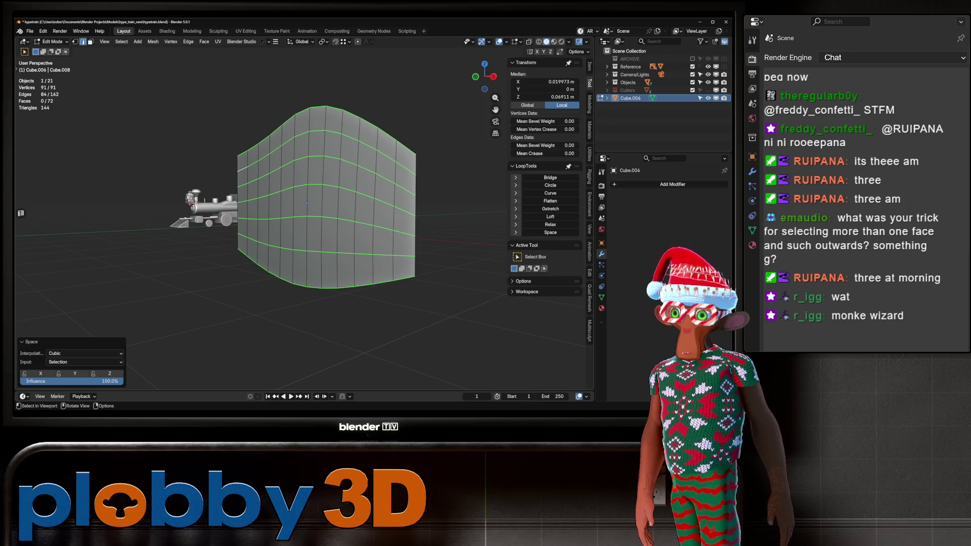
click(286, 189)
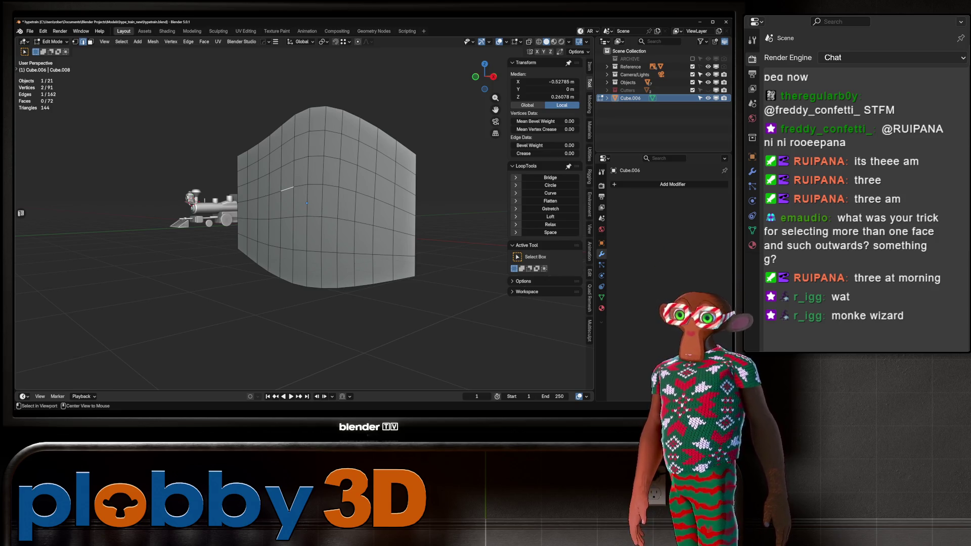
key(3)
middle_drag(303, 228, 384, 217)
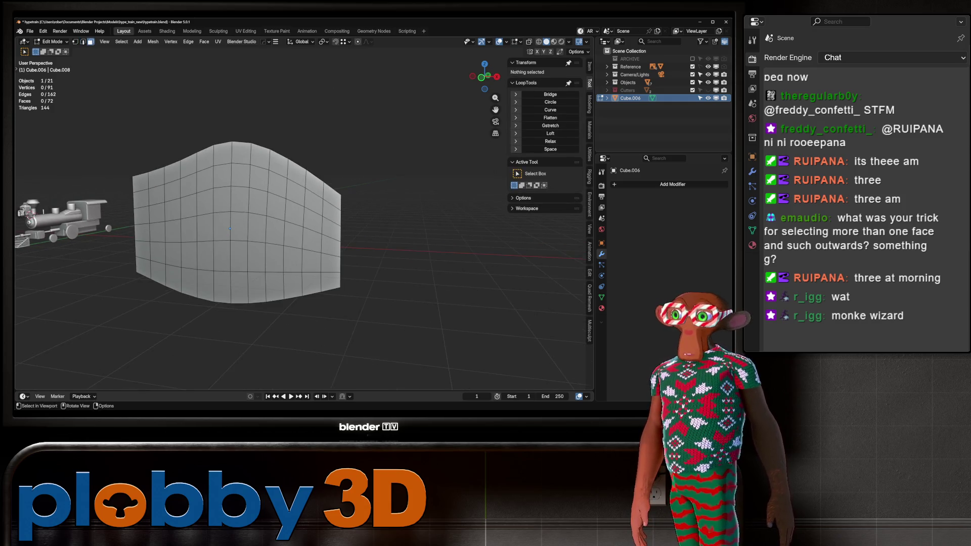
Select all panel faces sharing the same normal with Select Similar.
click(222, 226)
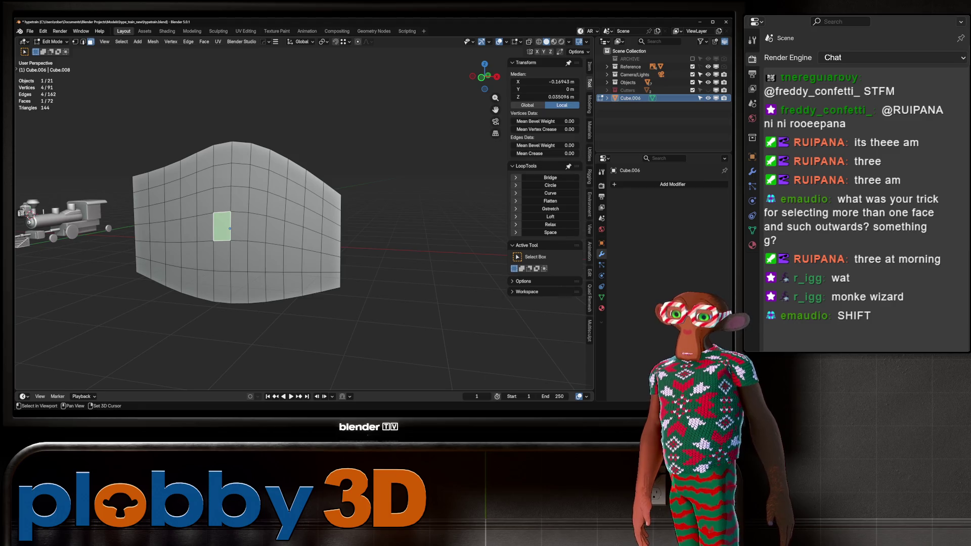
key(shift+g)
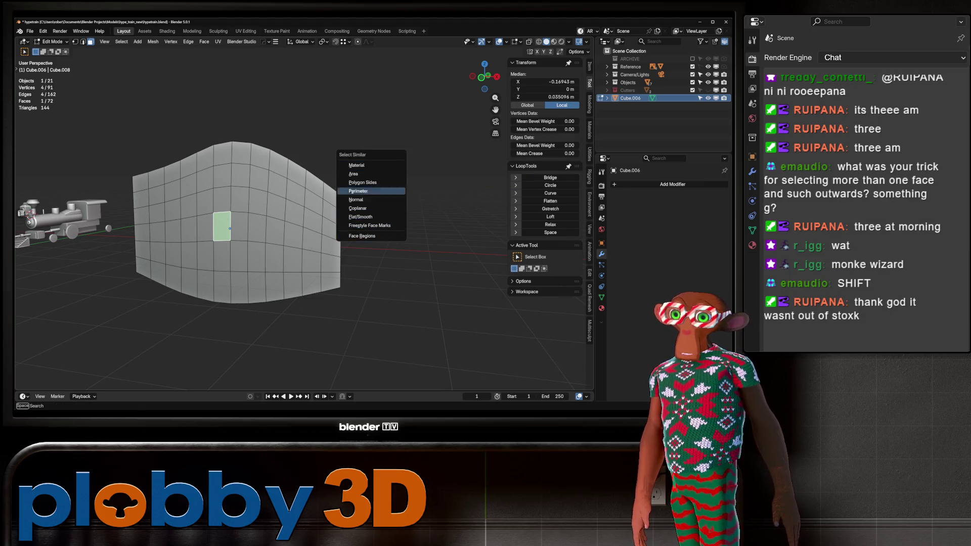
click(356, 200)
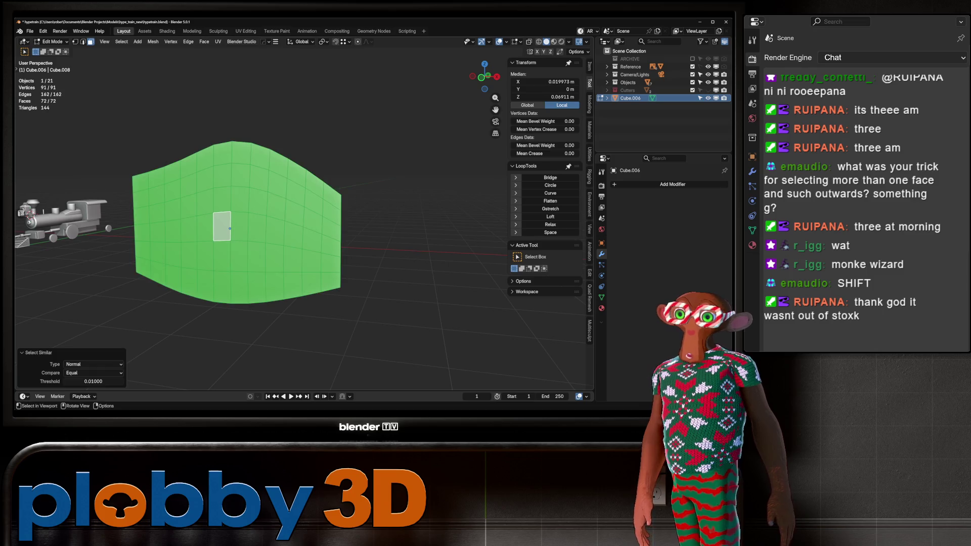
middle_drag(60, 172, 21, 213)
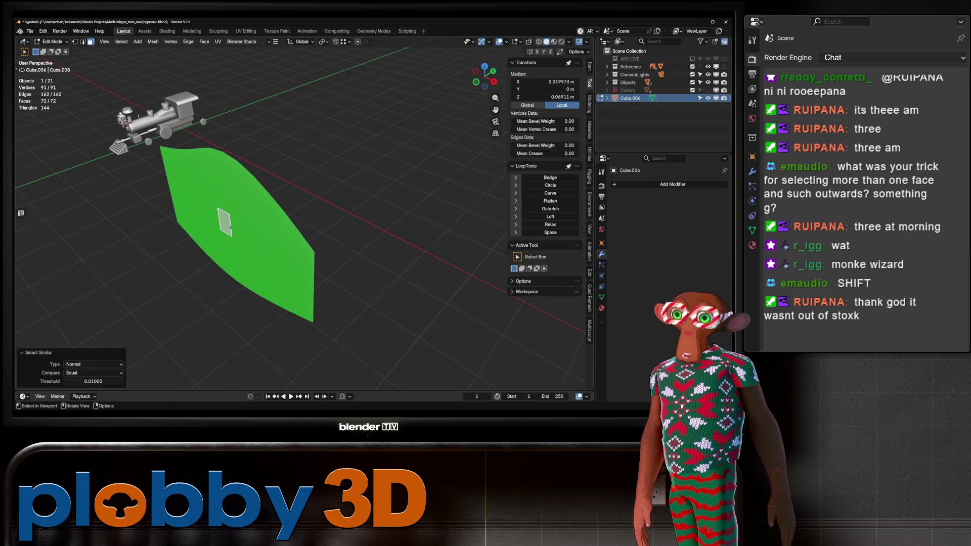
Extrude the two long border edges about 2.7 m along Y into roof and floor strips.
key(2)
alt+click(263, 198)
alt+shift+click(253, 293)
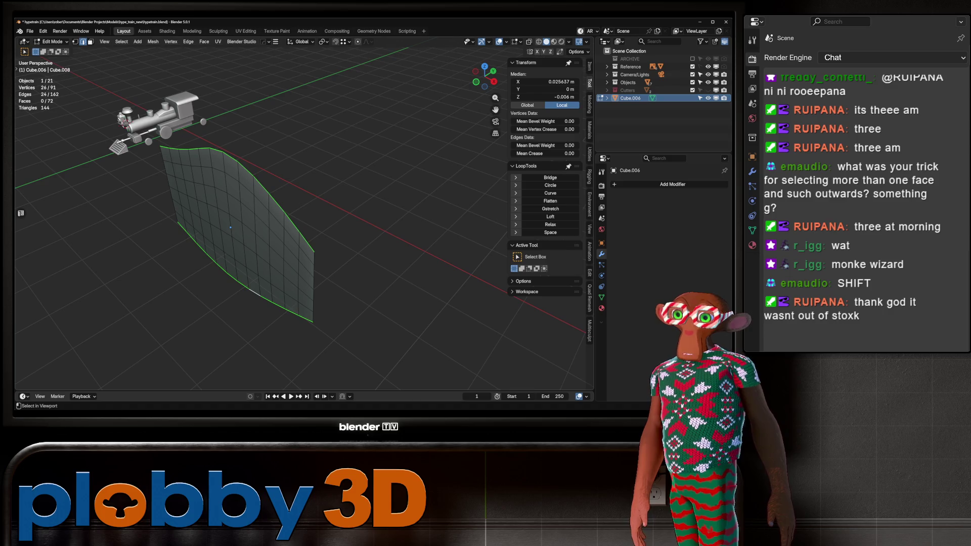
key(e)
key(y)
key(Return)
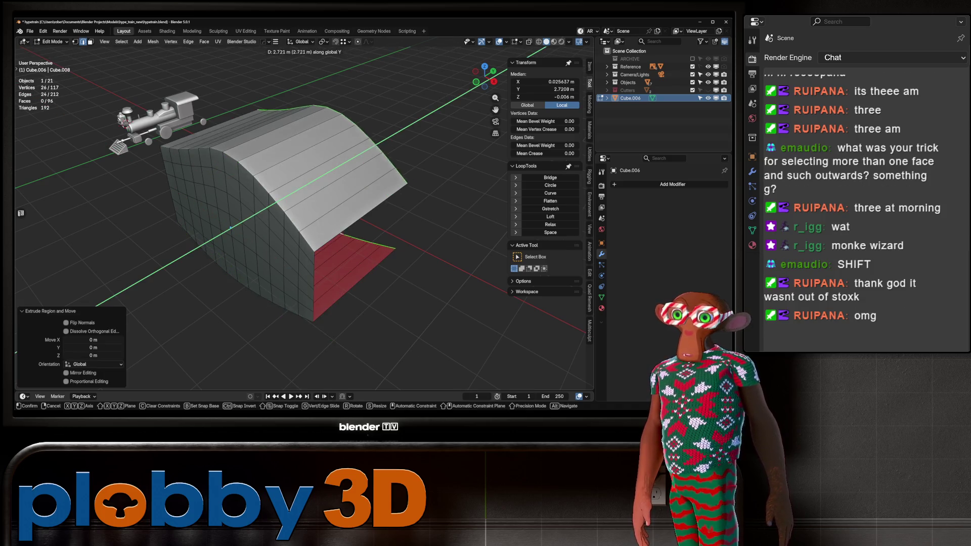
Select every face coplanar with a front face using Select Similar Coplanar.
mouse_move(230, 228)
middle_down()
mouse_move(293, 222)
mouse_move(234, 225)
middle_up()
key(3)
click(233, 225)
key(shift+g)
click(333, 225)
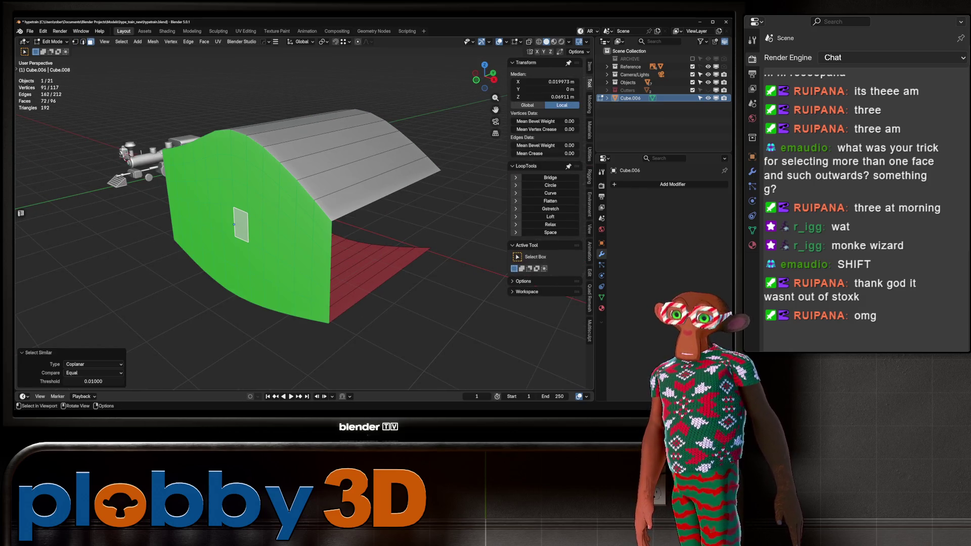
middle_drag(233, 224, 230, 204)
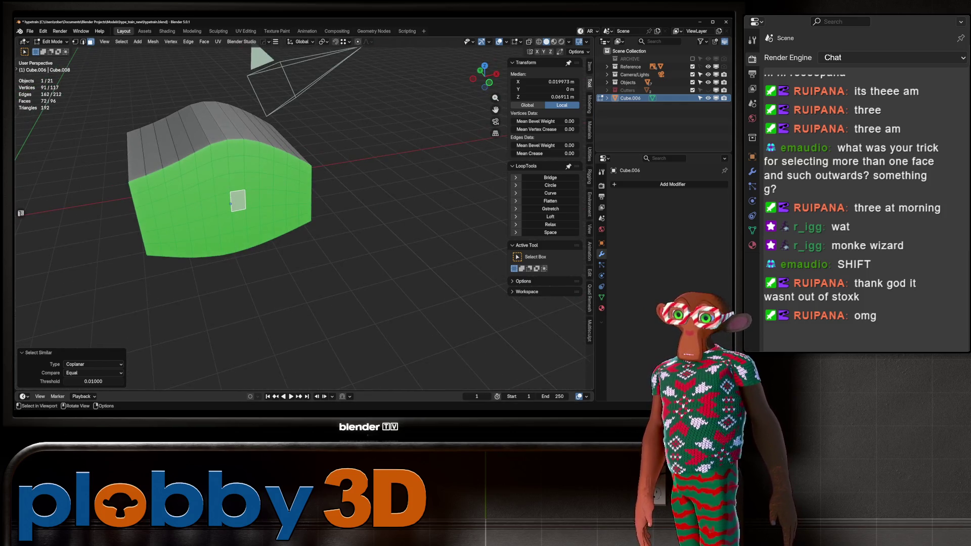
Test Select Similar Normal on a roof face with a looser threshold, then undo it.
click(138, 162)
click(212, 129)
key(shift+g)
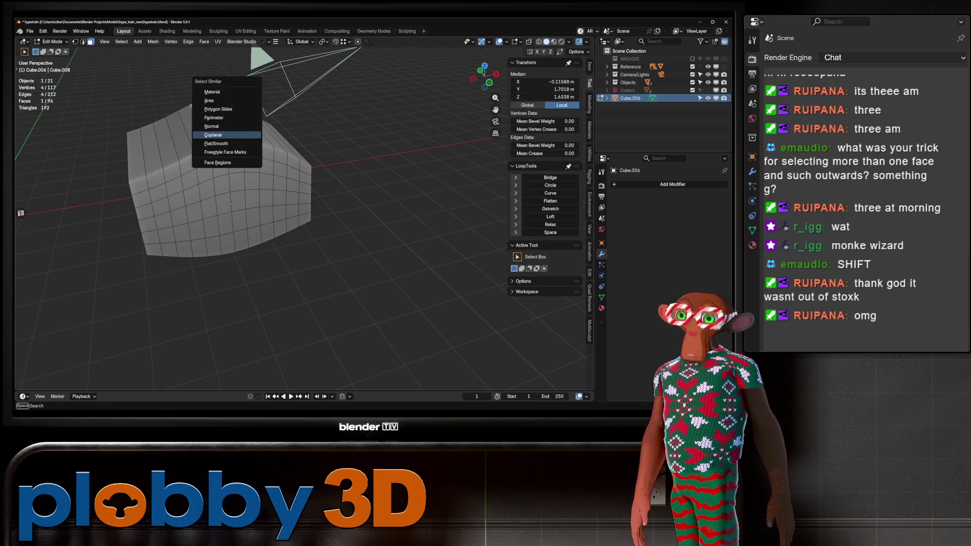
key(Return)
middle_drag(231, 204, 167, 201)
drag(93, 381, 129, 381)
mouse_move(166, 201)
middle_down()
mouse_move(303, 121)
mouse_move(297, 284)
middle_up()
scroll(302, 122, up, 5)
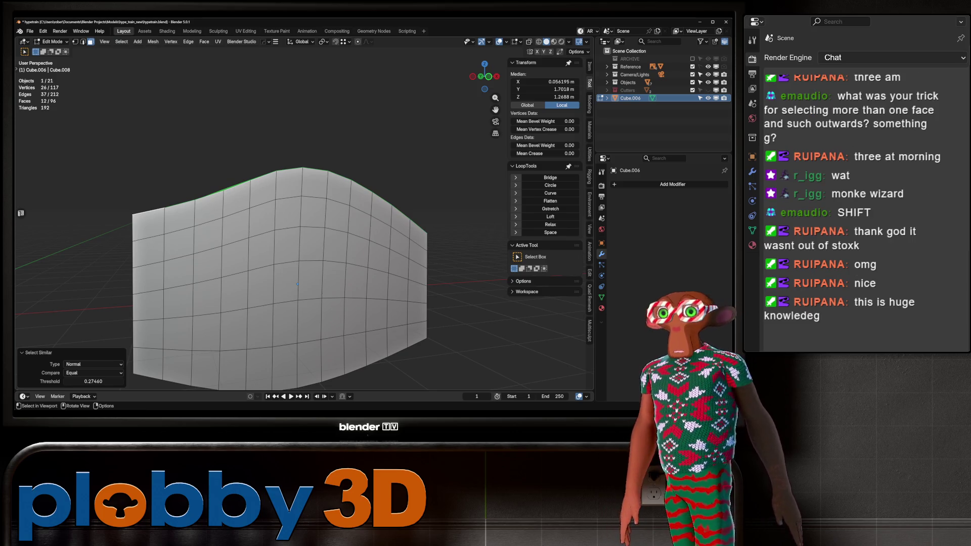
mouse_move(297, 284)
middle_down()
mouse_move(308, 320)
mouse_move(265, 248)
mouse_move(303, 278)
mouse_move(292, 245)
mouse_move(275, 254)
mouse_move(228, 245)
mouse_move(236, 262)
middle_up()
key(ctrl+z)
Pull a single vertex out along its normal into a spike with Alt+S.
ctrl+shift+click(308, 320)
scroll(274, 259, up, 3)
click(232, 244)
key(alt+s)
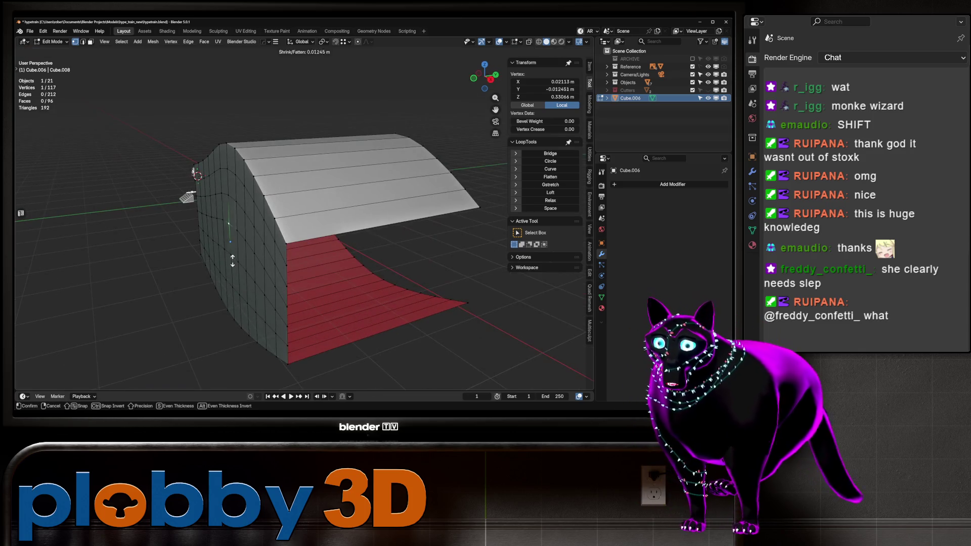
click(182, 222)
mouse_move(182, 222)
middle_down()
mouse_move(34, 216)
mouse_move(114, 254)
middle_up()
shift+click(113, 255)
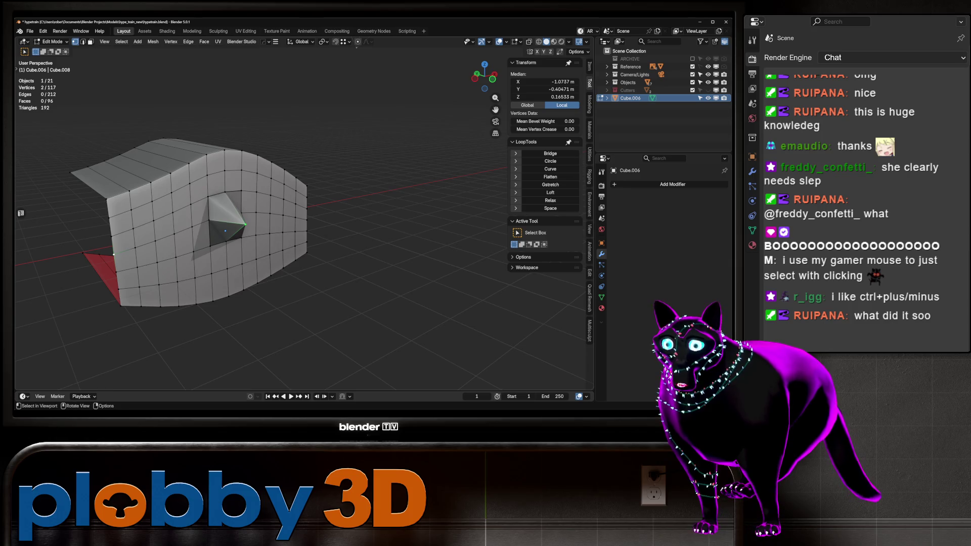
Curve the upper edge loop with LoopTools Curve, restricted to Boundaries.
key(2)
mouse_move(225, 231)
middle_down()
mouse_move(202, 227)
mouse_move(244, 232)
middle_up()
alt+click(244, 231)
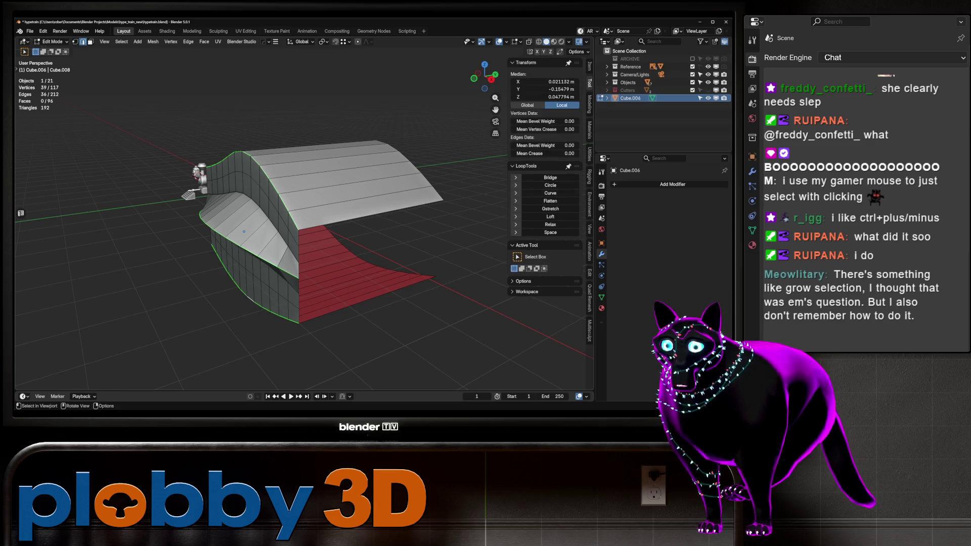
click(550, 193)
middle_drag(242, 231, 172, 237)
click(23, 353)
Mirror the shape across Y with a Hops Mirror in Object Mode, then delete it.
key(Tab)
mouse_move(245, 240)
middle_down()
mouse_move(323, 235)
mouse_move(314, 242)
mouse_move(258, 219)
mouse_move(281, 214)
middle_up()
key(alt+x)
click(224, 219)
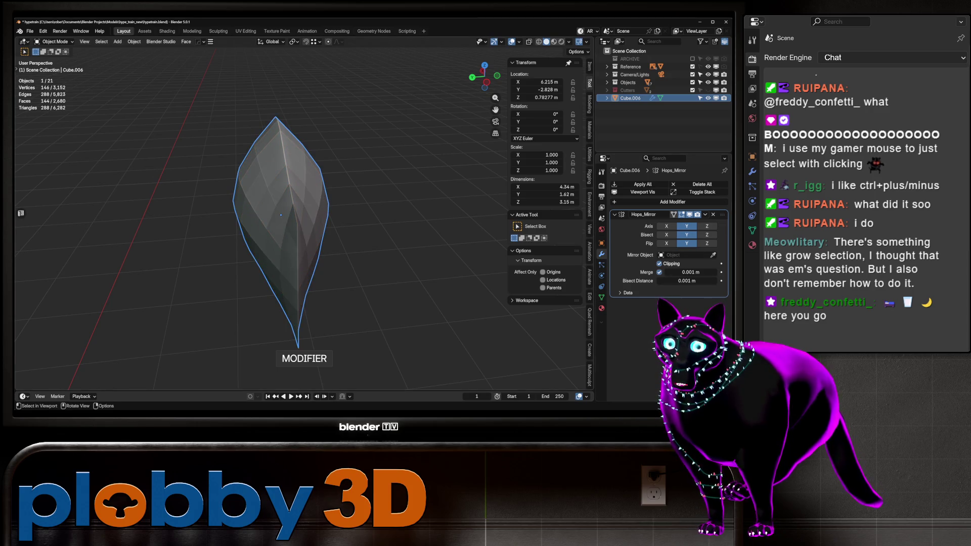
key(Delete)
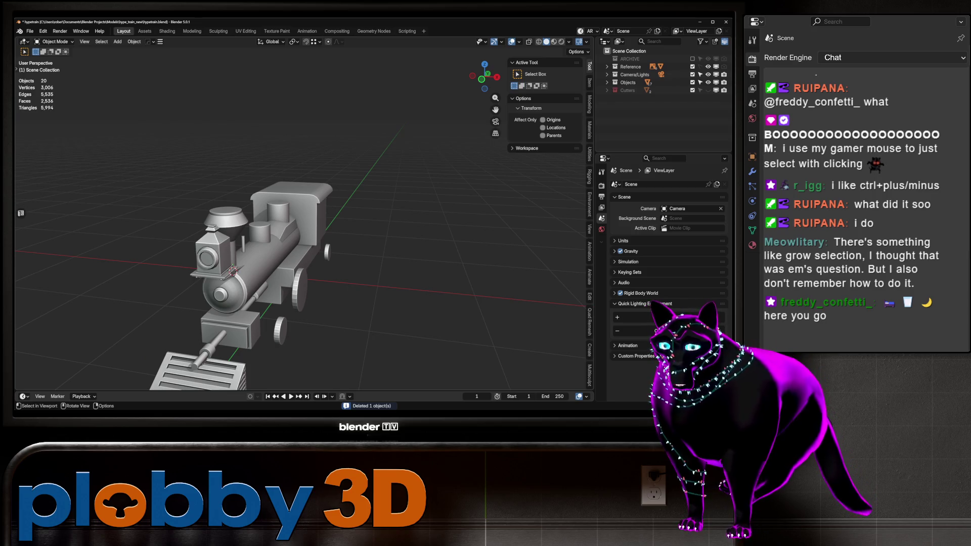
Add a new cube and move it along X beside the locomotive.
scroll(303, 217, down, 5)
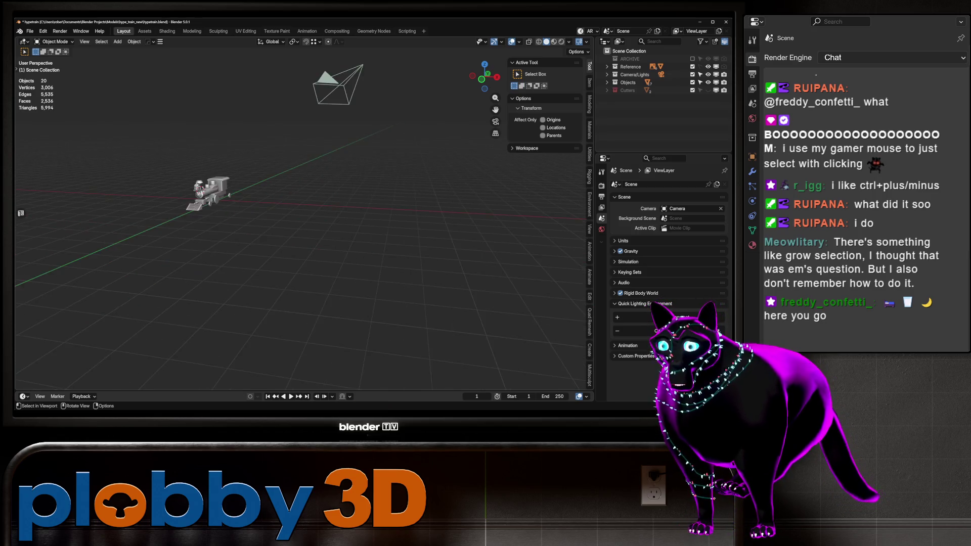
middle_drag(217, 212, 202, 242)
key(shift+a)
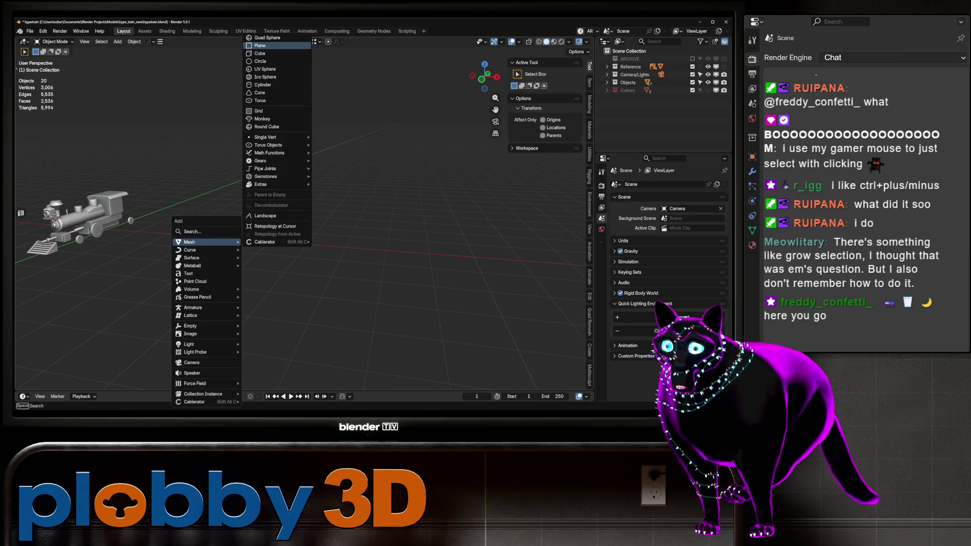
click(259, 53)
key(g)
key(x)
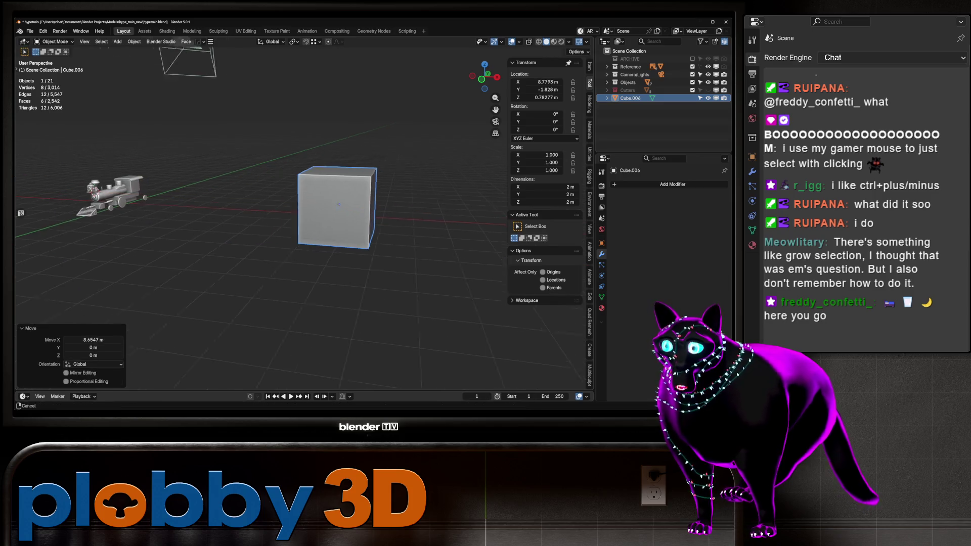
Scale the cube along X and Z into a 9.55 × 2 × 4.79 m slab.
key(s)
key(x)
key(Return)
key(s)
key(z)
key(Return)
Preview 12 vertical loop cuts across the slab in Edit Mode.
key(Tab)
key(ctrl+r)
scroll(273, 192, up, 11)
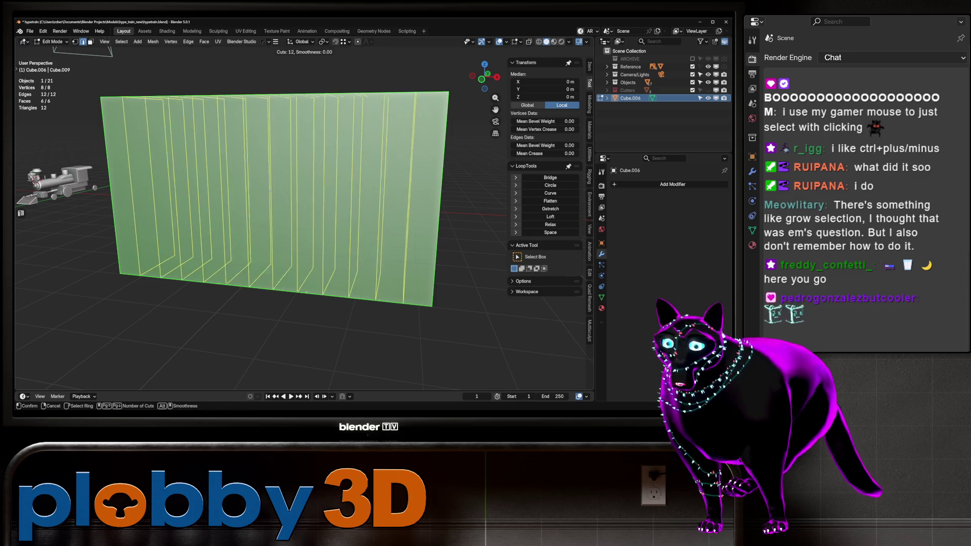
Apply evenly spaced vertical and horizontal loop cuts to grid the slab into 388 faces.
click(270, 190)
right_click(270, 189)
key(ctrl+r)
scroll(270, 189, down, 1)
click(270, 190)
right_click(270, 190)
key(alt+a)
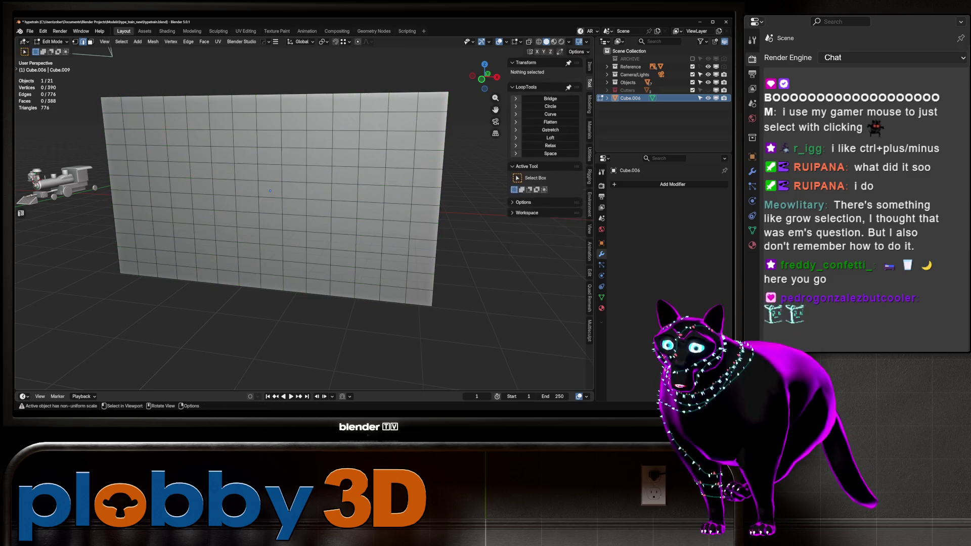
key(a)
right_click(270, 190)
key(Escape)
key(alt+a)
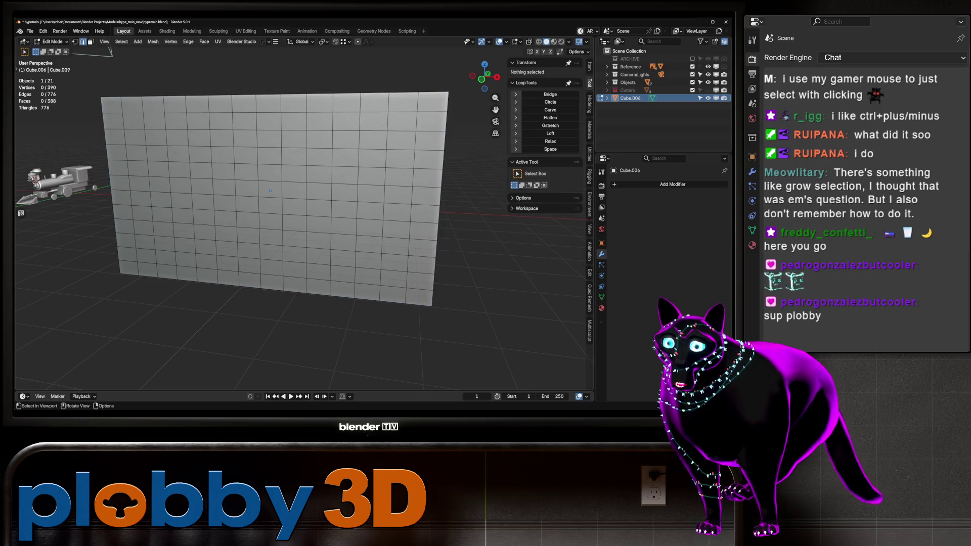
Select a face near the centre and grow the selection into a 6-by-6 block.
mouse_move(270, 190)
middle_down()
mouse_move(283, 171)
mouse_move(278, 151)
mouse_move(272, 218)
middle_up()
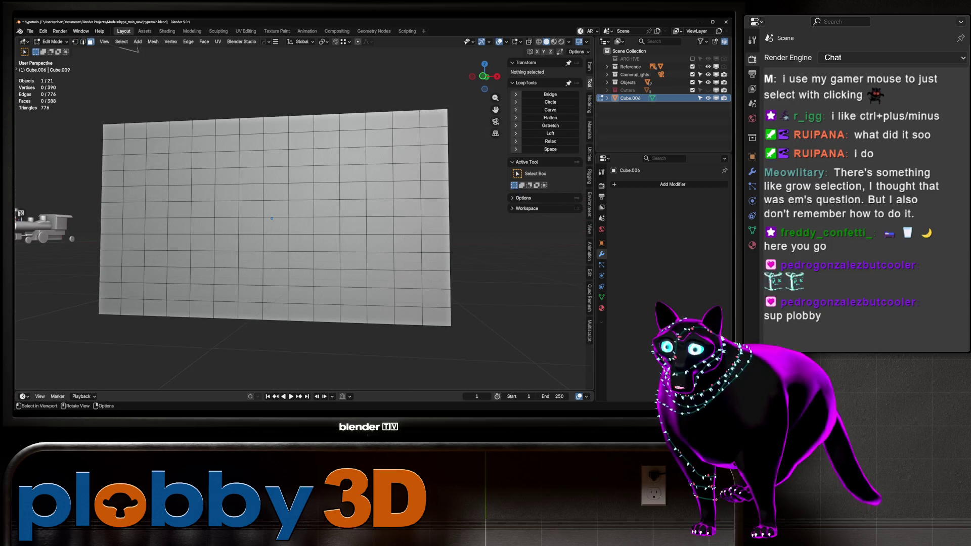
key(c)
click(271, 219)
key(Escape)
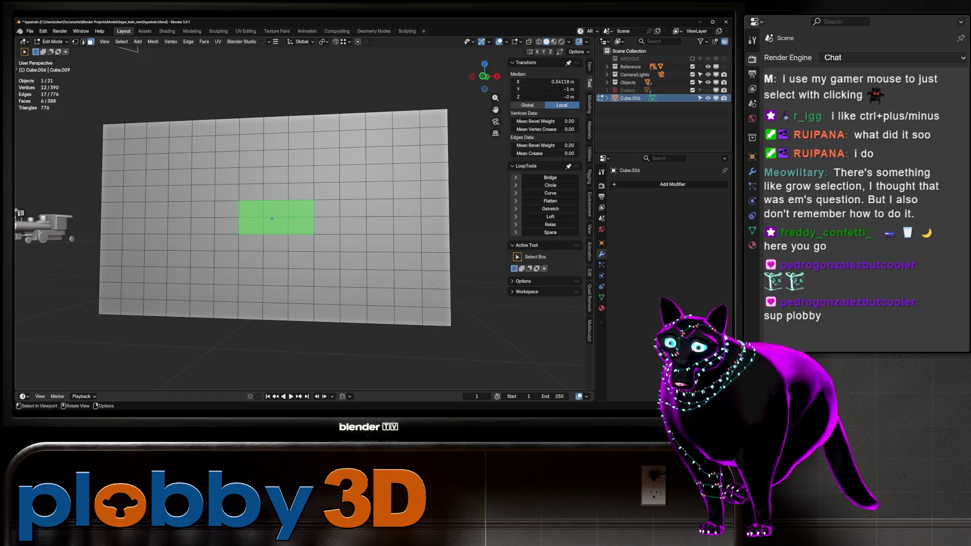
key(c)
middle_drag(300, 208, 301, 229)
key(Escape)
key(ctrl+KP_Subtract)
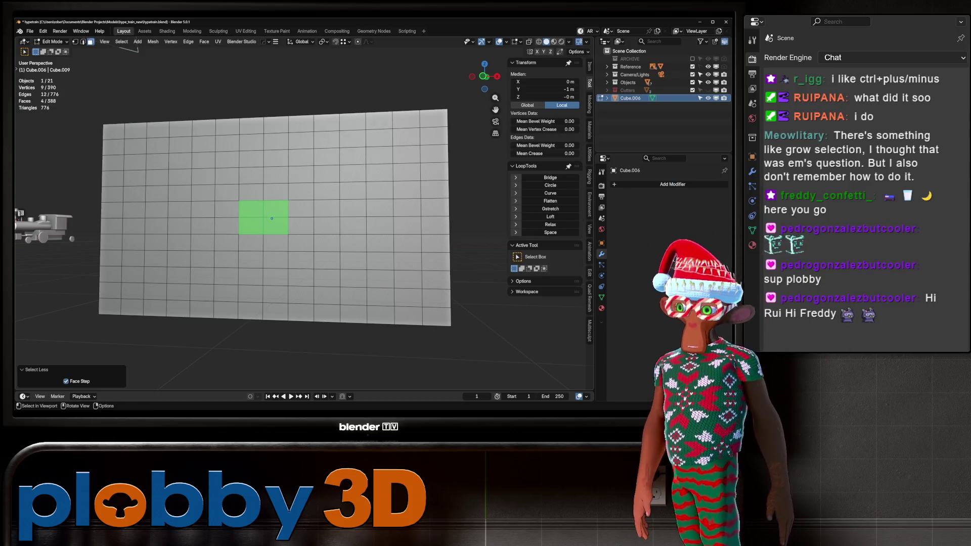
key(ctrl+KP_Add)
key(ctrl+KP_Add)
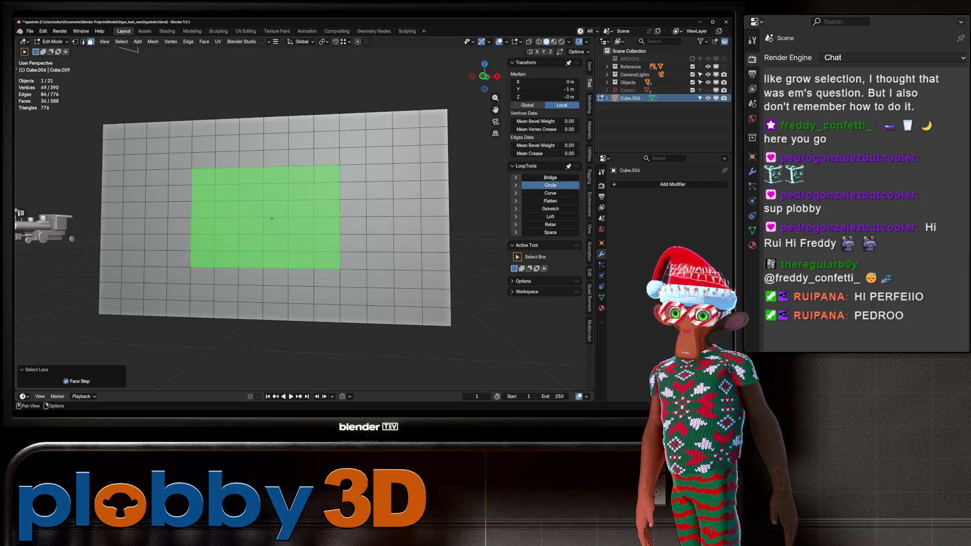
Round the face block into a circle with LoopTools, shrink it to about 0.635, and inset once.
click(550, 185)
key(s)
key(Return)
key(i)
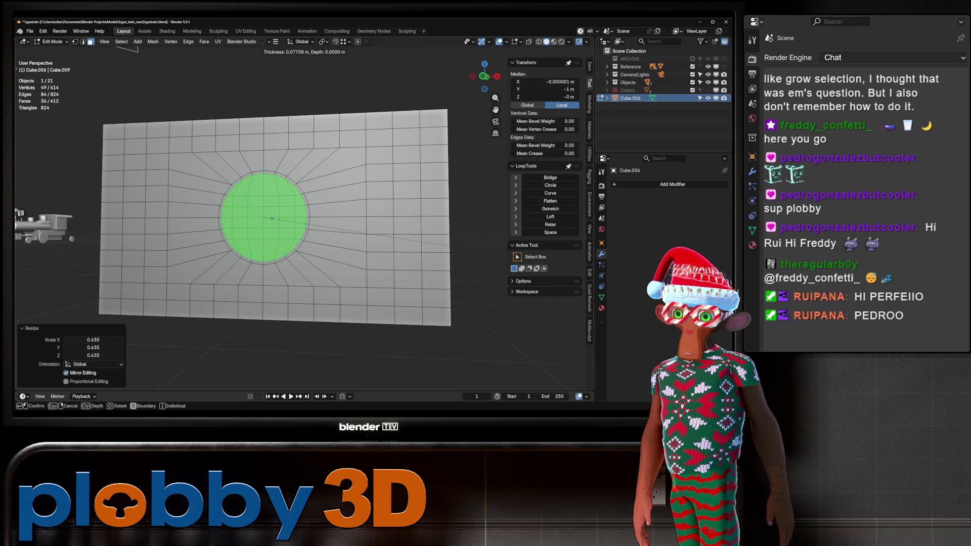
key(Return)
Add two more inset rings, growing the selection one ring outward before each inset.
key(ctrl+KP_Add)
key(i)
key(Return)
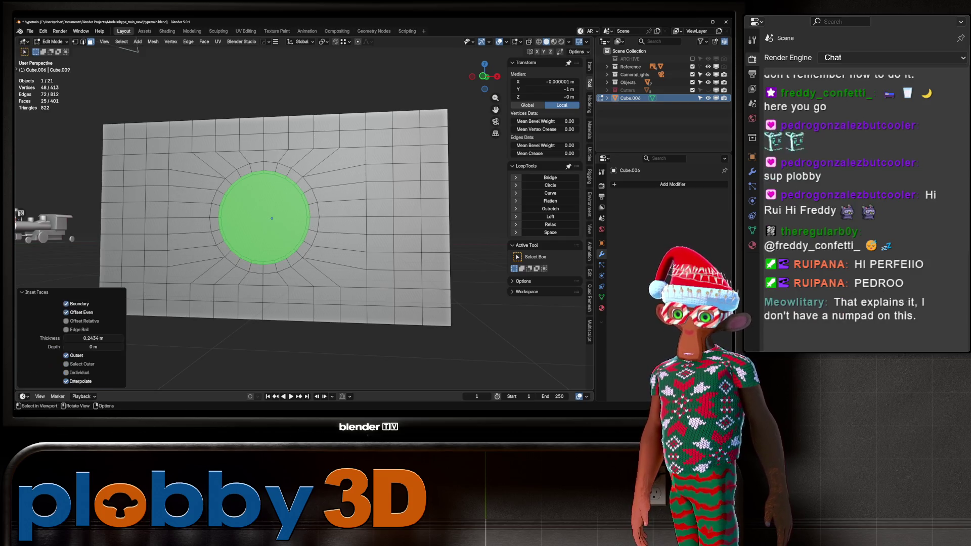
key(ctrl+KP_Add)
key(i)
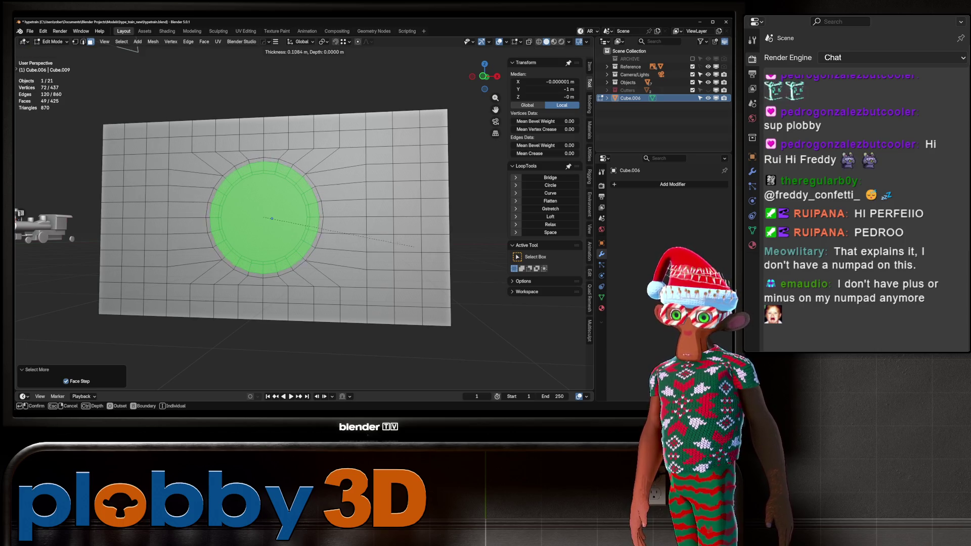
key(Return)
Select the circular centre face, frame it, then clear the selection.
click(214, 211)
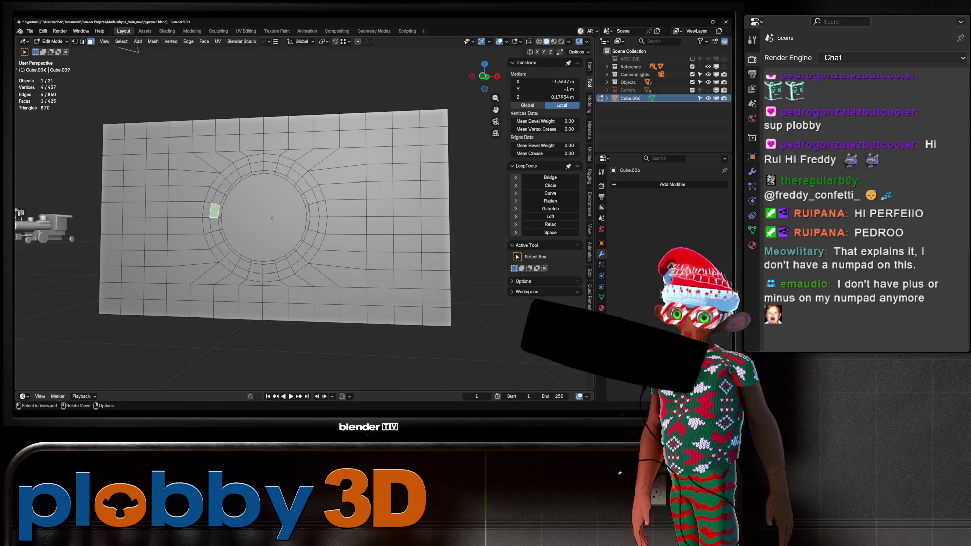
click(263, 215)
key(KP_Decimal)
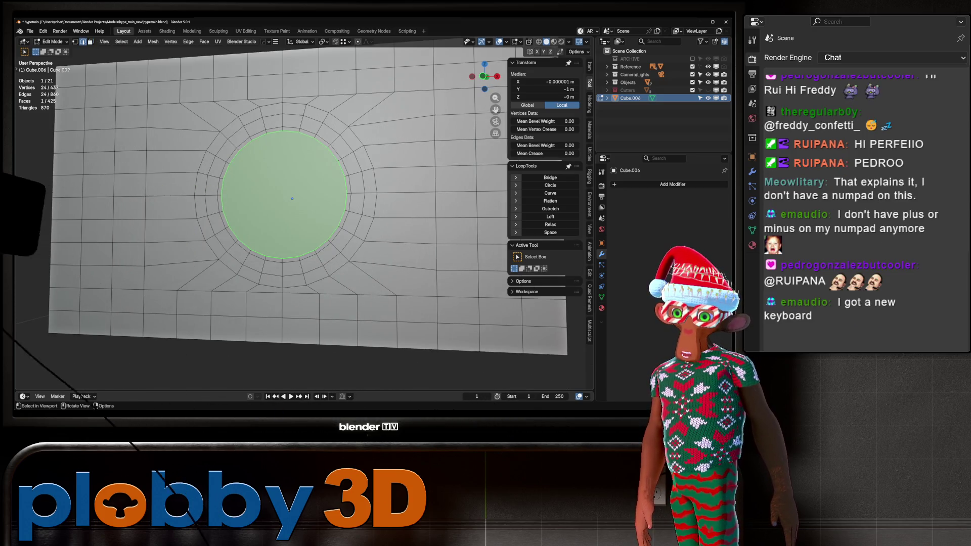
key(Home)
key(Tab)
key(KP_Decimal)
key(Tab)
key(alt+a)
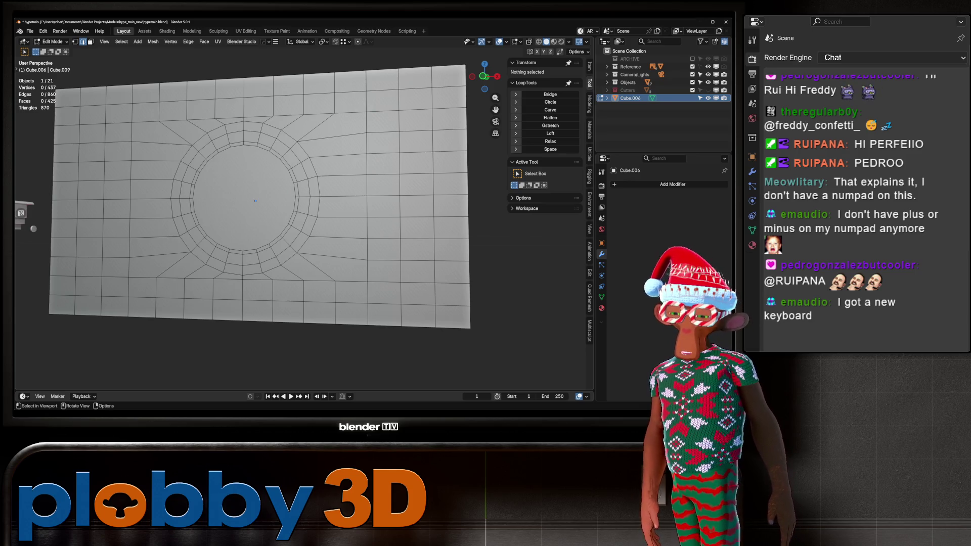
Select the ring around the circle and test growing and shrinking the selection ring by ring.
alt+click(206, 246)
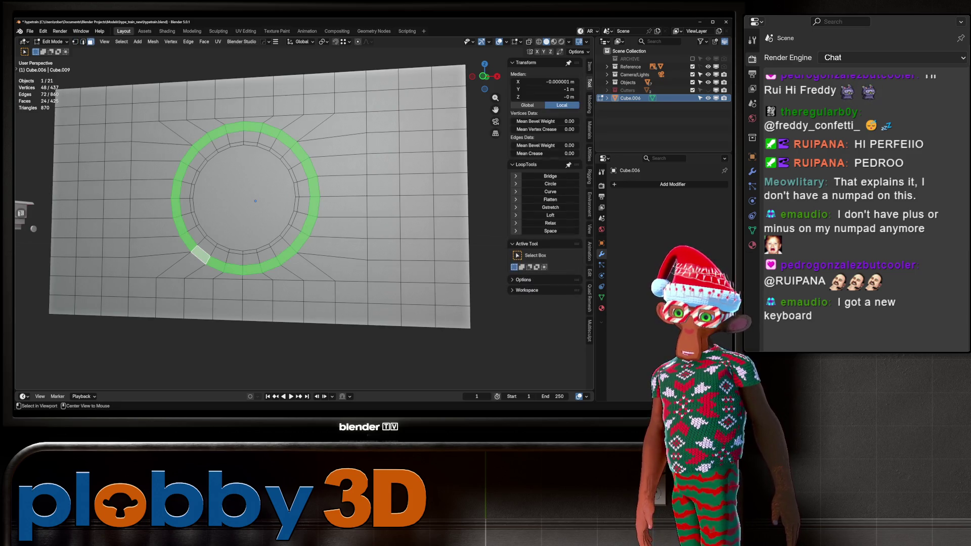
alt+shift+click(206, 246)
key(ctrl+z)
key(ctrl+KP_Add)
key(ctrl+KP_Subtract)
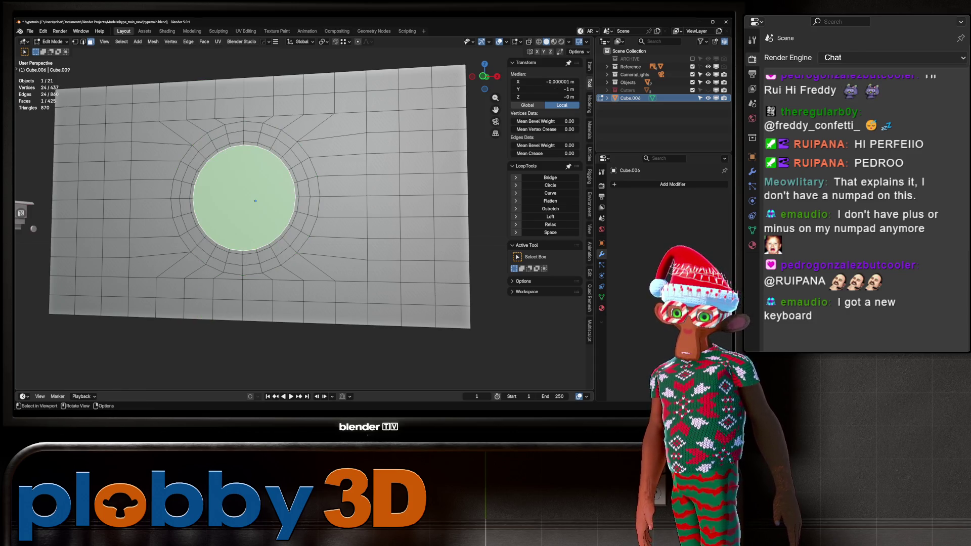
key(ctrl+KP_Add)
key(ctrl+KP_Add)
key(ctrl+KP_Subtract)
key(ctrl+KP_Subtract)
key(ctrl+KP_Add)
key(ctrl+KP_Subtract)
key(ctrl+KP_Subtract)
key(ctrl+KP_Add)
key(ctrl+KP_Add)
key(ctrl+KP_Subtract)
key(ctrl+KP_Subtract)
key(ctrl+KP_Add)
key(ctrl+KP_Add)
key(ctrl+KP_Subtract)
key(ctrl+KP_Subtract)
key(ctrl+KP_Add)
key(ctrl+KP_Add)
key(ctrl+KP_Subtract)
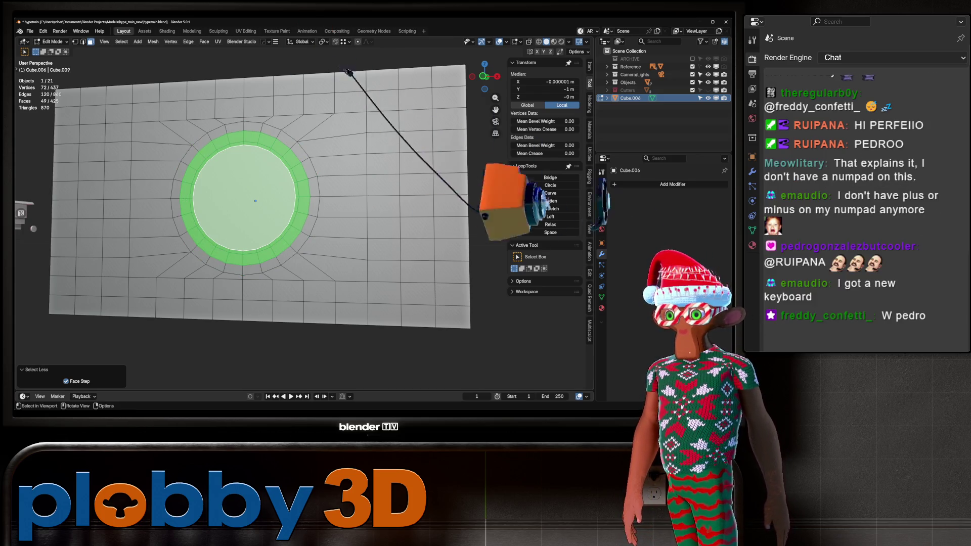
Select only the circular centre face and grow the selection one ring outward.
scroll(253, 202, down, 3)
mouse_move(253, 202)
middle_down()
mouse_move(166, 212)
mouse_move(187, 213)
middle_up()
scroll(213, 213, up, 3)
click(203, 211)
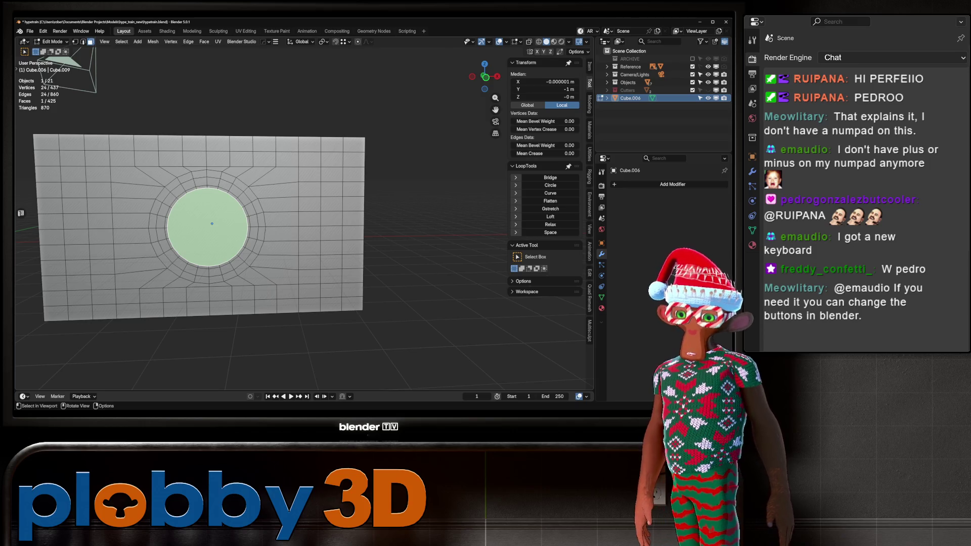
key(Tab)
scroll(212, 222, down, 2)
mouse_move(212, 223)
middle_down()
mouse_move(237, 218)
mouse_move(253, 243)
mouse_move(283, 222)
mouse_move(263, 212)
middle_up()
scroll(237, 218, up, 3)
key(Tab)
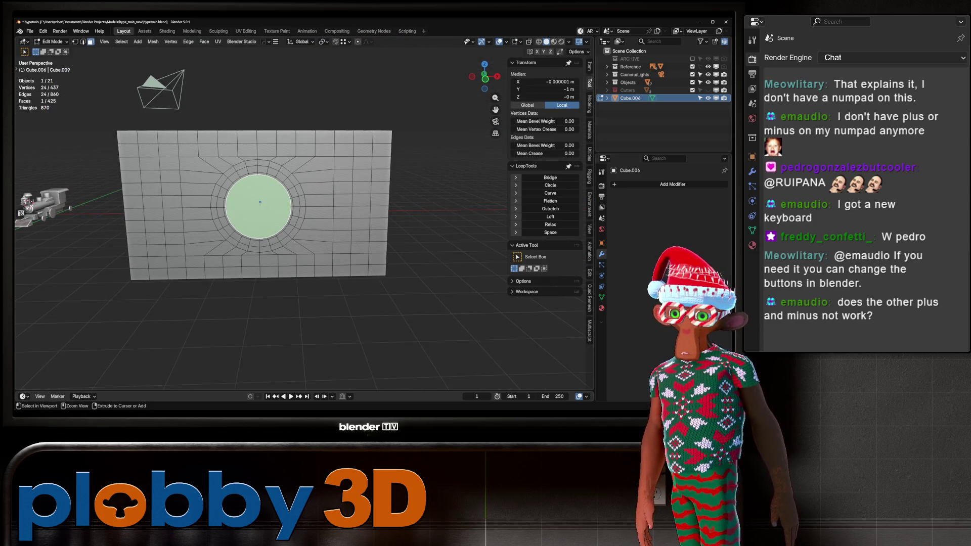
key(ctrl+KP_Add)
key(ctrl+KP_Add)
key(ctrl+KP_Add)
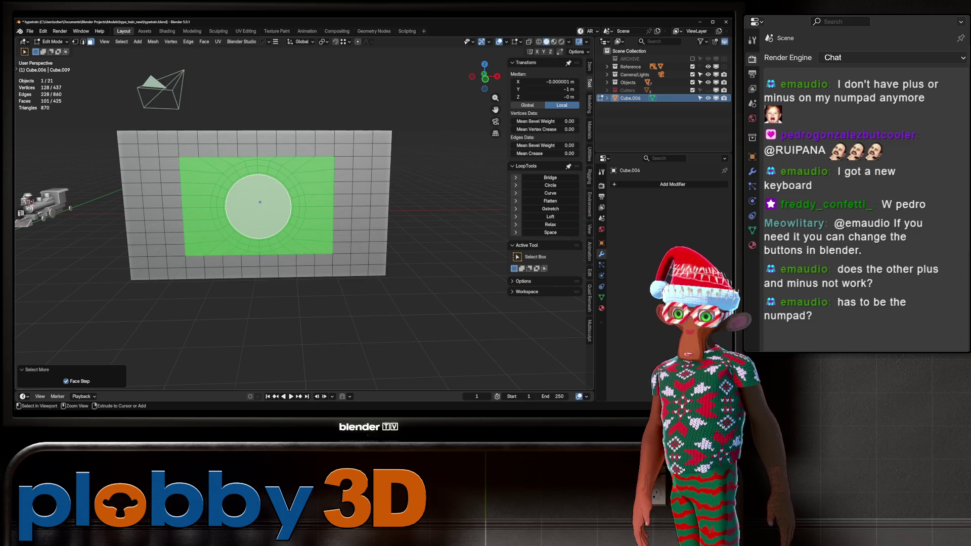
Grid-fill the selection from Quick Favorites, then clear the selection.
key(q)
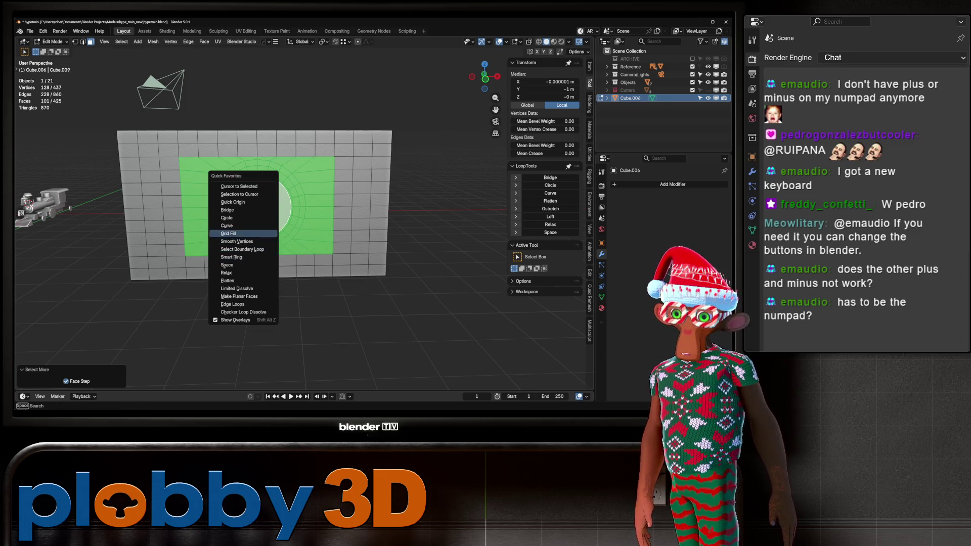
click(228, 233)
key(alt+a)
Dissolve a central block of grid faces into one, delete it, and select the hole's boundary loop.
mouse_move(258, 212)
middle_down()
mouse_move(258, 234)
mouse_move(259, 203)
mouse_move(255, 237)
middle_up()
click(255, 237)
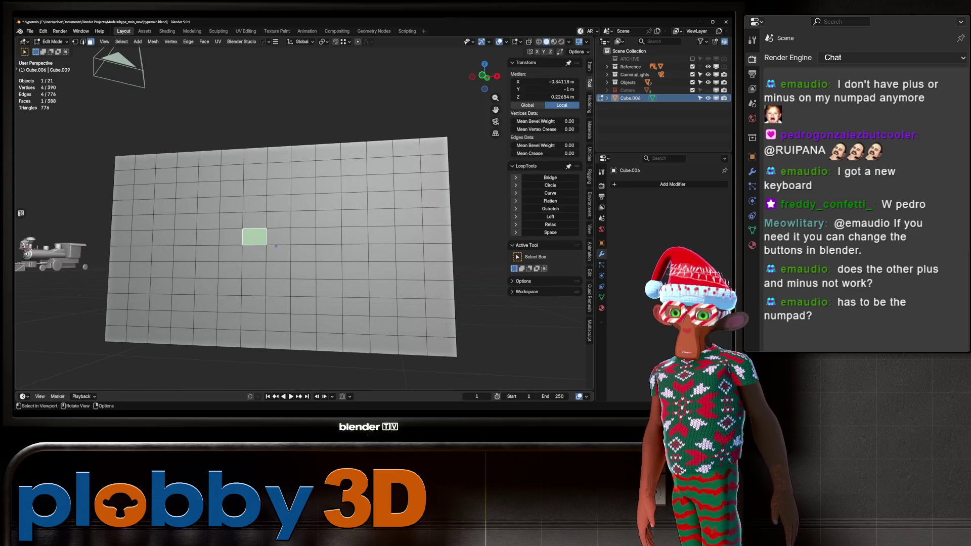
shift+drag(216, 209, 314, 296)
middle_drag(263, 253, 258, 227)
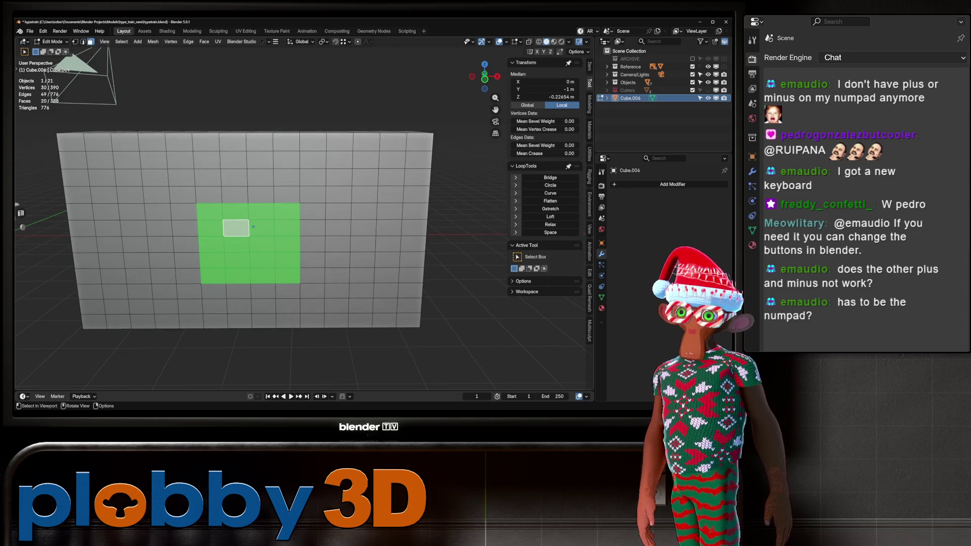
key(ctrl+x)
key(x)
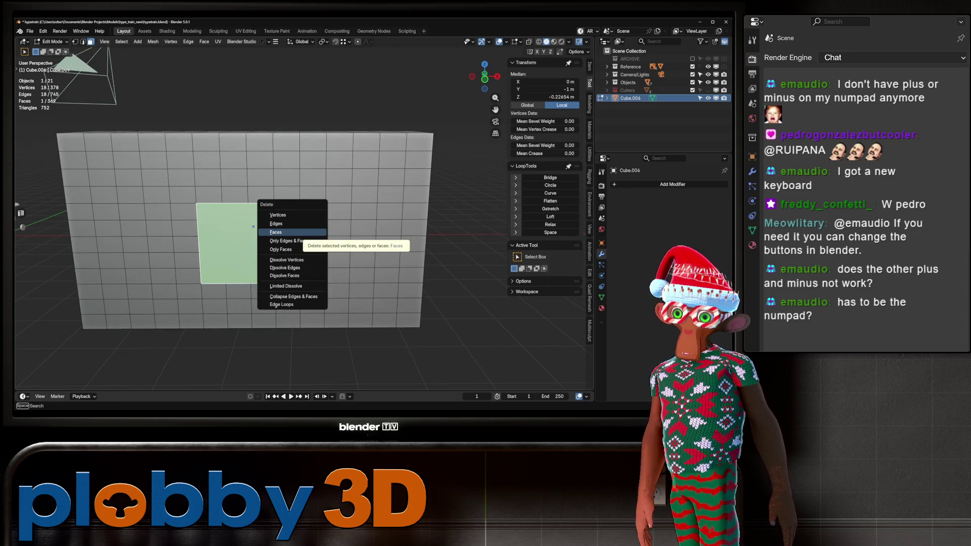
click(268, 231)
alt+click(299, 228)
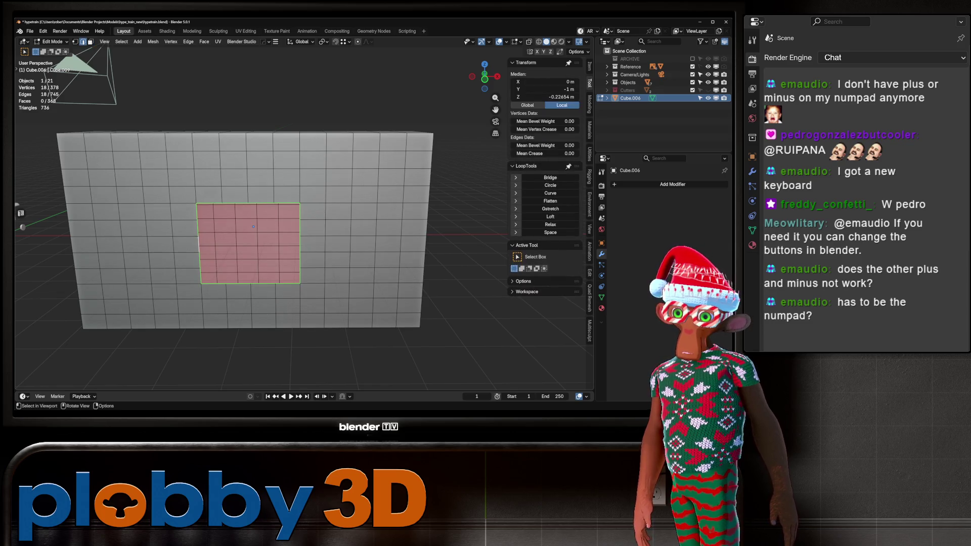
Relax the hole's edge loop four times with LoopTools until it forms a smooth circle.
click(550, 185)
mouse_move(303, 227)
middle_down()
mouse_move(263, 227)
mouse_move(283, 223)
middle_up()
key(ctrl+z)
click(550, 224)
click(550, 225)
click(550, 224)
click(550, 224)
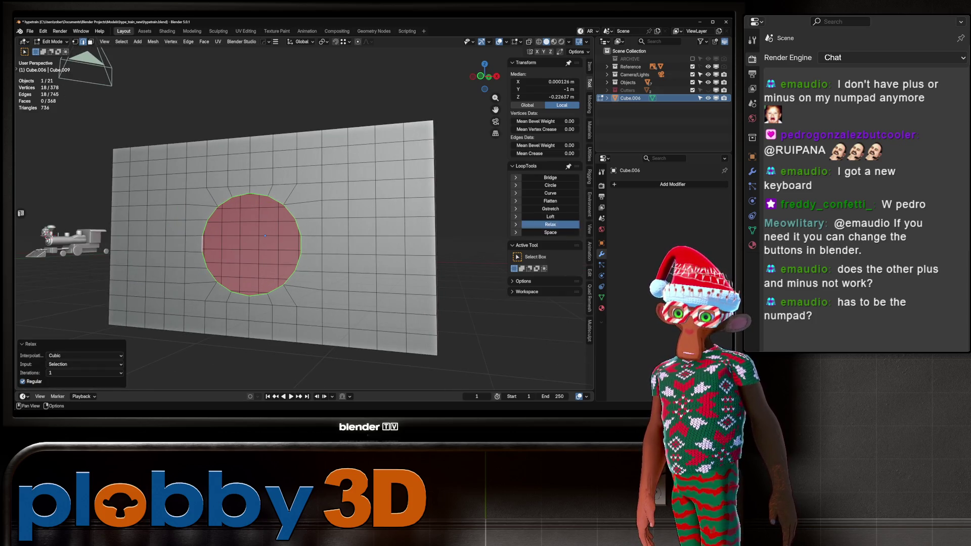
mouse_move(263, 228)
middle_down()
mouse_move(19, 223)
mouse_move(152, 202)
middle_up()
scroll(248, 233, up, 6)
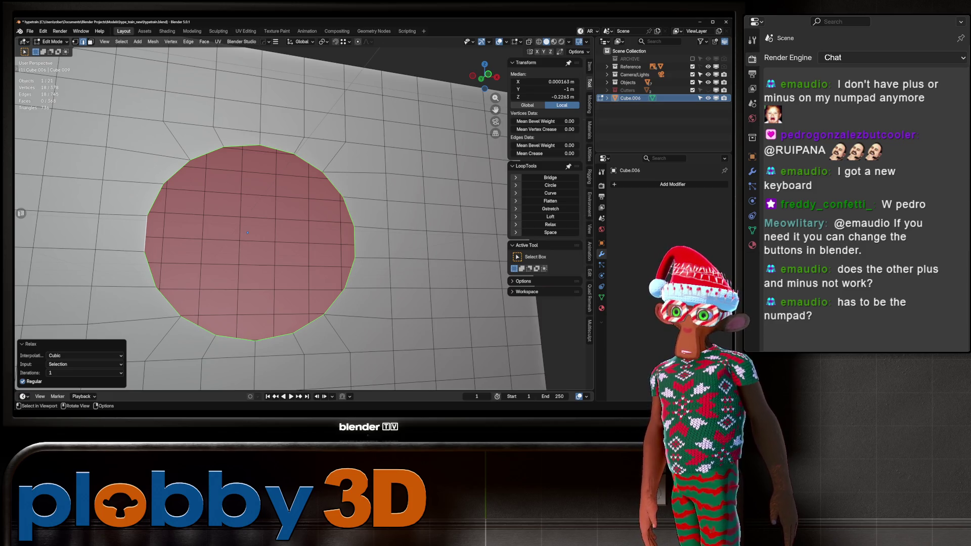
key(Home)
Relax two shortest edge paths running from beside the circle up to the panel's top edge.
click(205, 181)
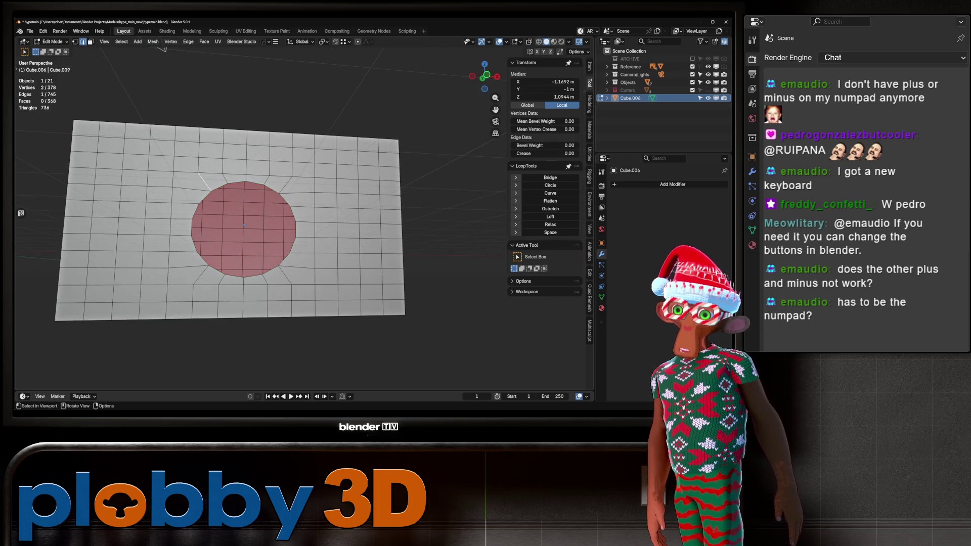
ctrl+click(200, 129)
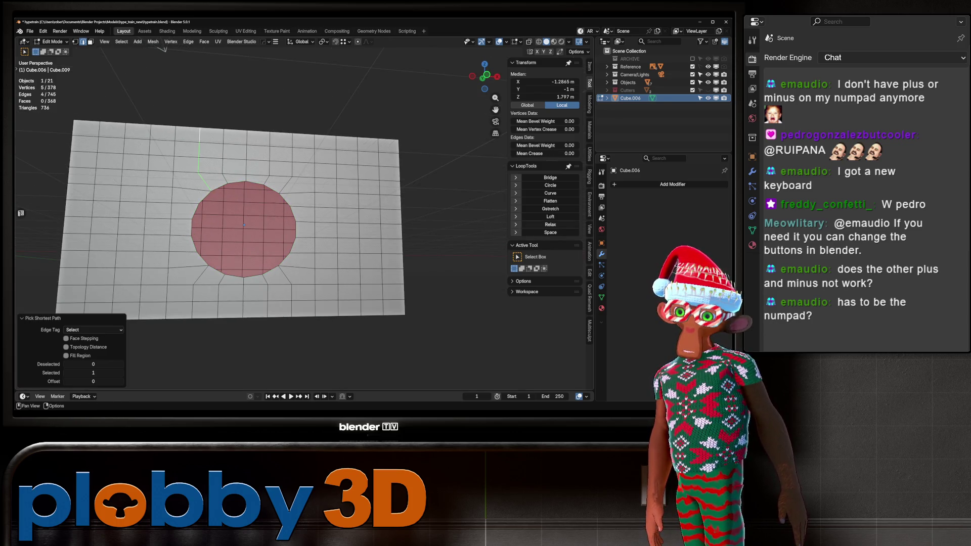
click(550, 225)
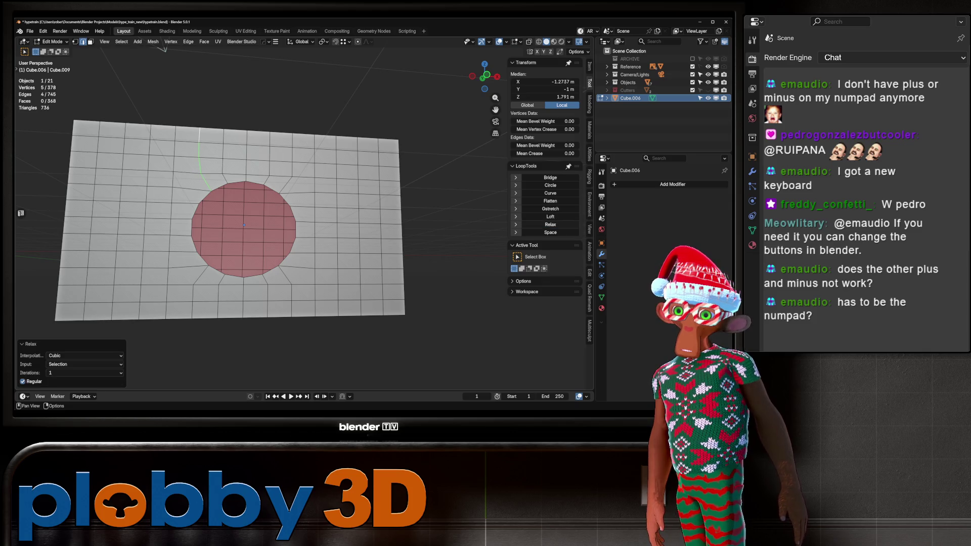
middle_drag(283, 227, 298, 217)
click(286, 180)
ctrl+click(292, 127)
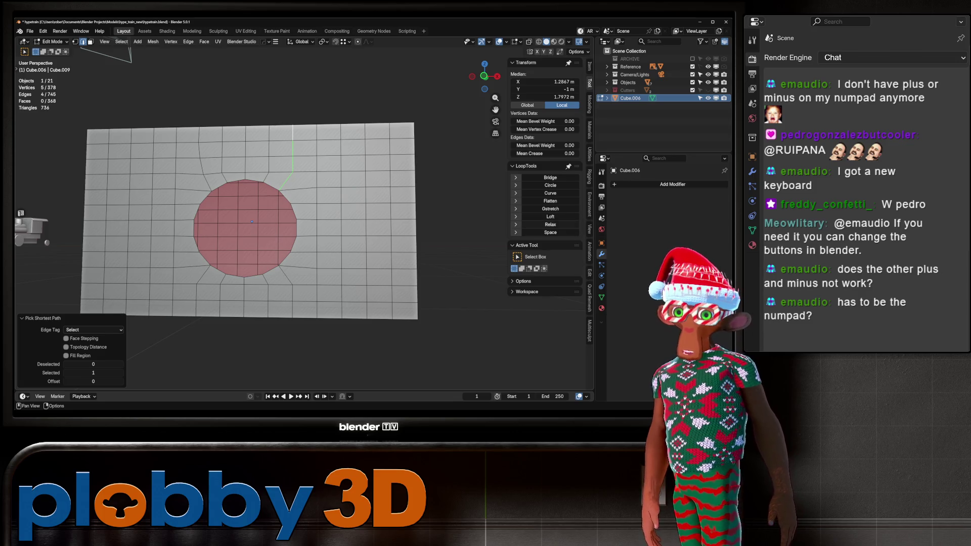
click(550, 224)
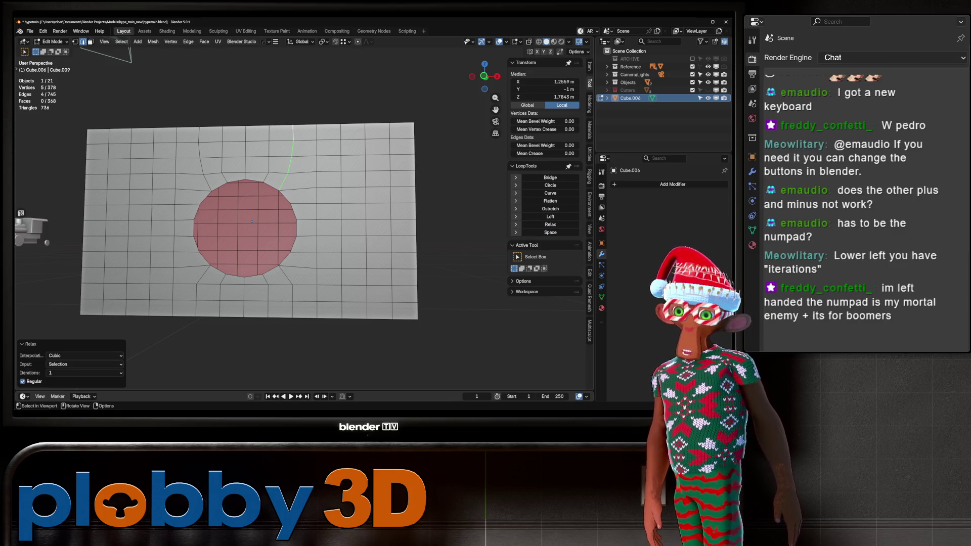
Select a third edge path from above the circle up to the panel's top edge.
key(alt+a)
click(246, 172)
ctrl+click(246, 133)
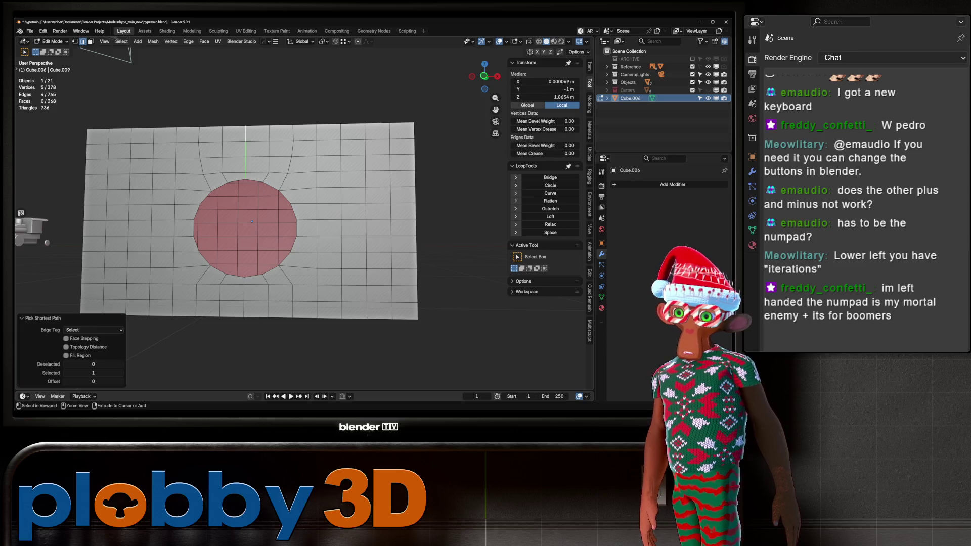
mouse_move(253, 223)
middle_down()
mouse_move(223, 210)
mouse_move(213, 192)
mouse_move(152, 199)
mouse_move(182, 198)
middle_up()
scroll(202, 212, up, 5)
scroll(204, 177, up, 3)
scroll(204, 177, up, 2)
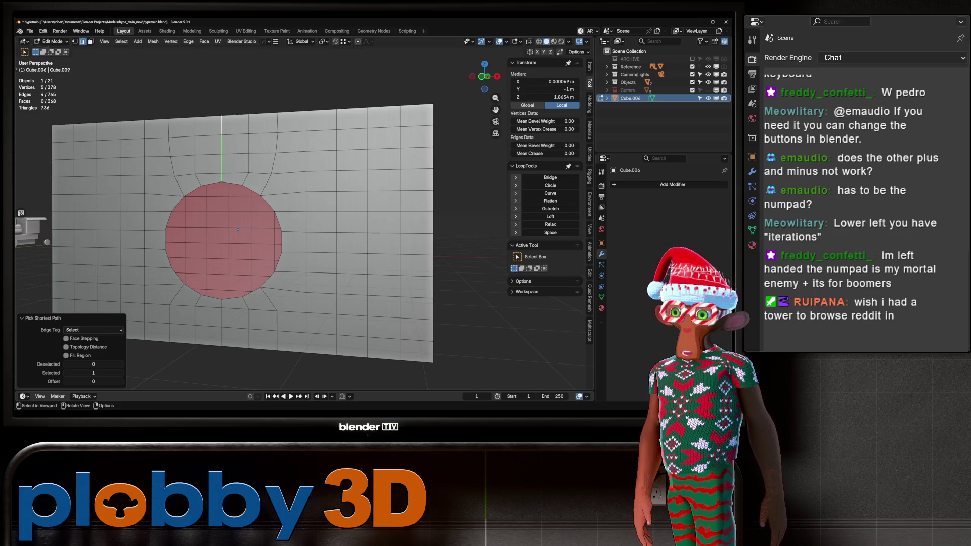
key(ctrl+z)
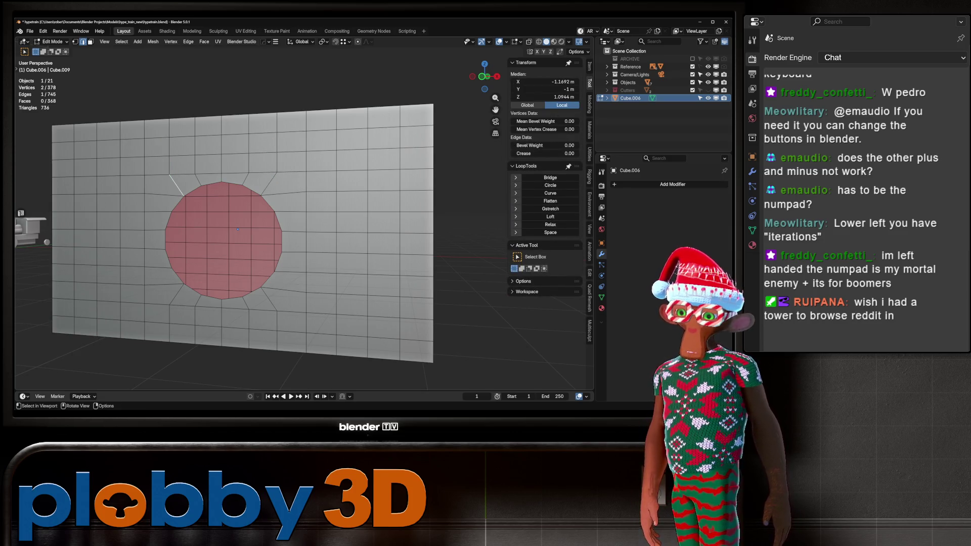
ctrl+click(169, 126)
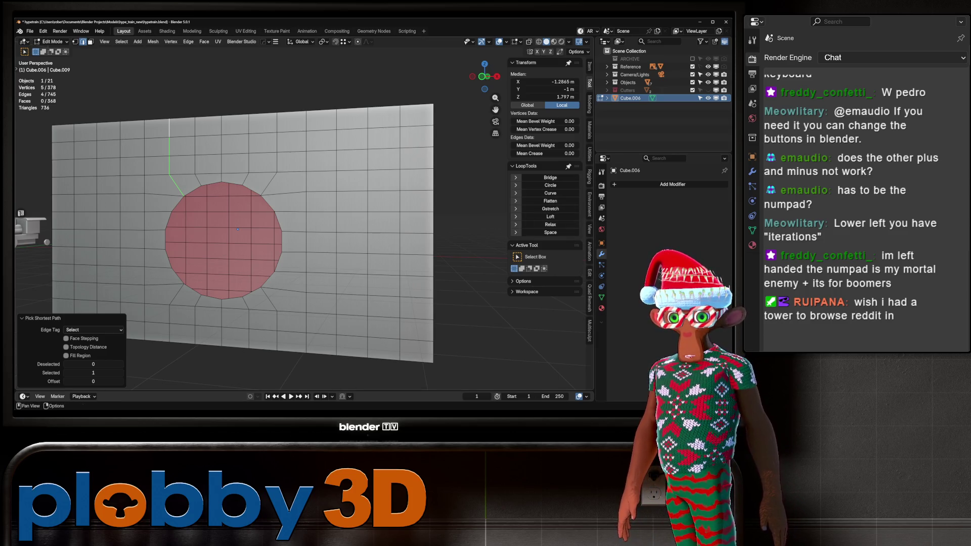
Try Relax on that path from Quick Favorites, undo it, and return to object mode.
key(q)
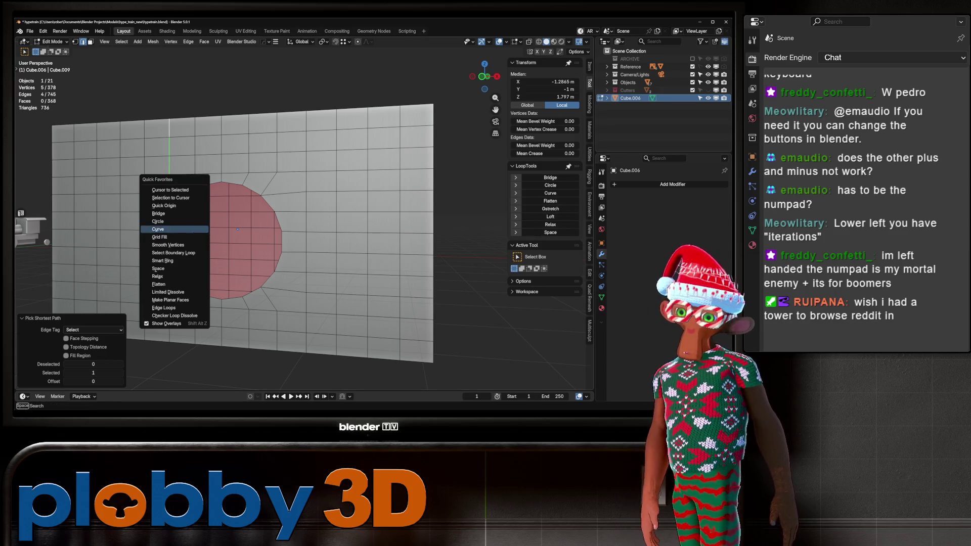
key(Down)
key(Return)
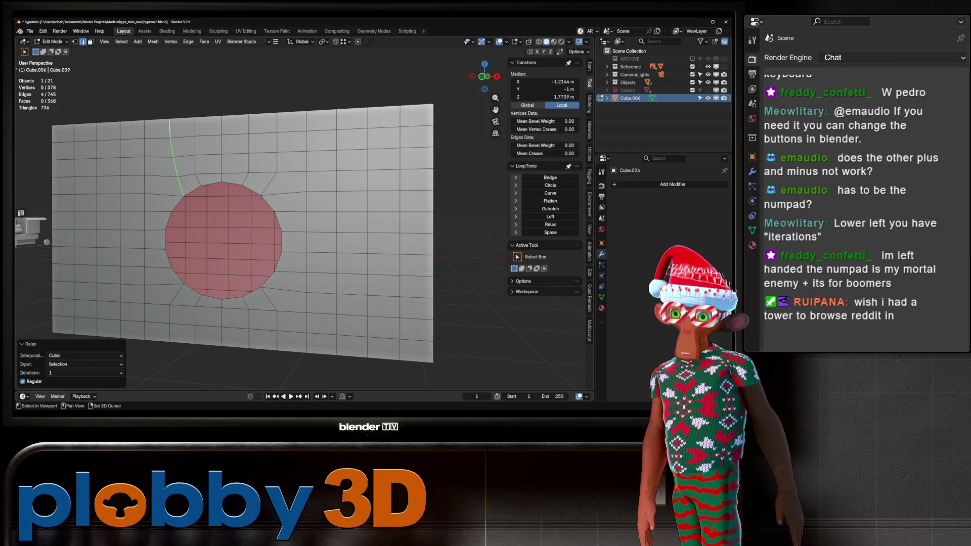
key(ctrl+z)
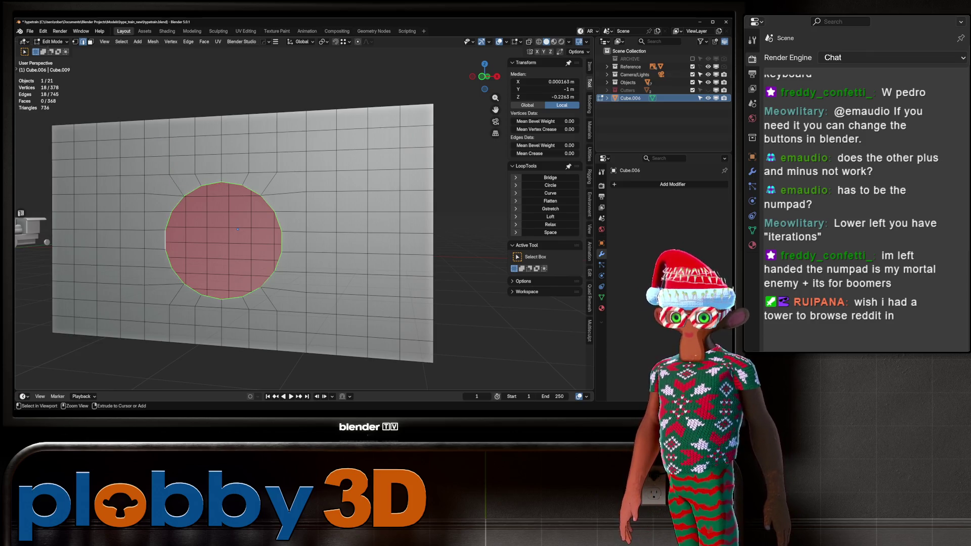
key(Tab)
mouse_move(238, 227)
middle_down()
mouse_move(283, 207)
mouse_move(202, 207)
middle_up()
Select the circle's boundary loop and view it head-on from the top.
key(Tab)
alt+click(185, 215)
right_click(187, 208)
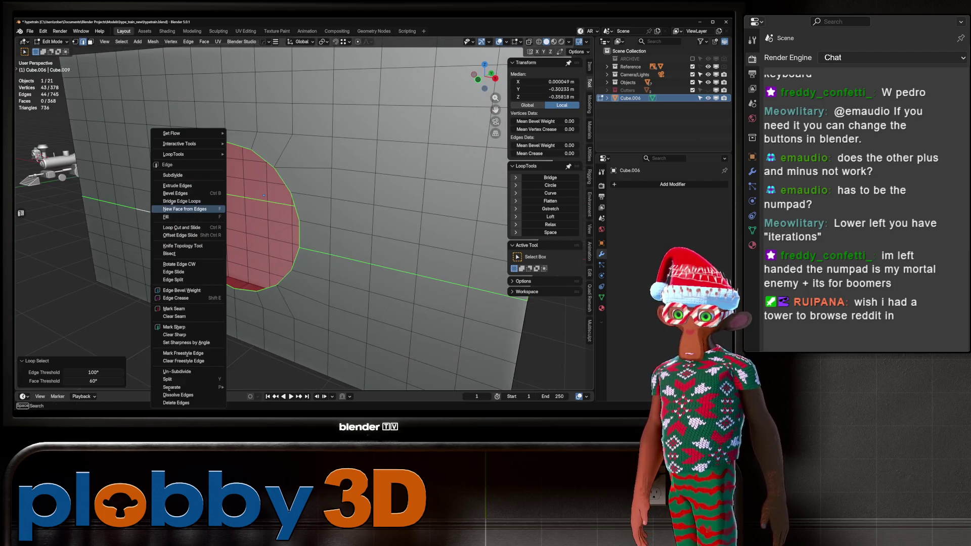
key(Escape)
alt+click(298, 228)
middle_drag(263, 212, 242, 202)
key(shift+KP_7)
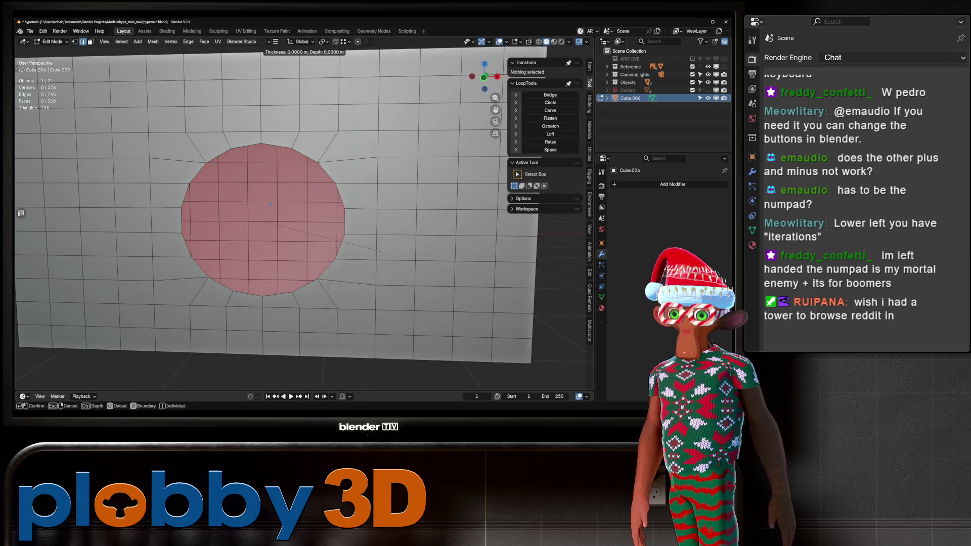
Fill the circular hole with a face and inset it twice to make two rings.
key(f)
key(i)
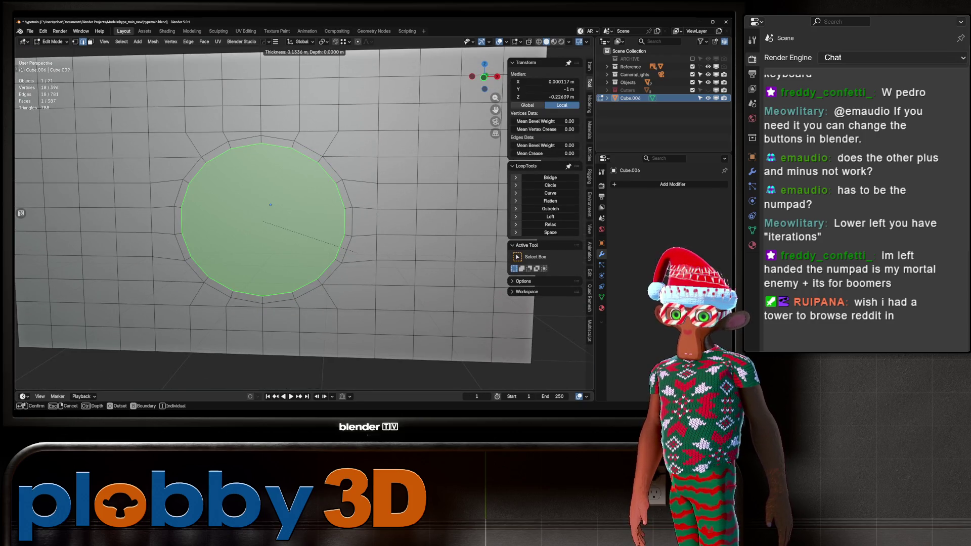
mouse_move(356, 252)
key(Return)
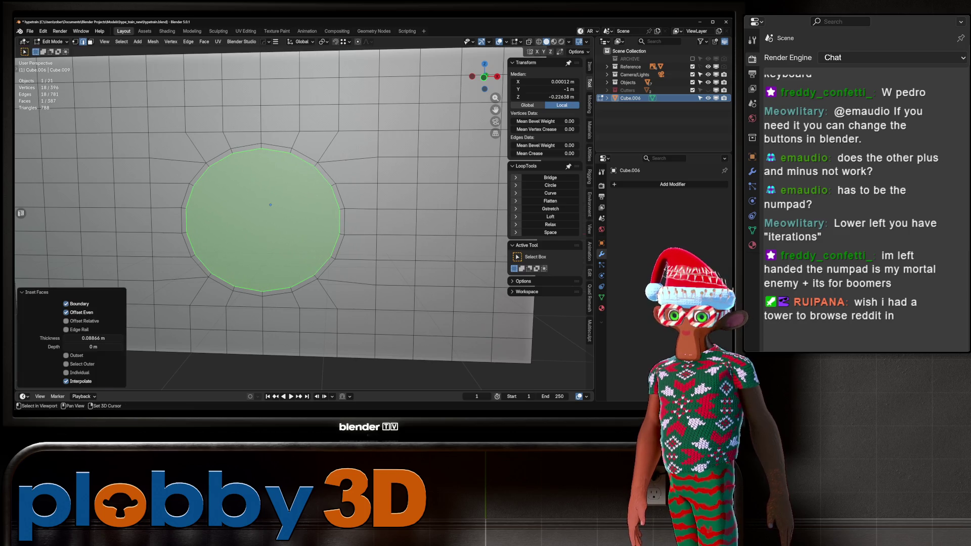
key(i)
key(Return)
key(ctrl+KP_Add)
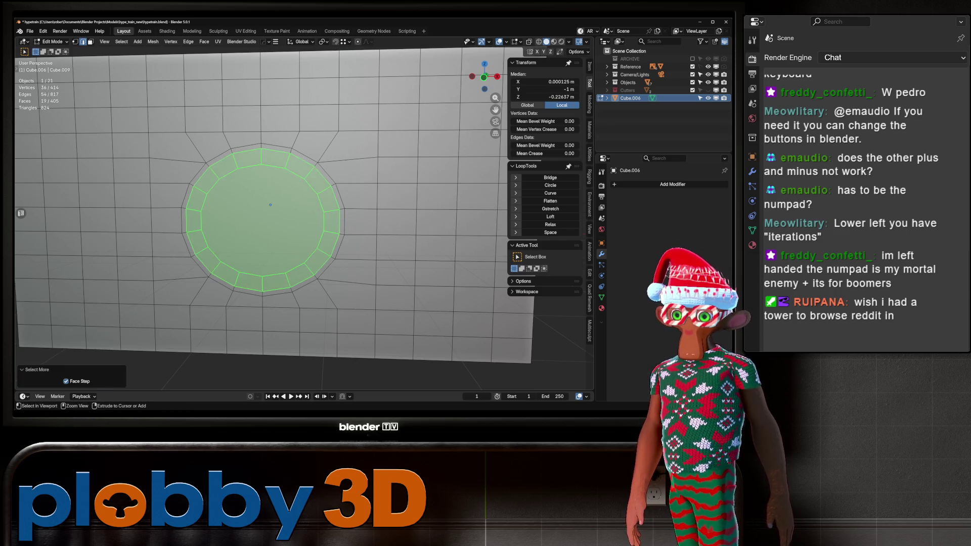
key(ctrl+KP_Subtract)
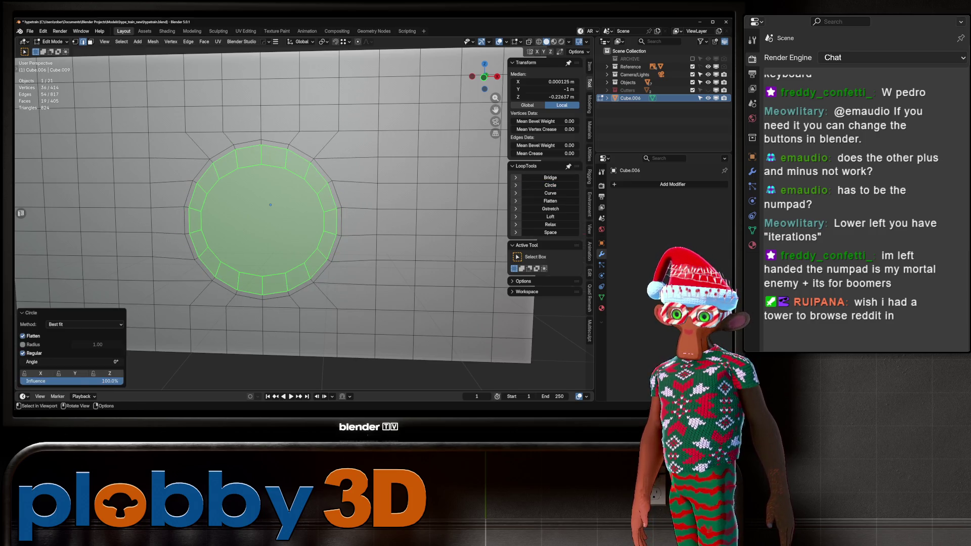
key(ctrl+KP_Subtract)
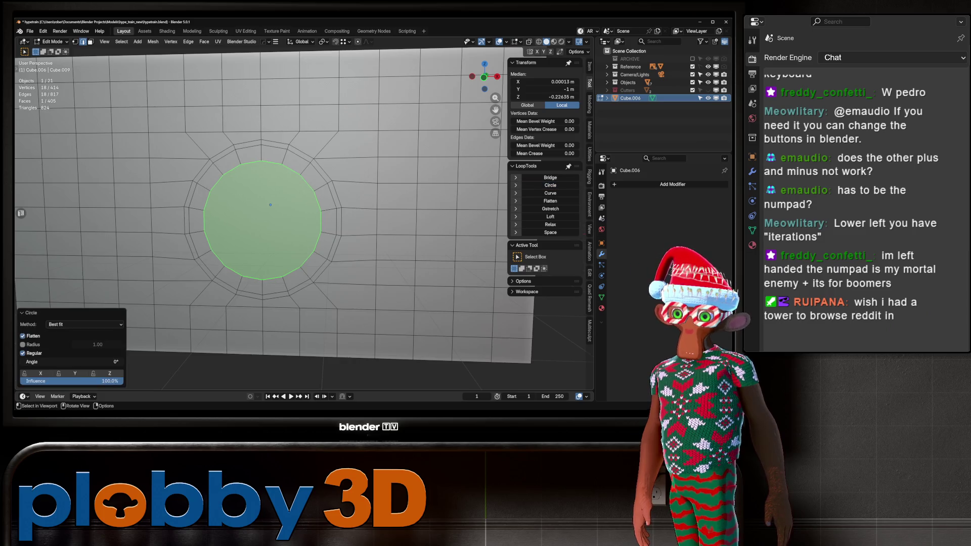
Select a whole edge ring across the panel using Smart Ring from Quick Favorites.
click(190, 246)
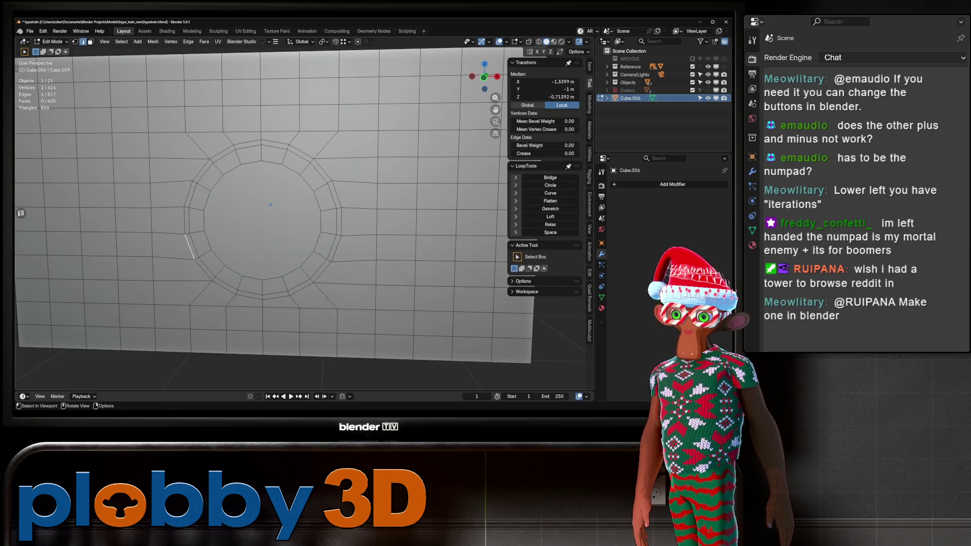
key(b)
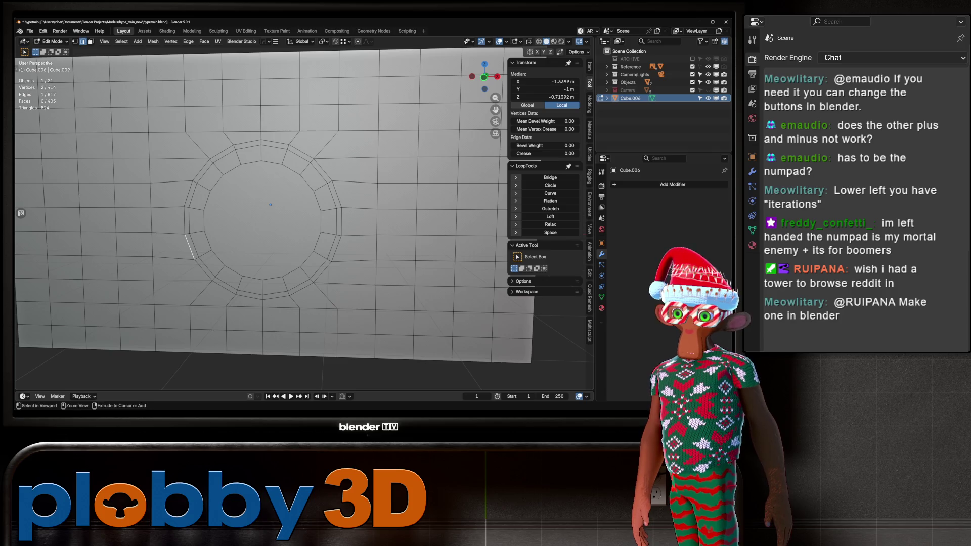
ctrl+click(188, 194)
key(q)
click(398, 207)
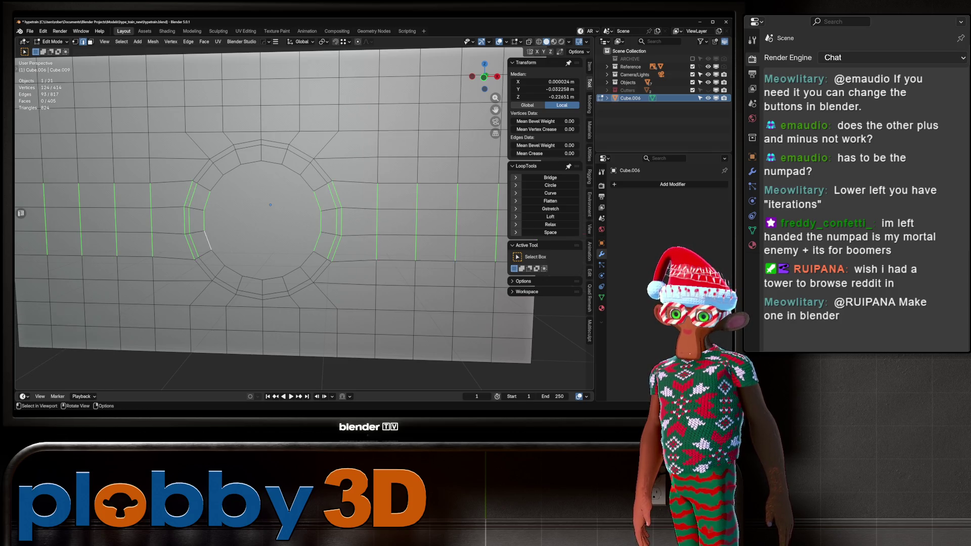
scroll(270, 205, down, 10)
middle_drag(303, 202, 424, 202)
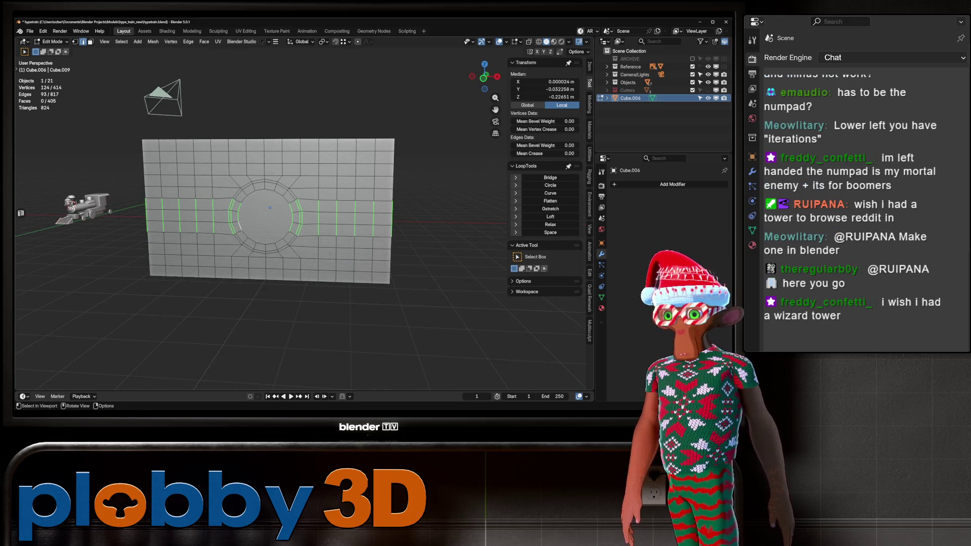
Delete the gridded slab object, leaving only the locomotive.
key(x)
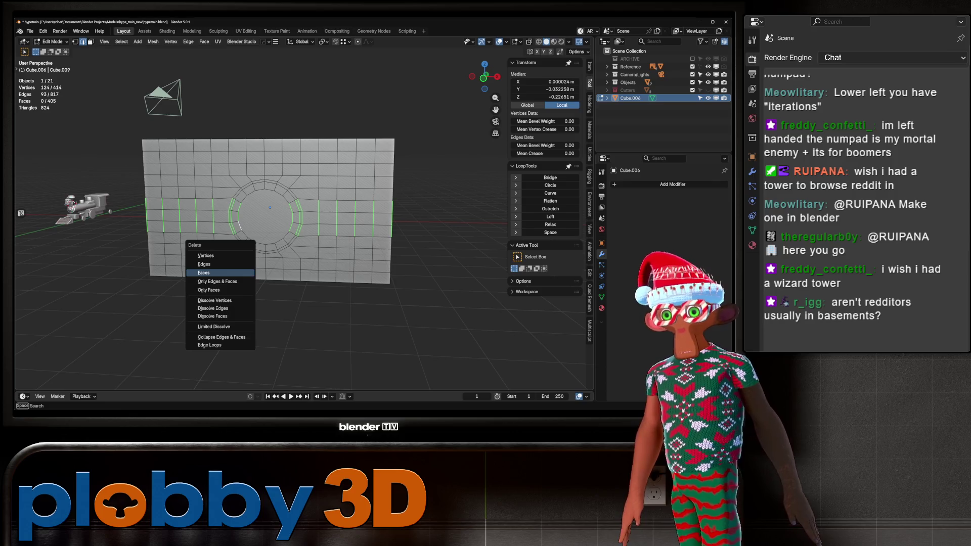
key(Escape)
key(Tab)
key(Delete)
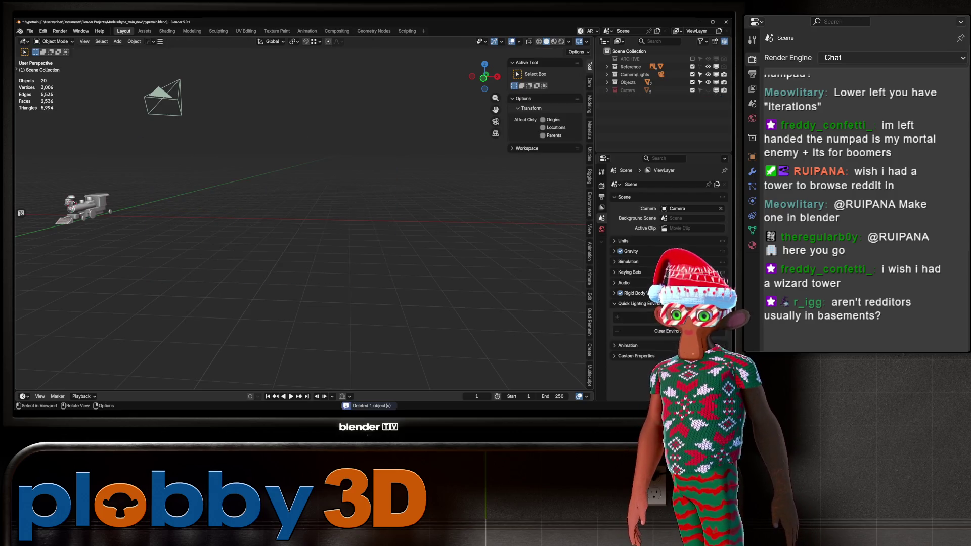
Orbit, zoom and pan along the locomotive's side from a three-quarter angle.
scroll(303, 217, up, 3)
mouse_move(303, 218)
middle_down()
mouse_move(238, 223)
mouse_move(230, 238)
middle_up()
mouse_move(303, 227)
middle_down()
mouse_move(117, 233)
mouse_move(288, 228)
mouse_move(161, 234)
middle_up()
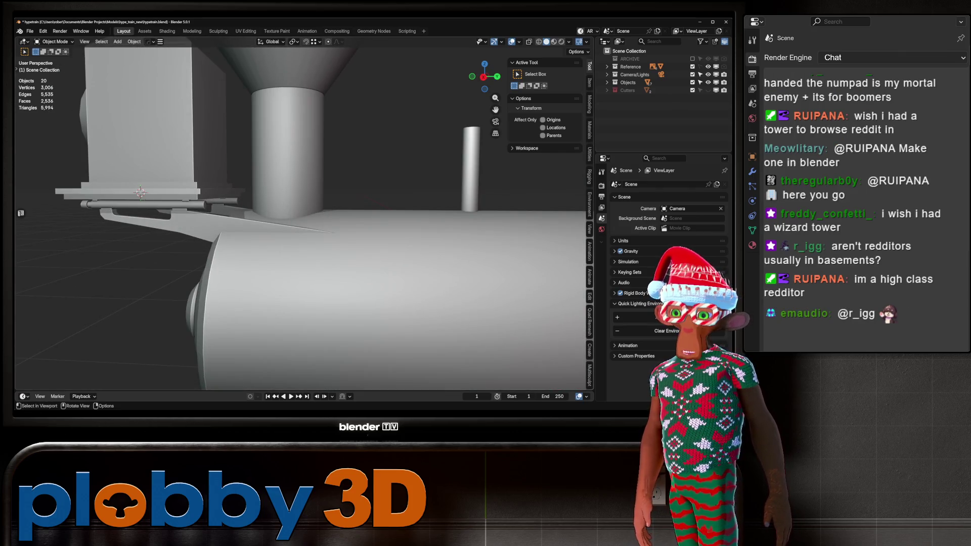
scroll(303, 218, down, 5)
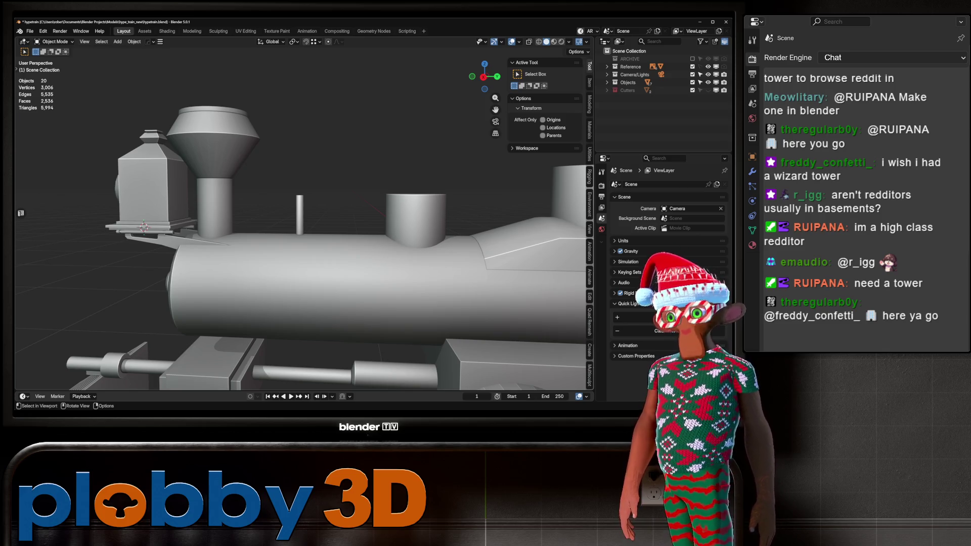
mouse_move(303, 218)
middle_down()
mouse_move(263, 207)
mouse_move(303, 136)
mouse_move(328, 193)
middle_up()
shift+middle_drag(253, 273, 329, 273)
scroll(303, 273, up, 4)
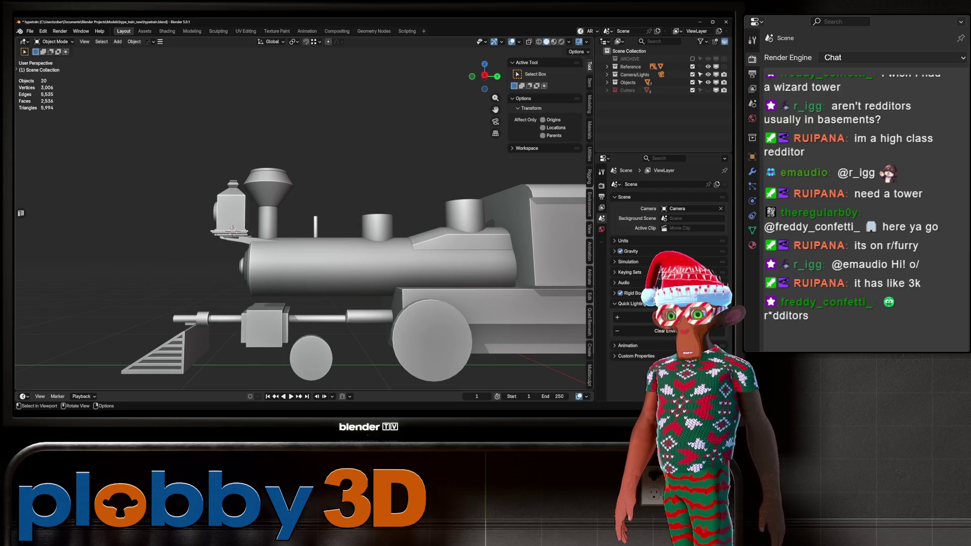
scroll(303, 228, down, 4)
scroll(303, 228, up, 8)
Orbit and zoom around the train's front three-quarter view, its side and the boiler.
mouse_move(304, 227)
middle_down()
mouse_move(328, 222)
mouse_move(253, 232)
mouse_move(323, 217)
mouse_move(313, 222)
mouse_move(354, 223)
mouse_move(242, 230)
middle_up()
scroll(304, 228, down, 6)
scroll(303, 227, up, 3)
scroll(303, 227, down, 4)
scroll(304, 227, up, 3)
scroll(303, 227, up, 5)
scroll(304, 228, up, 4)
scroll(243, 230, down, 4)
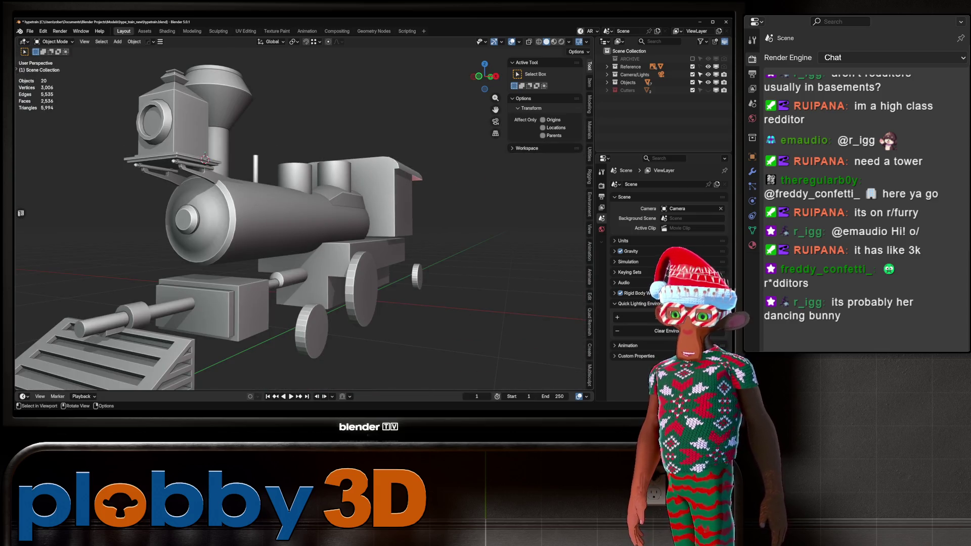
mouse_move(303, 227)
middle_down()
mouse_move(344, 227)
mouse_move(283, 227)
mouse_move(343, 228)
middle_up()
scroll(303, 227, down, 3)
scroll(304, 228, up, 3)
scroll(303, 228, down, 3)
scroll(303, 228, up, 4)
scroll(304, 228, down, 2)
scroll(303, 227, up, 5)
scroll(304, 228, up, 3)
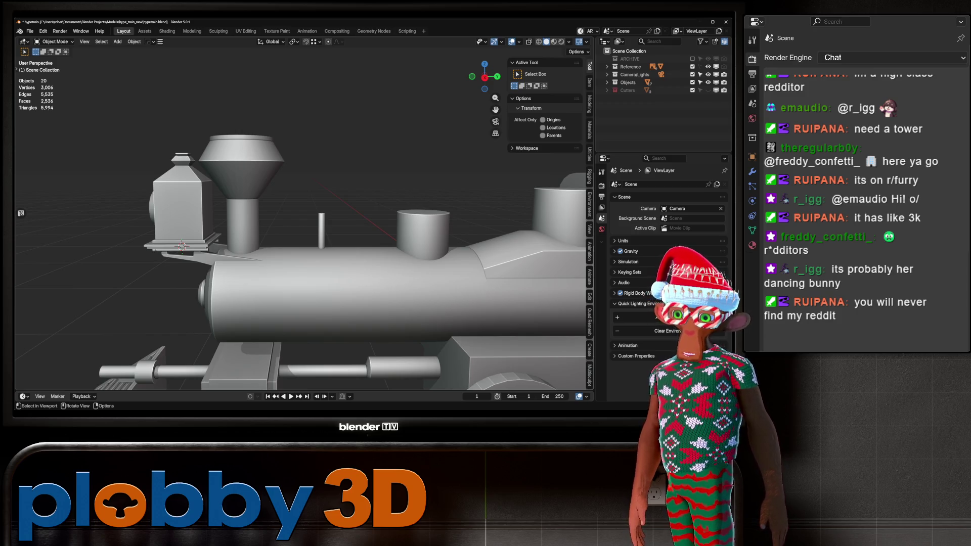
scroll(304, 227, down, 3)
scroll(303, 227, up, 4)
middle_drag(304, 228, 238, 212)
scroll(298, 222, up, 3)
scroll(303, 228, down, 3)
mouse_move(304, 228)
middle_down()
mouse_move(273, 218)
mouse_move(283, 222)
middle_up()
scroll(284, 223, up, 5)
scroll(283, 222, down, 3)
scroll(283, 222, up, 4)
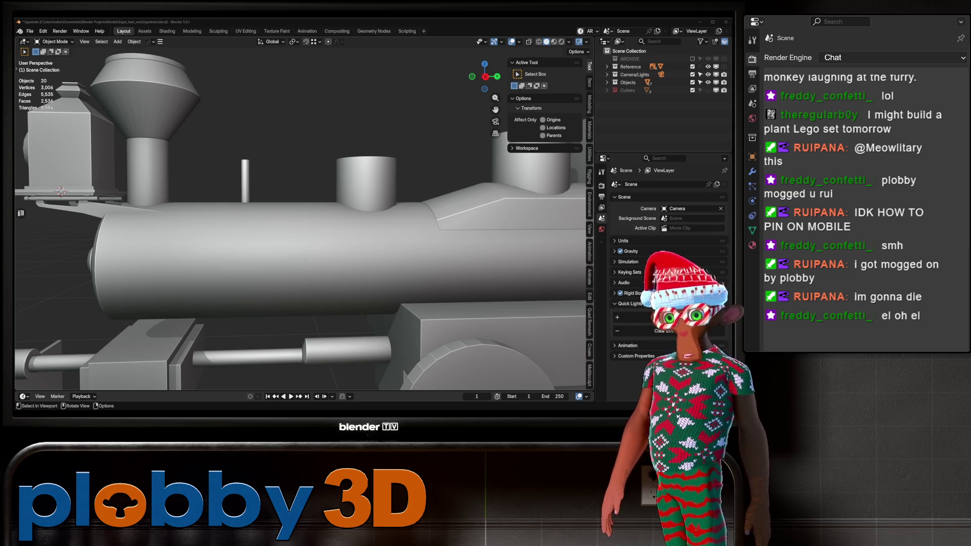
scroll(303, 217, down, 5)
Select the cab roof piece Cube.002 and pick a loop of its faces in Edit Mode.
mouse_move(304, 218)
middle_down()
mouse_move(354, 202)
mouse_move(364, 208)
mouse_move(324, 217)
mouse_move(435, 207)
mouse_move(324, 202)
middle_up()
scroll(303, 217, up, 8)
scroll(304, 217, down, 10)
scroll(304, 218, up, 4)
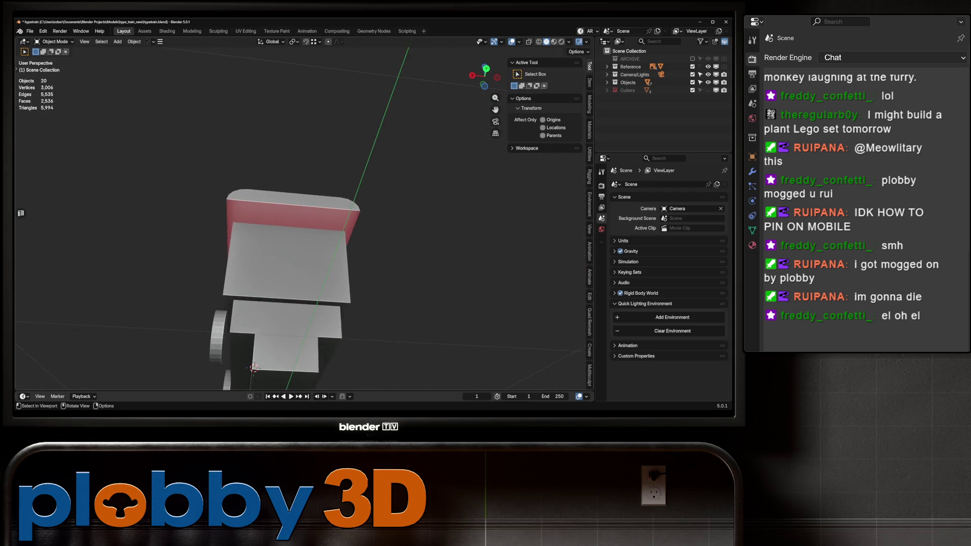
scroll(303, 227, up, 3)
click(303, 228)
key(Tab)
alt+click(314, 202)
Return to Object Mode and switch to the side view over the blueprint.
scroll(297, 295, down, 3)
middle_drag(297, 296, 354, 218)
key(Tab)
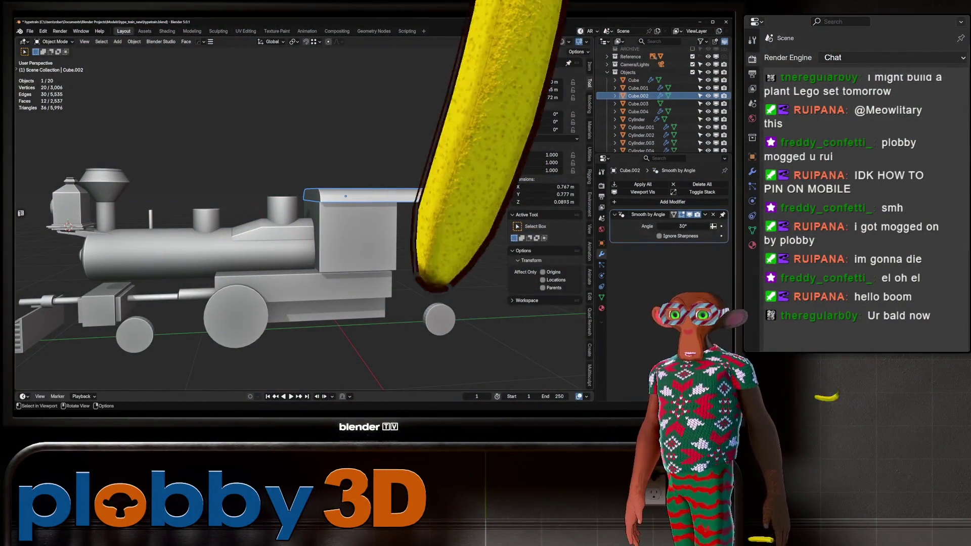
key(KP_3)
Select both domes in Edit Mode with face selection, viewed side-on against the blueprint.
scroll(303, 218, down, 5)
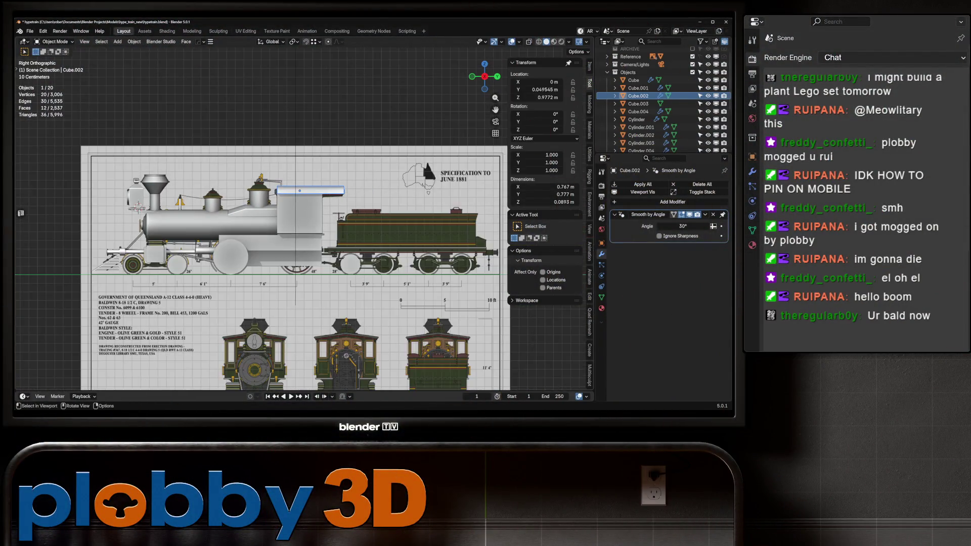
scroll(303, 218, up, 6)
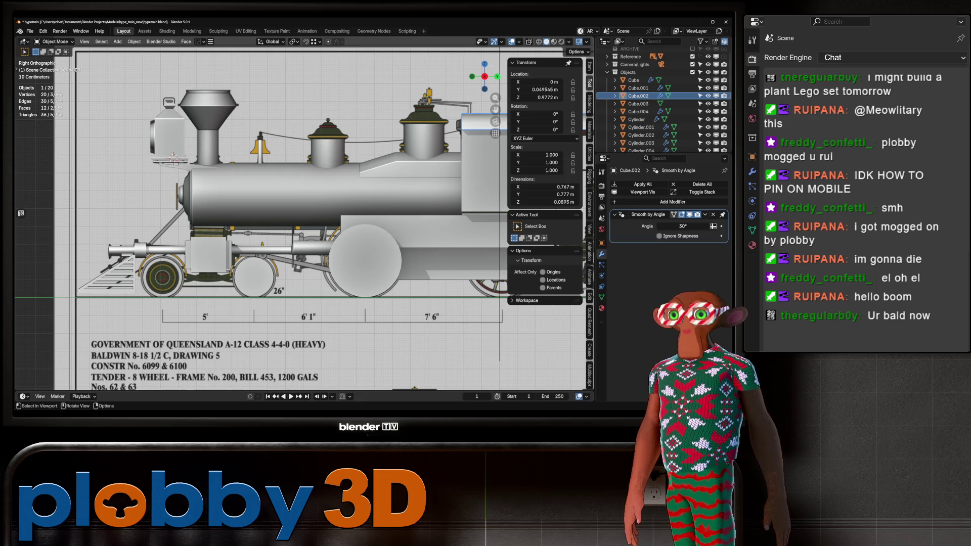
scroll(303, 217, down, 3)
scroll(303, 217, up, 4)
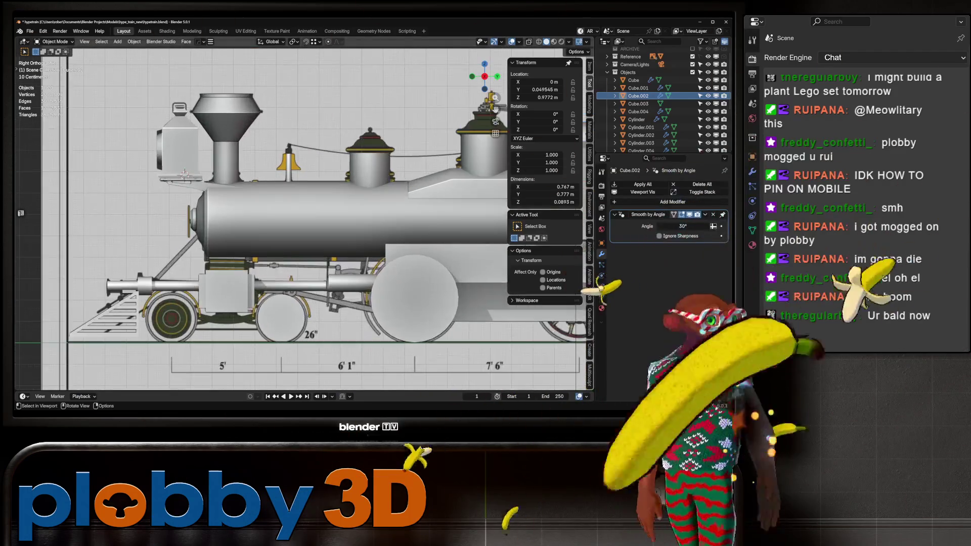
shift+middle_drag(354, 217, 237, 208)
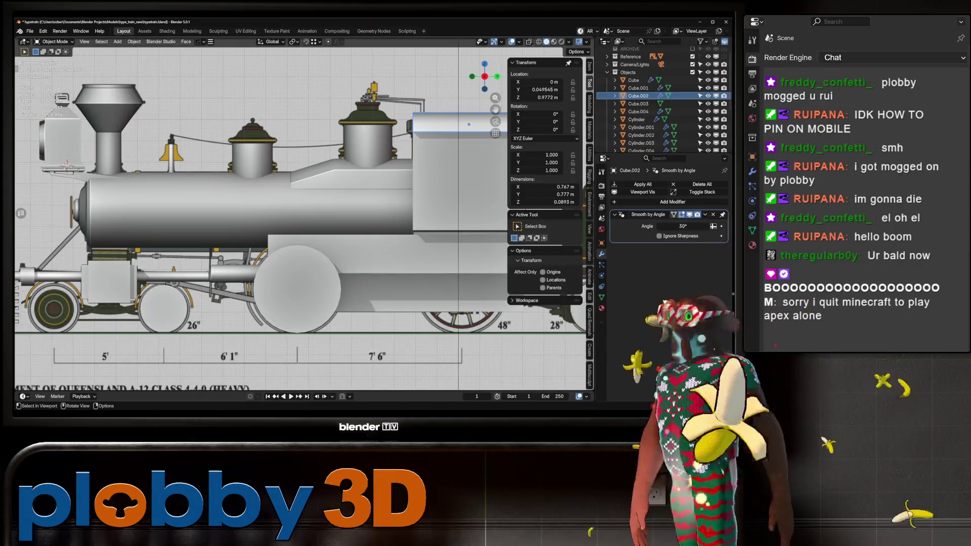
click(252, 160)
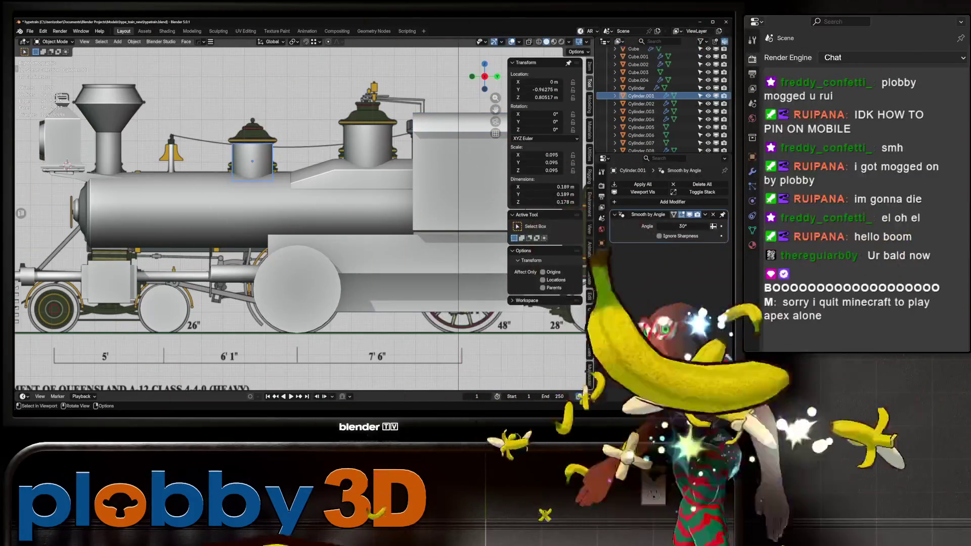
key(ctrl+alt+z)
key(Return)
key(3)
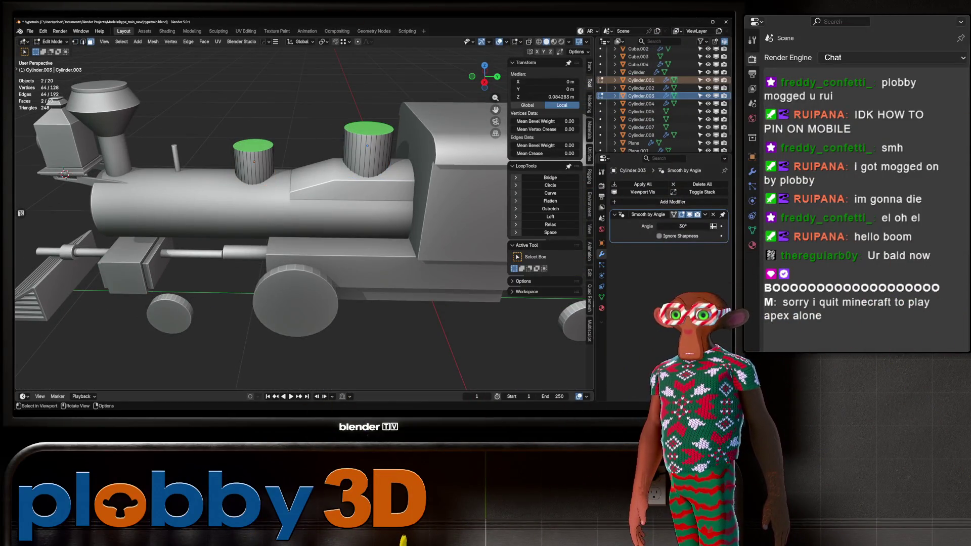
key(KP_3)
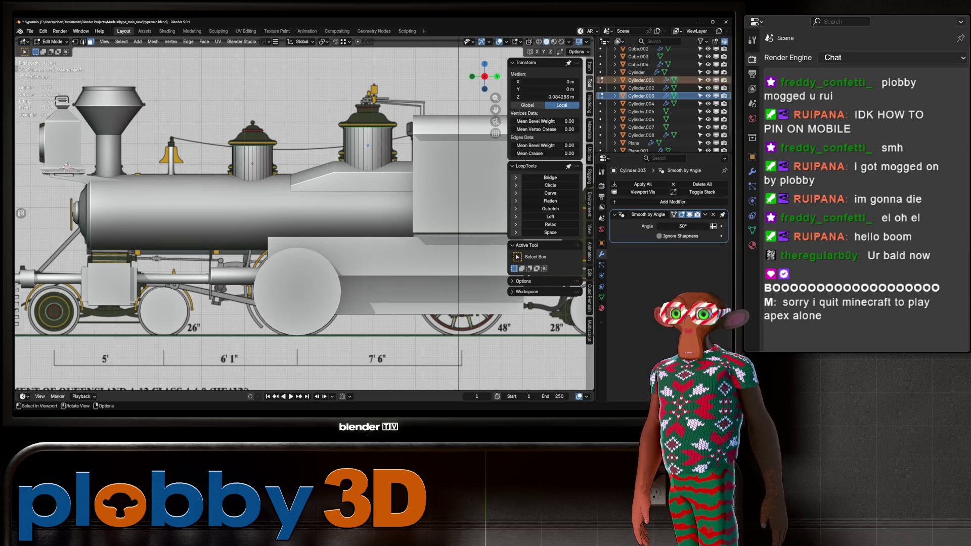
Extrude the dome tops, scale them 1.225 about Individual Origins, and raise them 0.028 m.
key(e)
key(Escape)
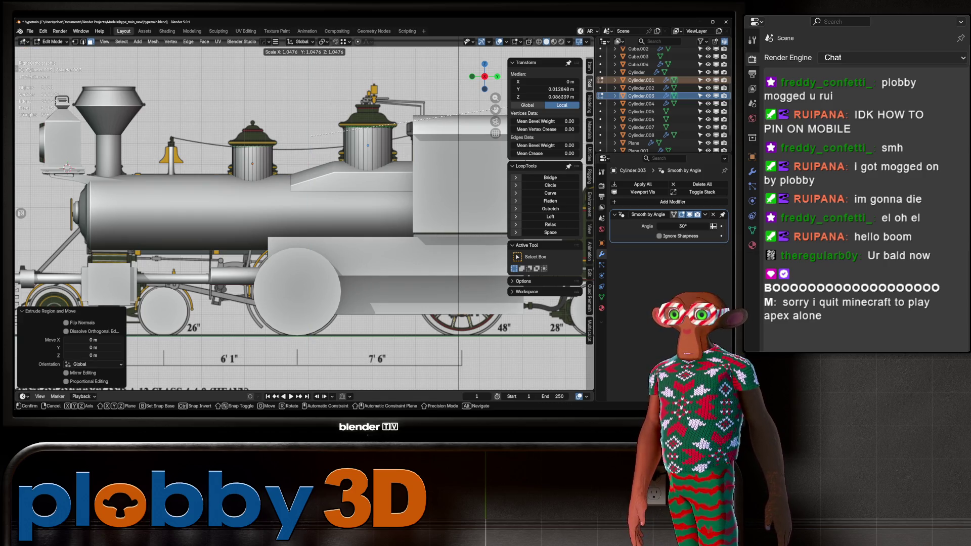
click(323, 42)
click(348, 78)
key(s)
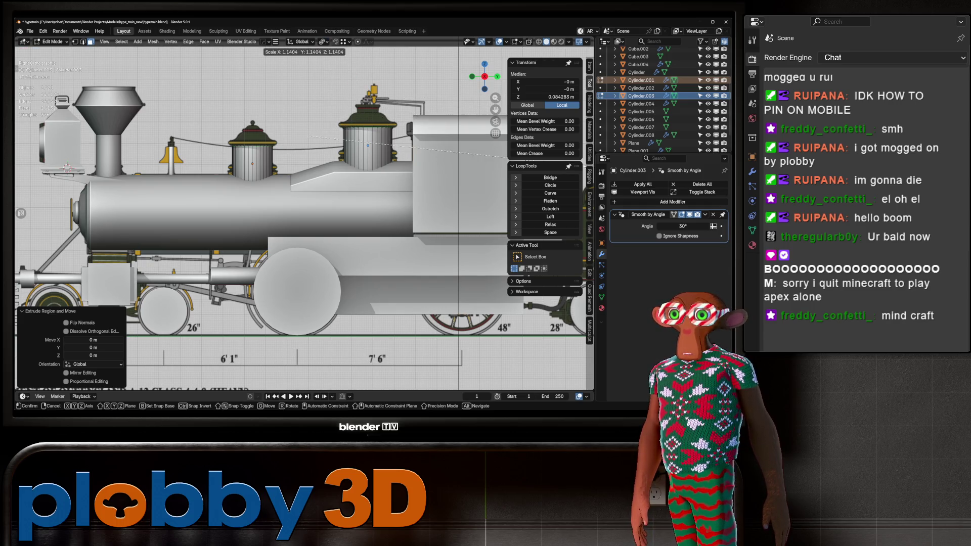
key(Return)
key(g)
key(z)
key(z)
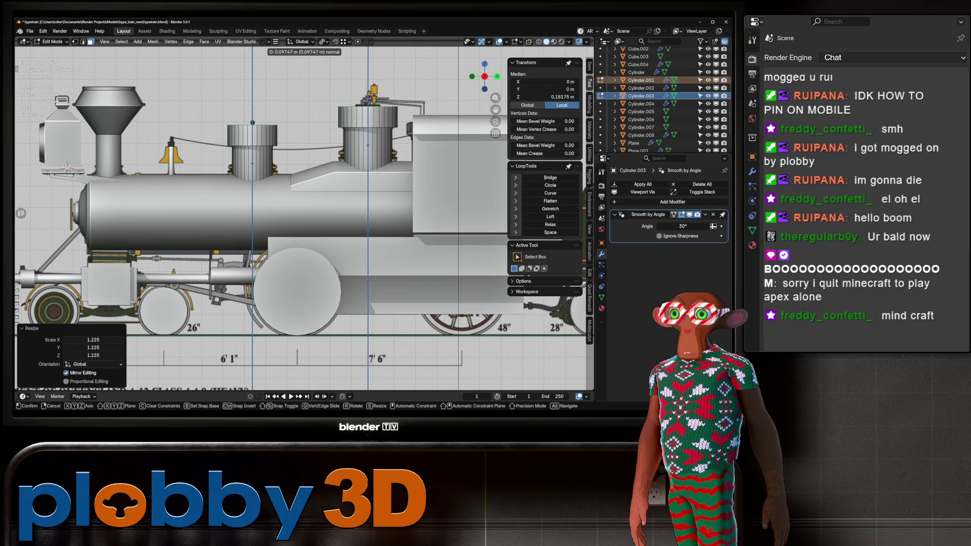
key(Return)
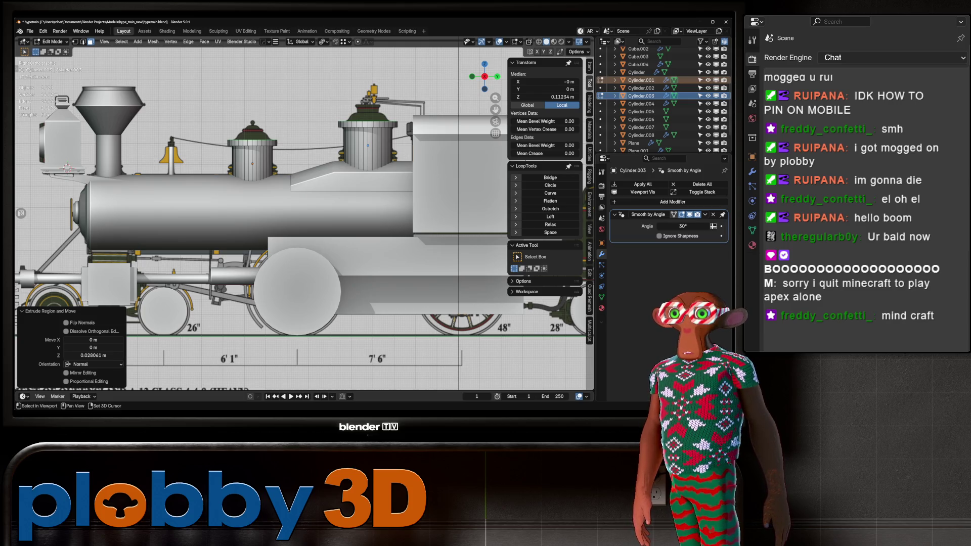
Inset both dome tops to leave a border ring.
middle_drag(354, 212, 420, 172)
right_click(419, 172)
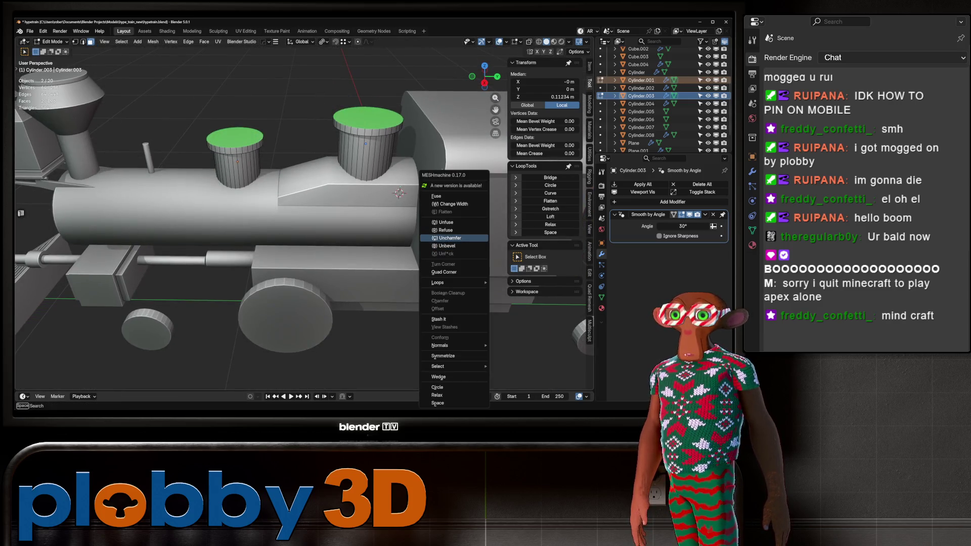
key(i)
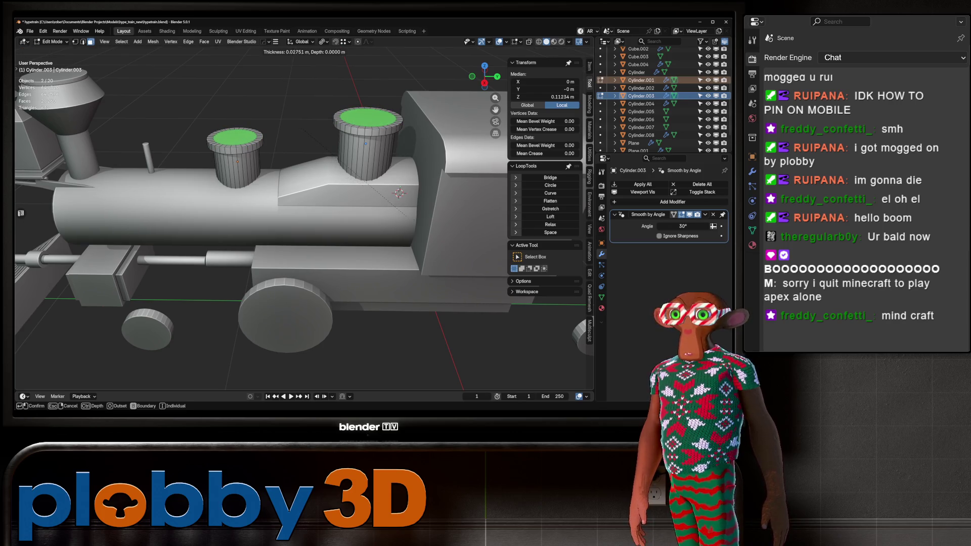
key(Return)
key(KP_1)
key(KP_3)
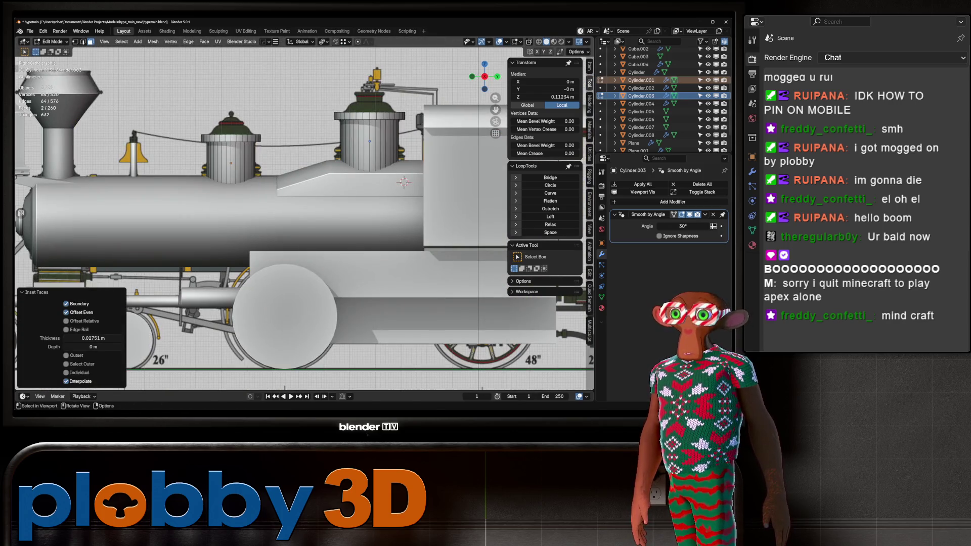
Extrude the inset centres upward, then shrink the selection back to the first dome top.
key(e)
key(Return)
key(s)
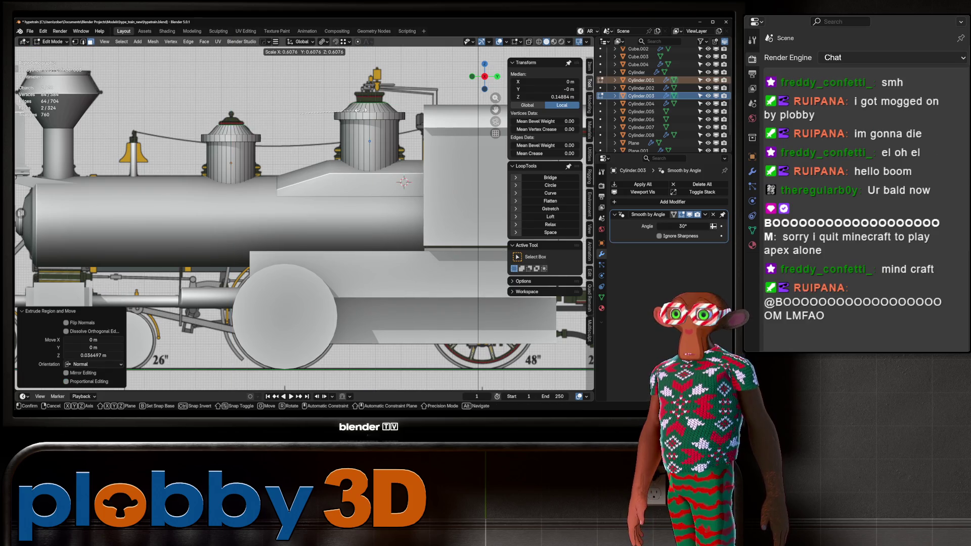
key(Escape)
key(ctrl+b)
scroll(404, 182, down, 3)
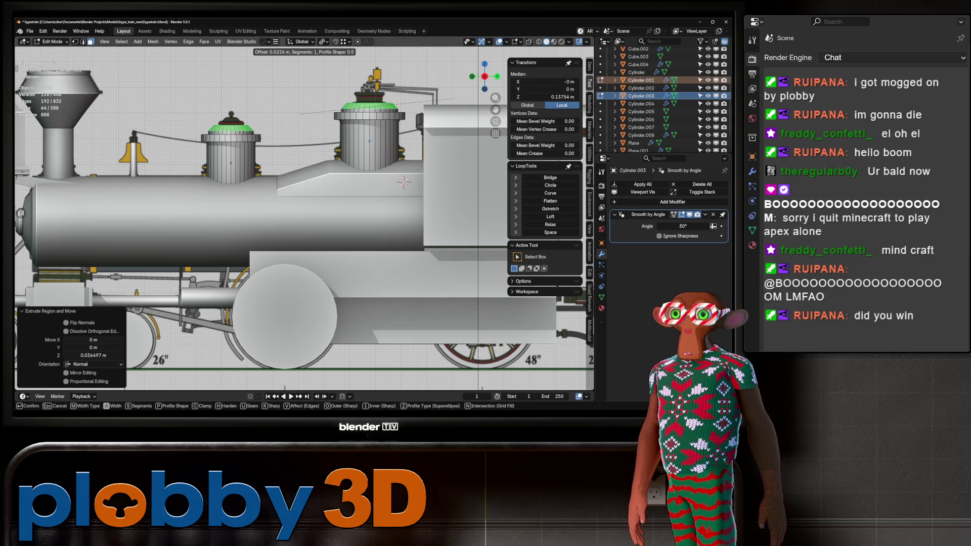
key(Escape)
key(ctrl+KP_Subtract)
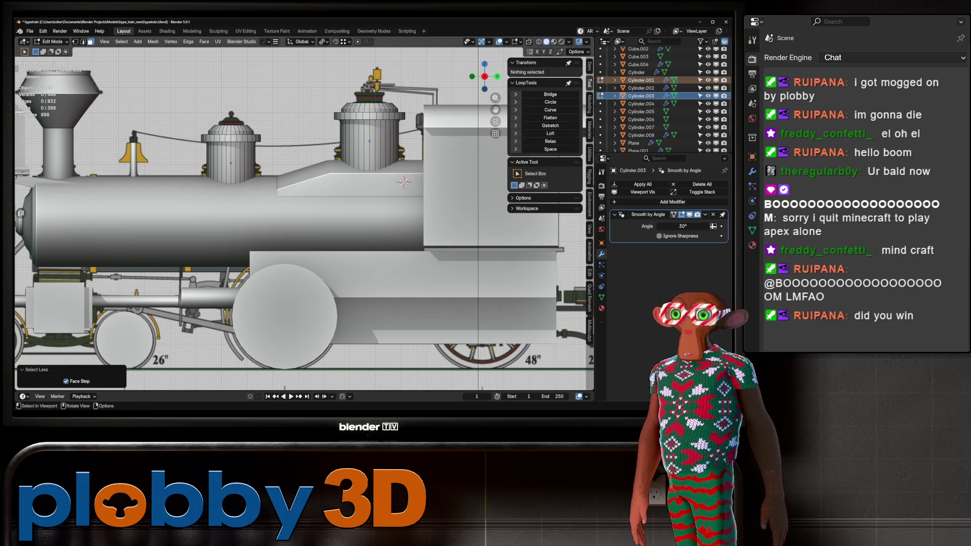
middle_drag(403, 182, 403, 191)
click(369, 107)
Try an inset and extrusion on both dome tops, then undo it.
shift+click(232, 126)
key(KP_1)
key(KP_3)
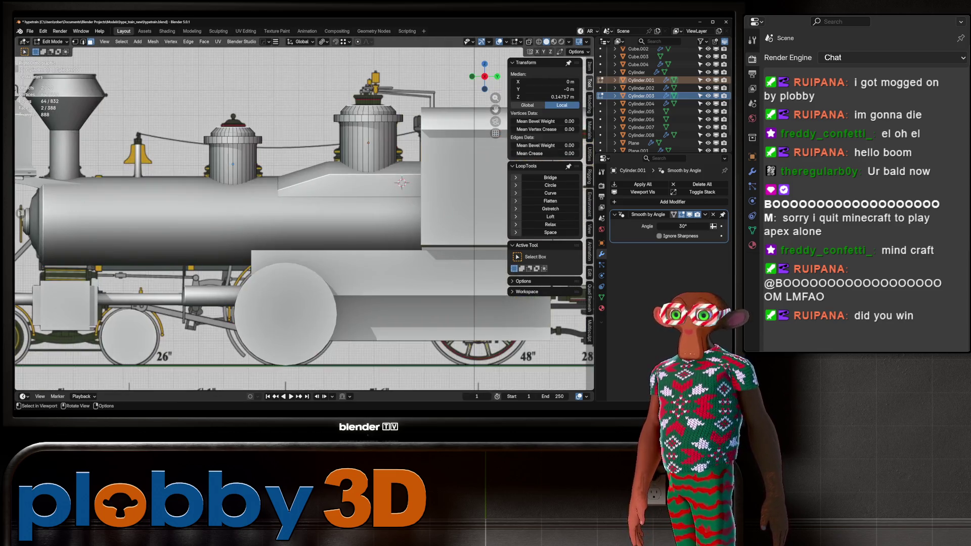
key(i)
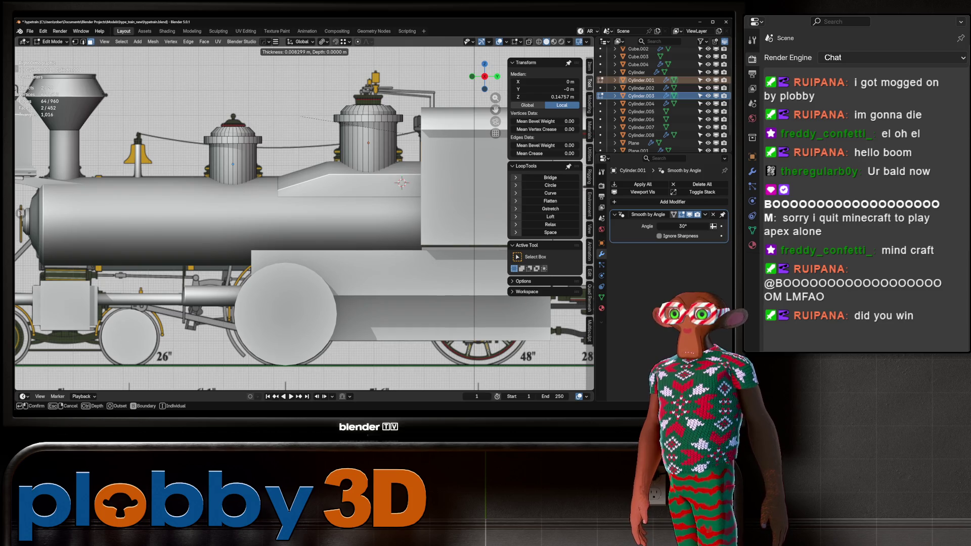
key(Return)
key(e)
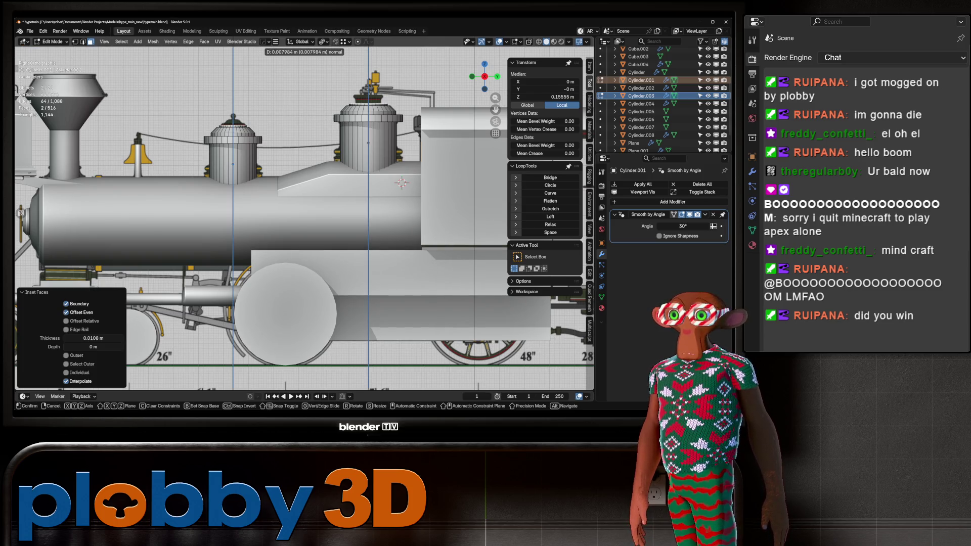
key(Escape)
key(ctrl+z)
Keep only the front dome's top face and extrude it upward into a new tier.
middle_drag(303, 212, 333, 192)
key(ctrl+z)
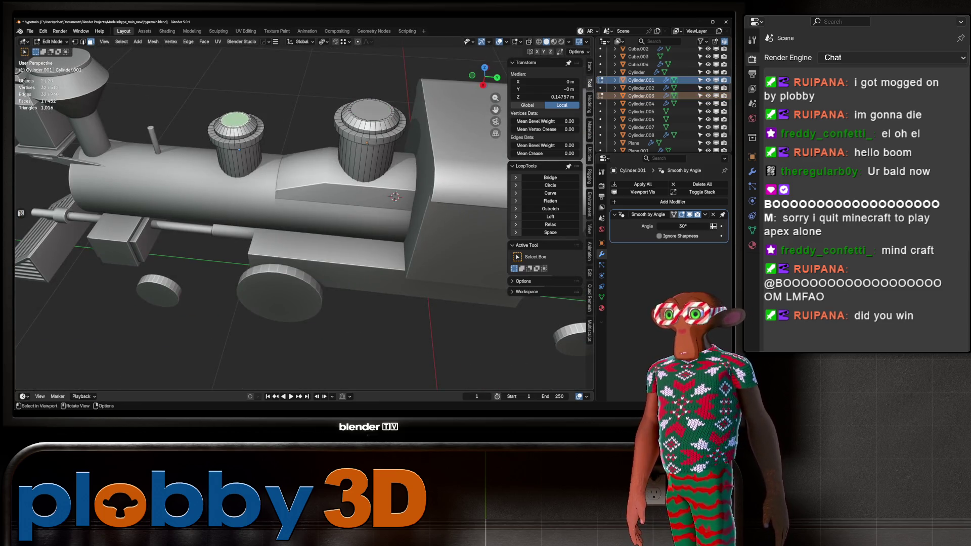
key(KP_3)
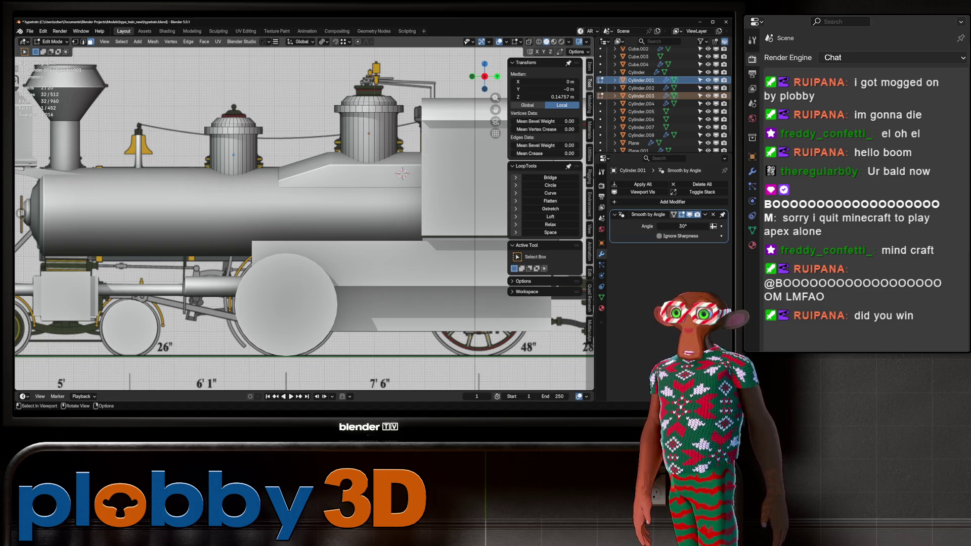
key(e)
key(Return)
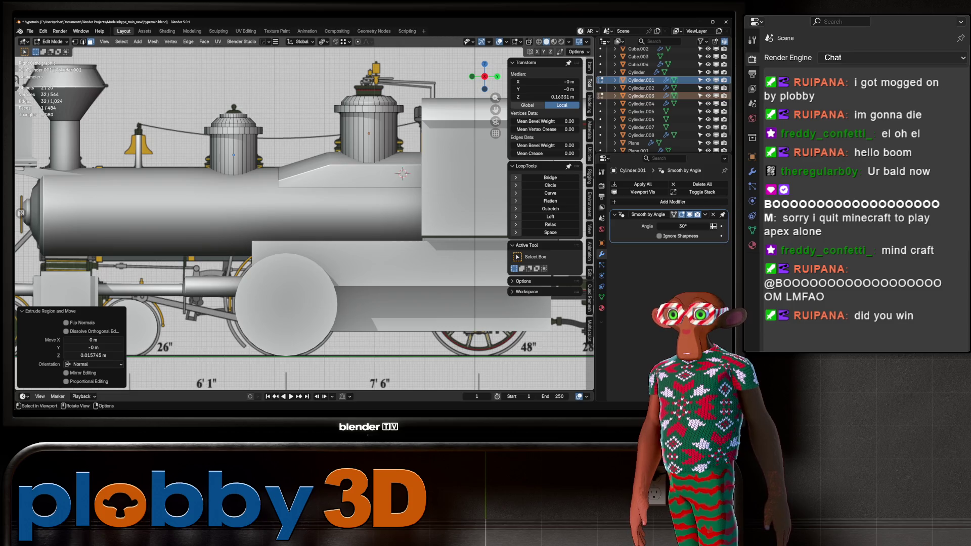
Extrude the top face again about 0.0125 m and scale it to 0.671.
key(i)
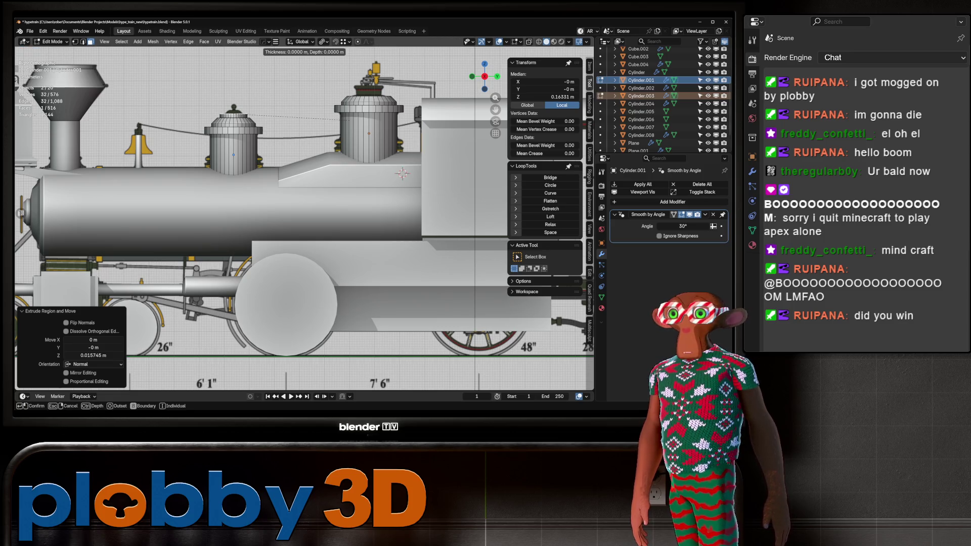
key(Escape)
key(e)
key(Return)
key(s)
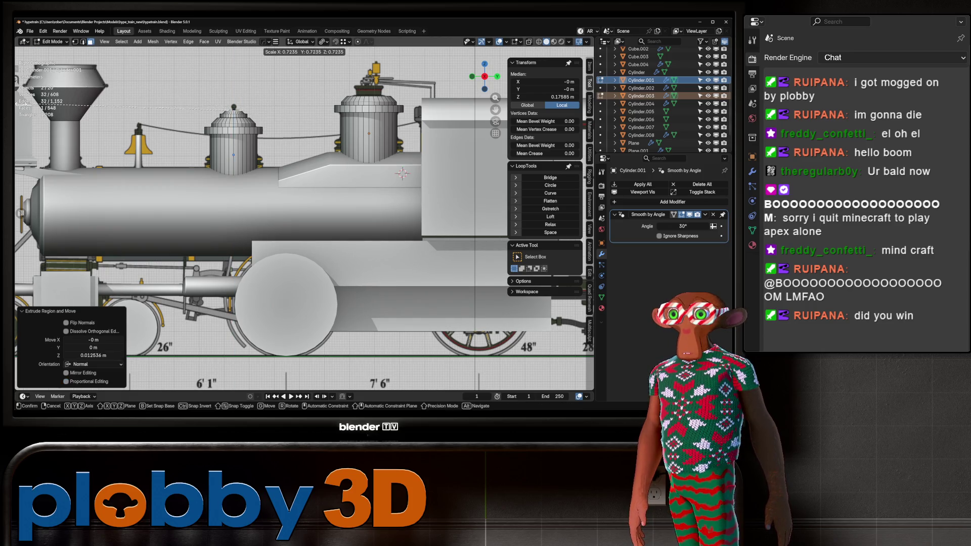
key(Return)
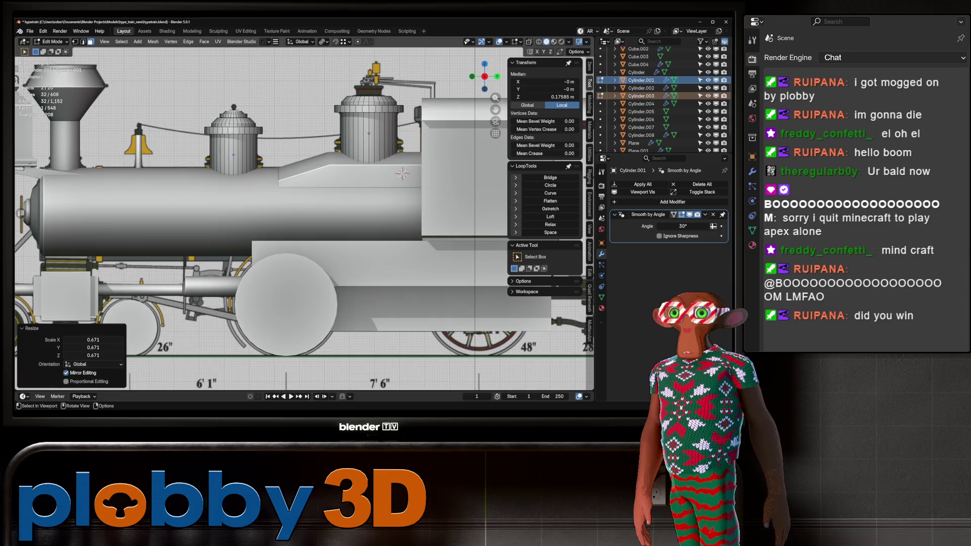
middle_drag(303, 202, 333, 182)
key(KP_Decimal)
Inset the dome's top face and extrude it twice into a thin spire.
key(i)
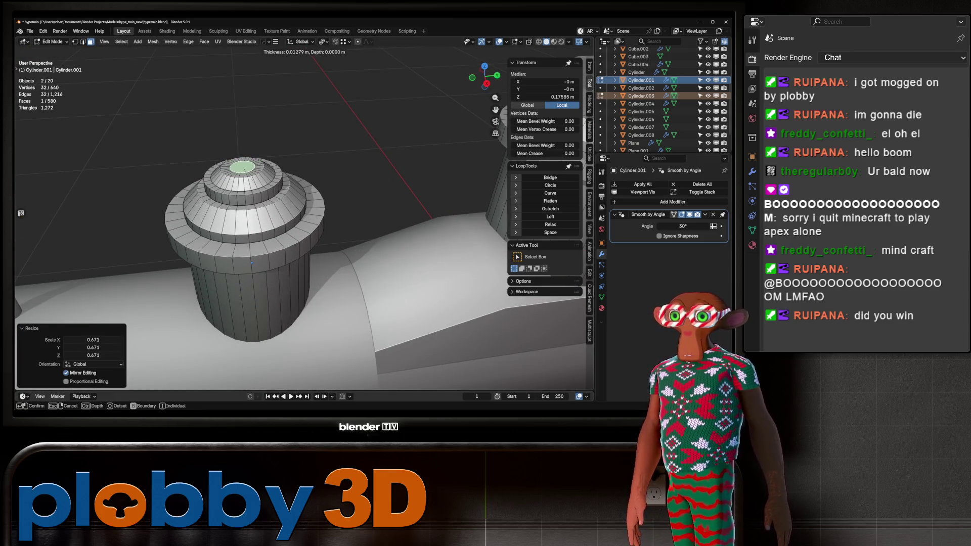
key(Return)
key(e)
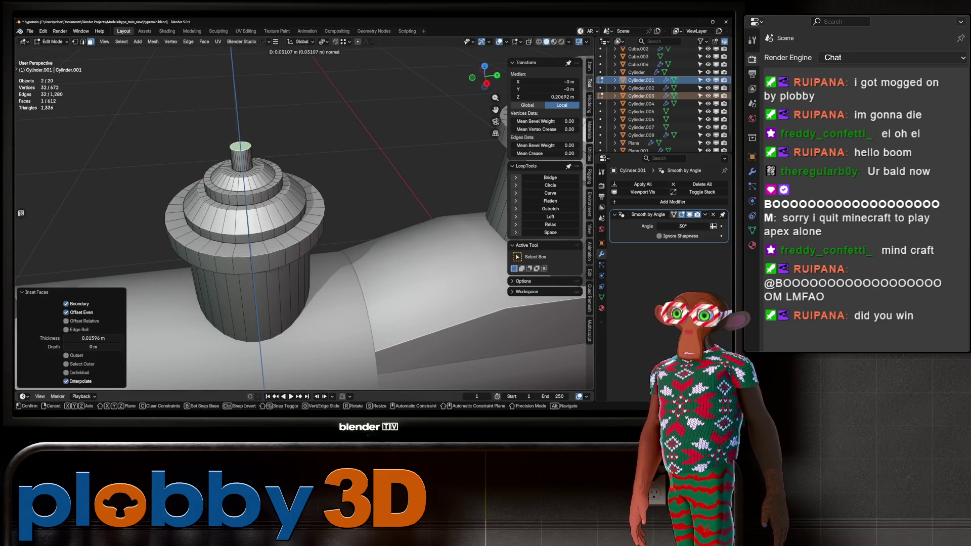
key(Return)
key(e)
key(Return)
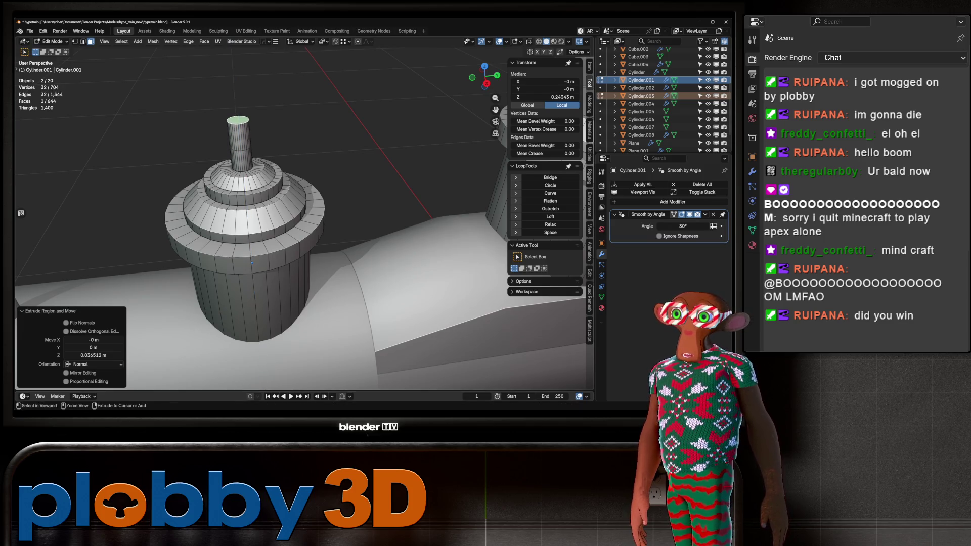
Add loop cuts along the spire and select its top section by growing from the cap.
key(ctrl+r)
scroll(238, 142, up, 3)
click(238, 142)
key(alt+a)
click(238, 121)
key(ctrl+KP_Add)
key(ctrl+KP_Add)
key(ctrl+KP_Add)
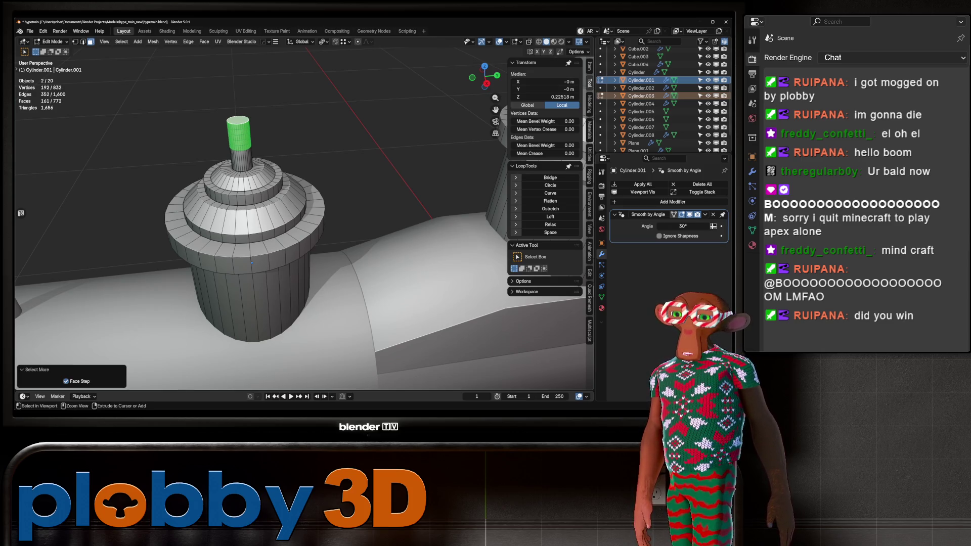
Save incrementally as hypetrain1.blend and round the spire tip into a ball knob with To Sphere.
key(ctrl+alt+s)
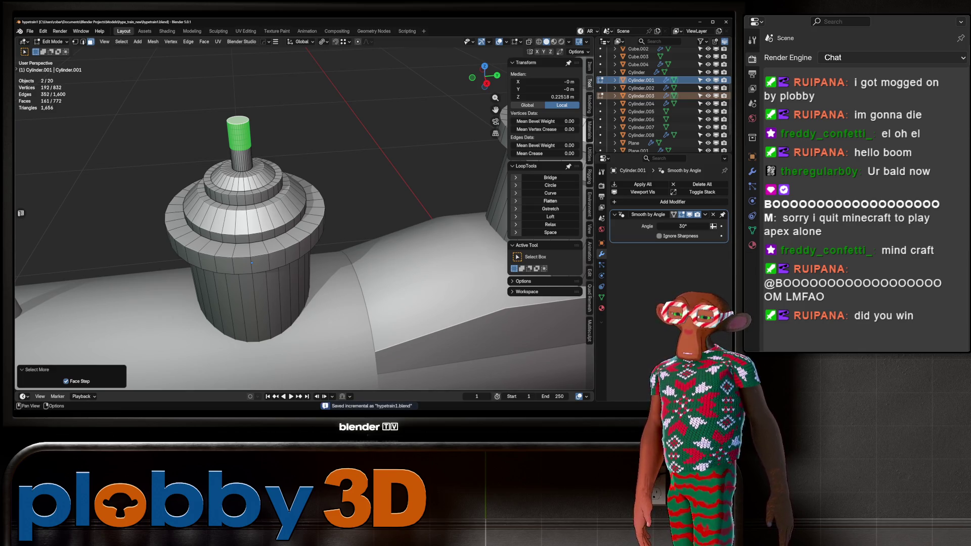
key(shift+alt+s)
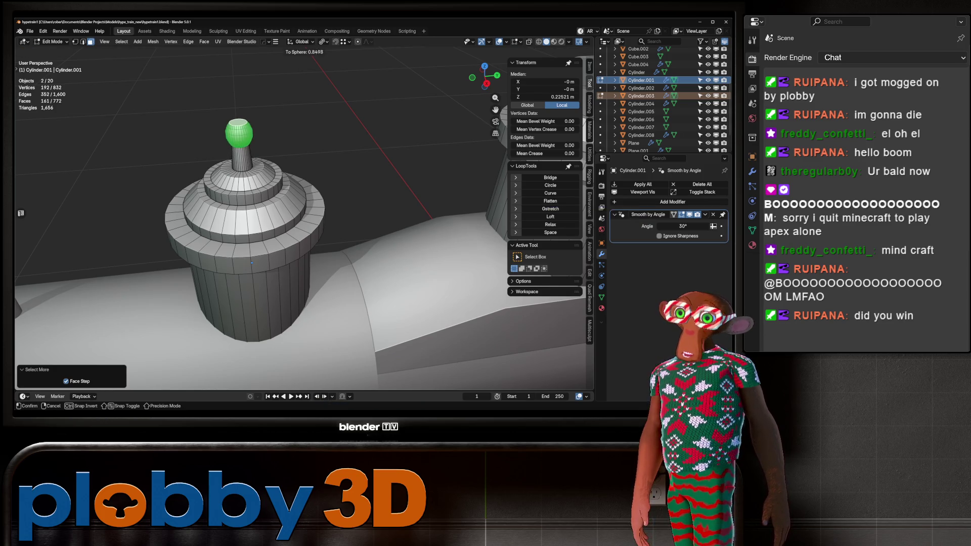
click(409, 88)
middle_drag(408, 89, 354, 127)
key(Tab)
middle_drag(303, 202, 263, 218)
scroll(303, 192, up, 5)
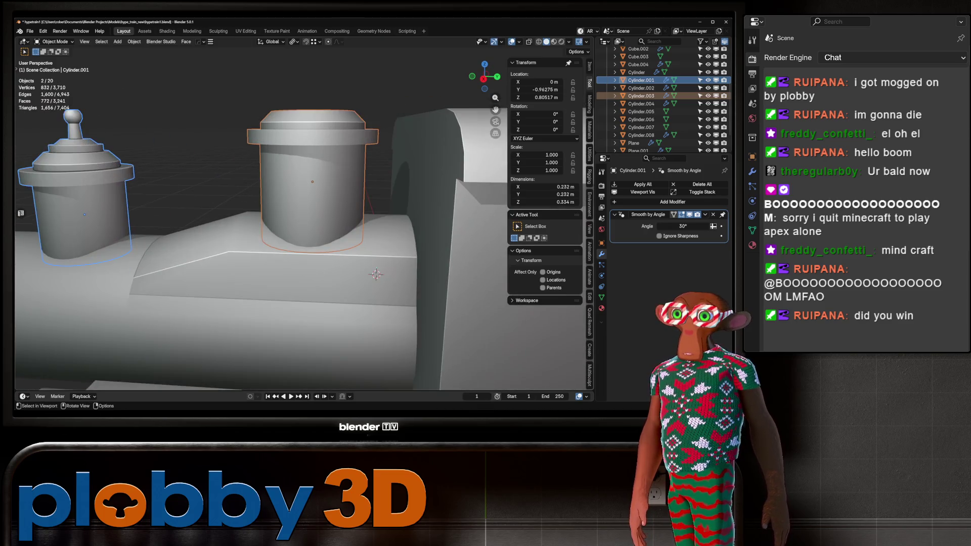
Select the rear dome Cylinder.003, frame it in right orthographic view, and enter Edit Mode.
click(312, 182)
key(KP_5)
scroll(307, 198, down, 6)
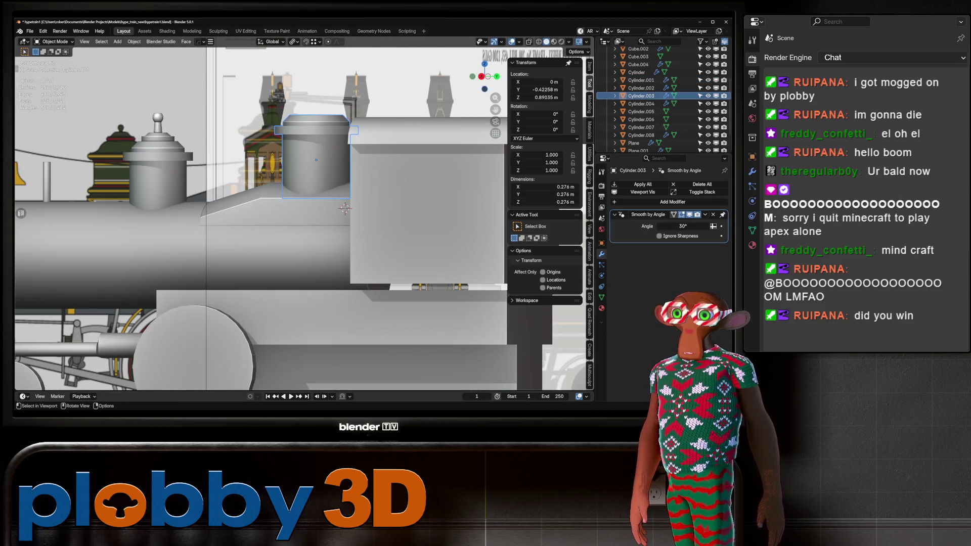
key(KP_3)
scroll(324, 212, down, 3)
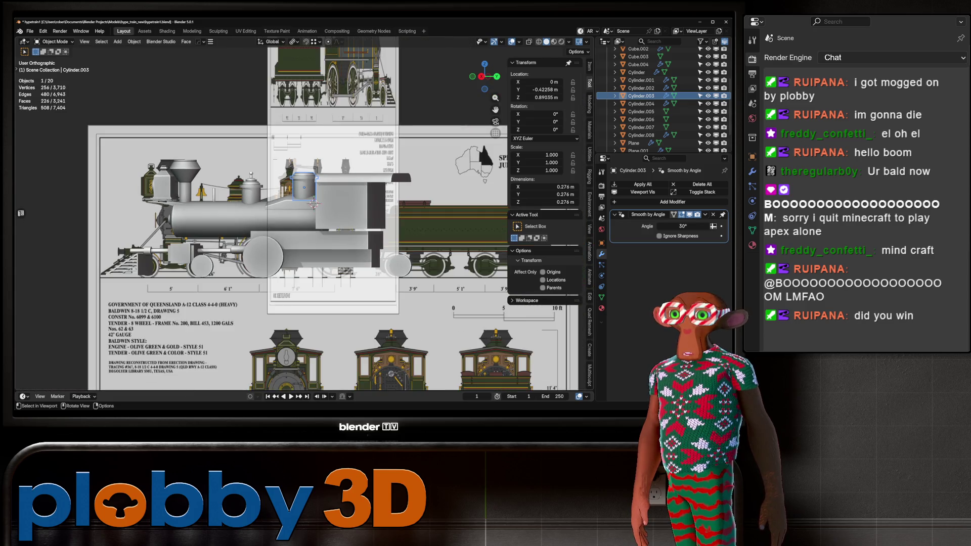
key(KP_Decimal)
middle_drag(319, 203, 319, 273)
key(Tab)
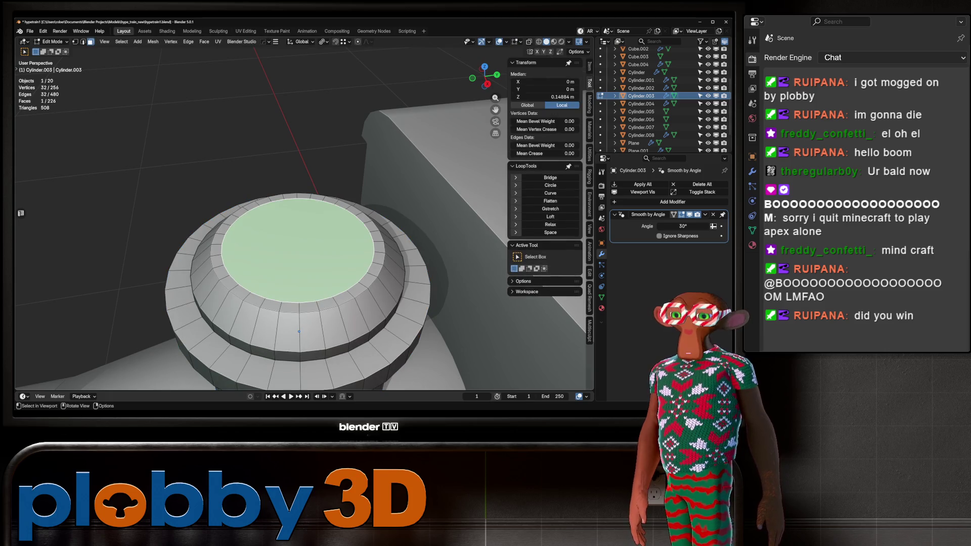
key(KP_3)
Extrude the top face in place, shrink it to 0.842, extrude a tier upward, widen it 1.15.
key(e)
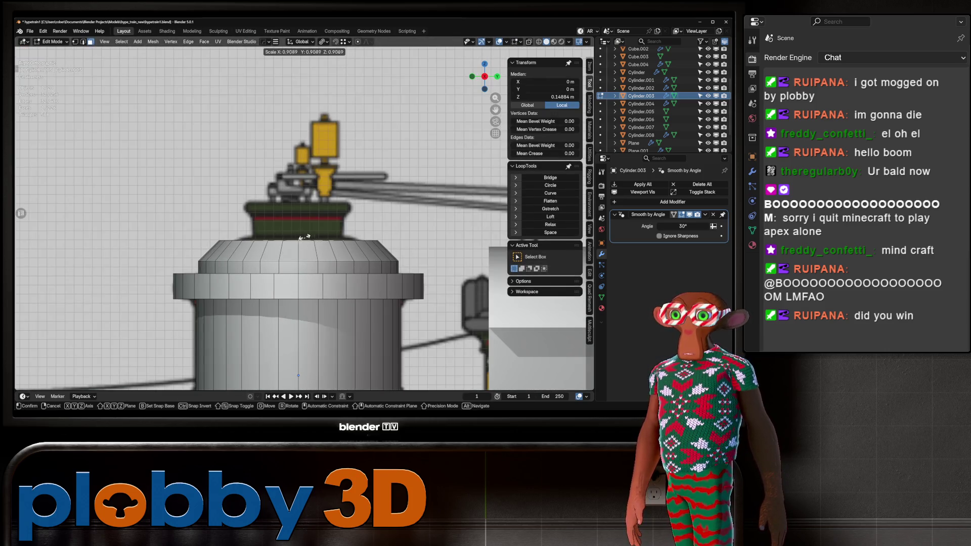
key(Escape)
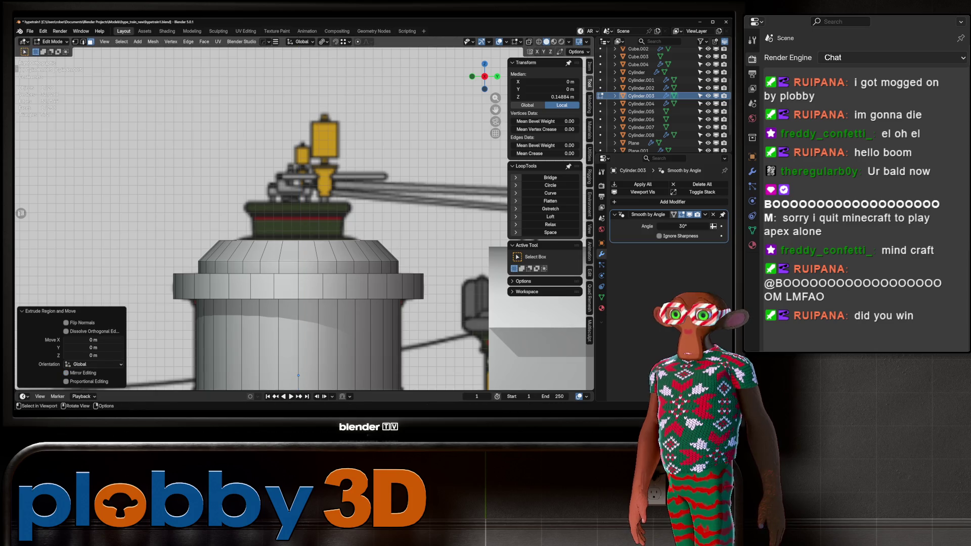
key(s)
click(226, 209)
key(e)
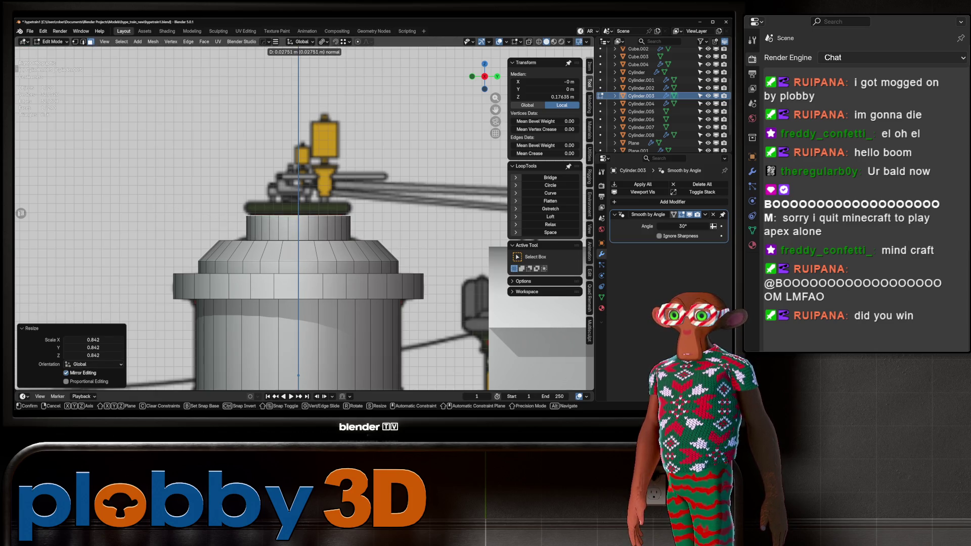
key(Return)
text(s1.15)
key(Return)
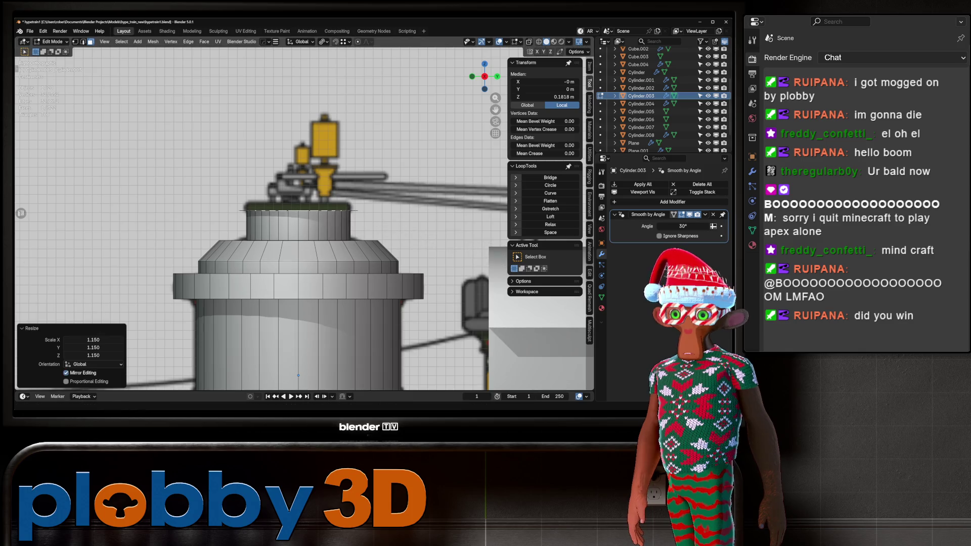
Extrude a thin raised lip on the dome top and inset the top face.
key(e)
click(298, 375)
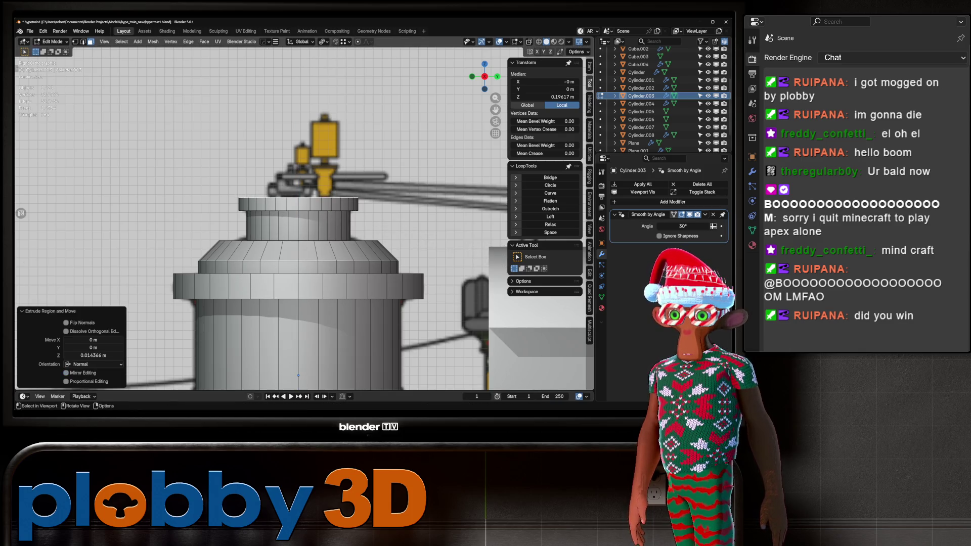
middle_drag(298, 375, 299, 315)
key(i)
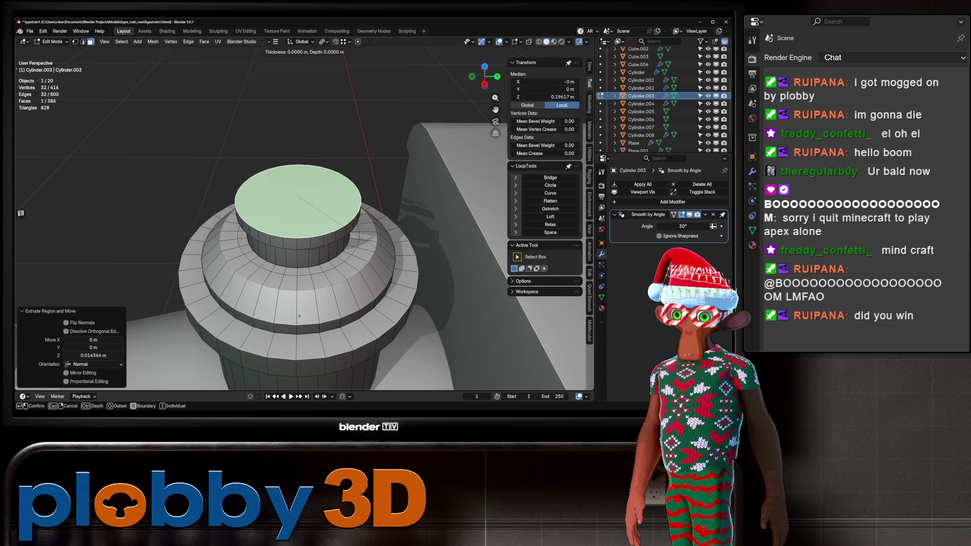
click(300, 316)
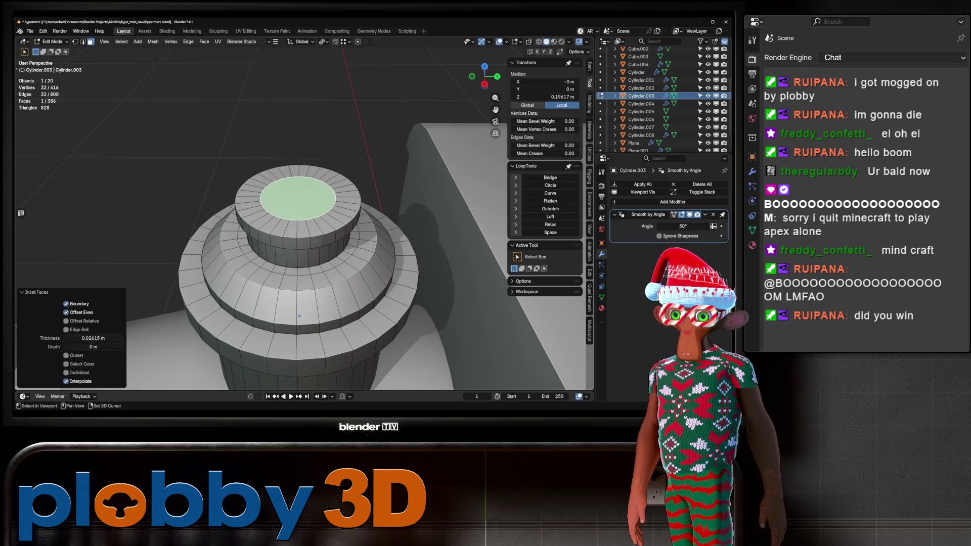
Dissolve the middle tier's edge loop and bevel the top rim edge loop.
key(2)
alt+click(285, 275)
key(x)
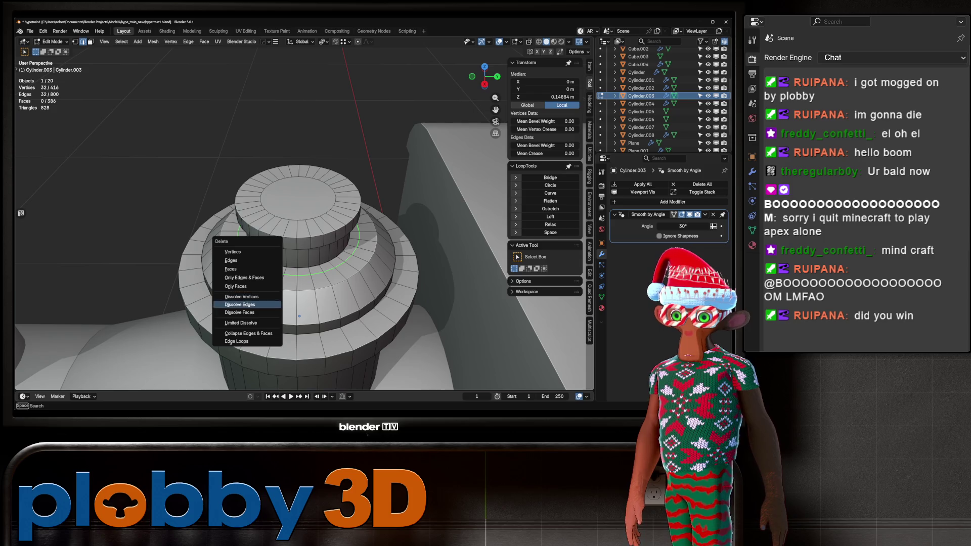
click(239, 304)
alt+click(298, 221)
middle_drag(298, 222, 299, 172)
key(ctrl+b)
click(298, 388)
Return to Object Mode, deselect the dome, and orbit around the locomotive to inspect it.
key(Tab)
scroll(297, 304, down, 5)
middle_drag(297, 303, 328, 283)
key(alt+a)
middle_drag(338, 194, 440, 151)
scroll(424, 160, up, 2)
scroll(439, 152, down, 2)
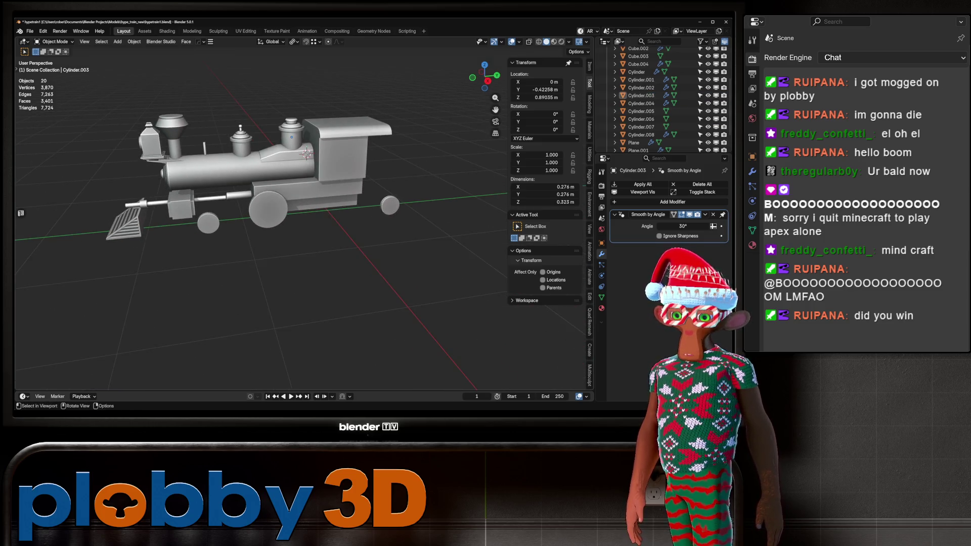
key(KP_3)
scroll(304, 223, up, 6)
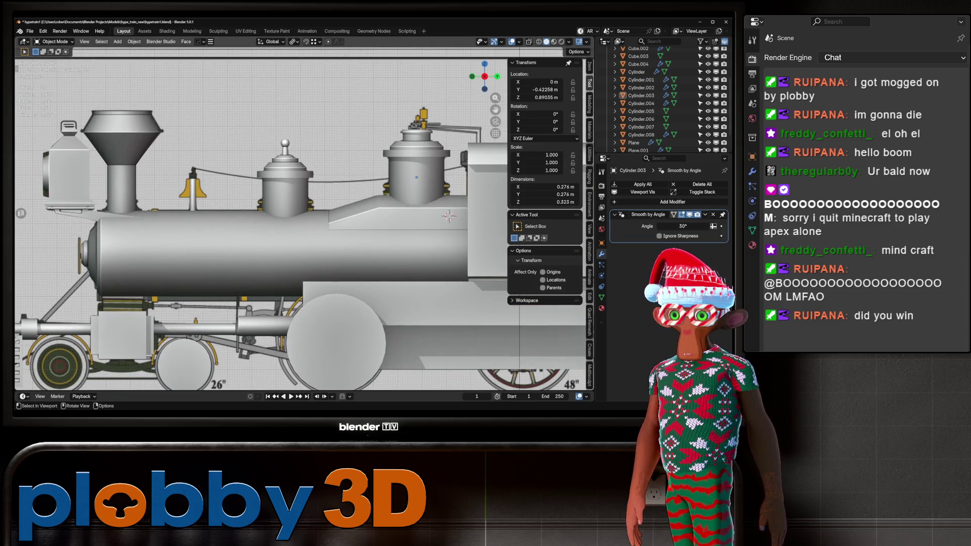
shift+middle_drag(304, 222, 223, 216)
scroll(303, 223, down, 4)
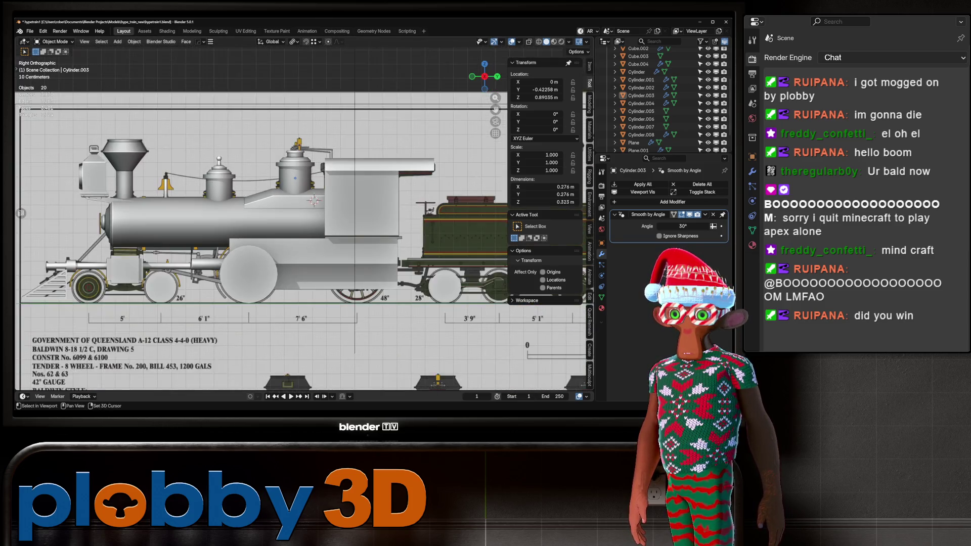
shift+middle_drag(303, 223, 303, 81)
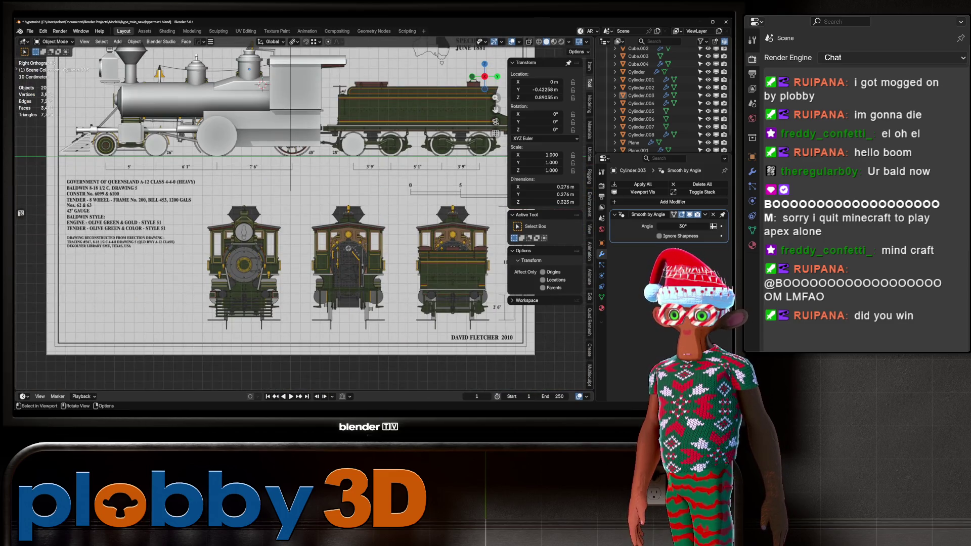
scroll(21, 213, up, 5)
scroll(21, 213, down, 6)
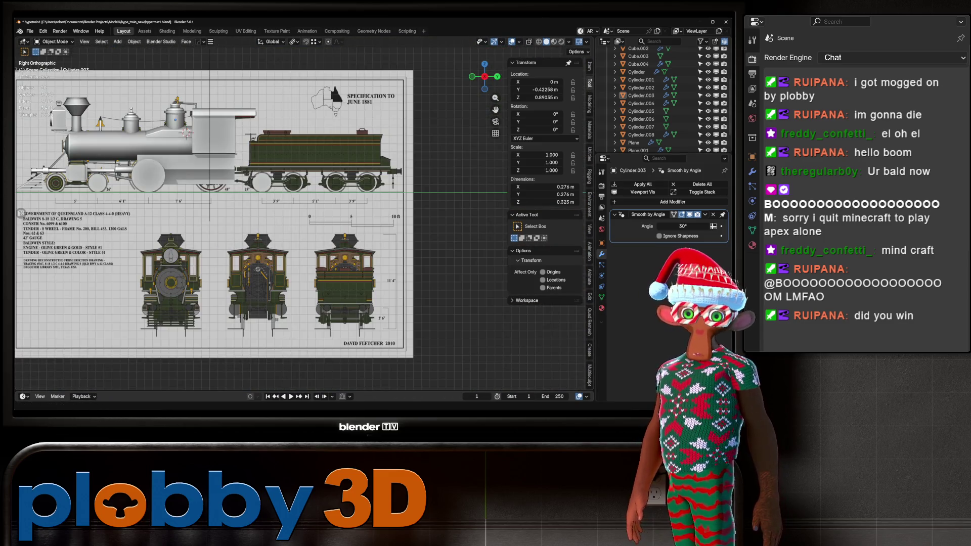
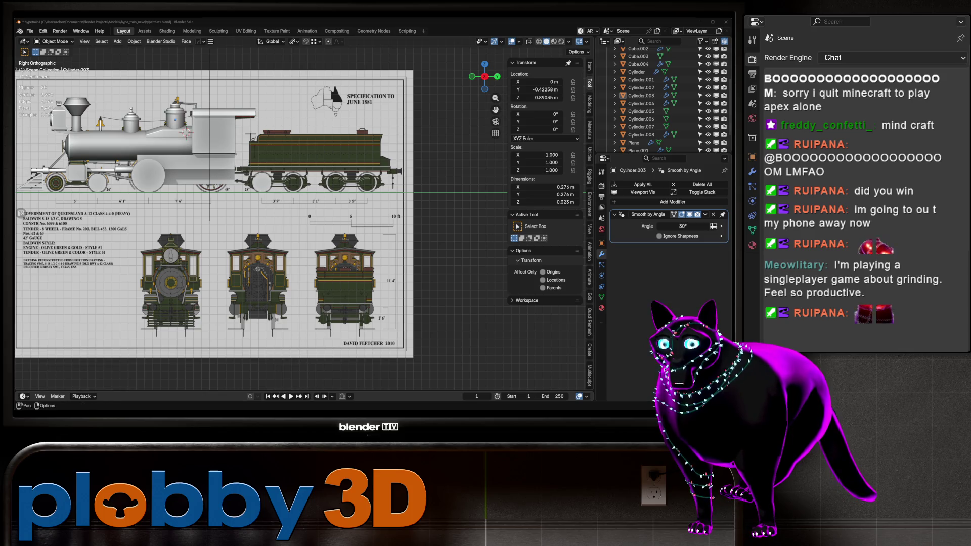
Pan and zoom the Right Orthographic view onto the bell post, then orbit into perspective.
shift+middle_drag(21, 213, 121, 234)
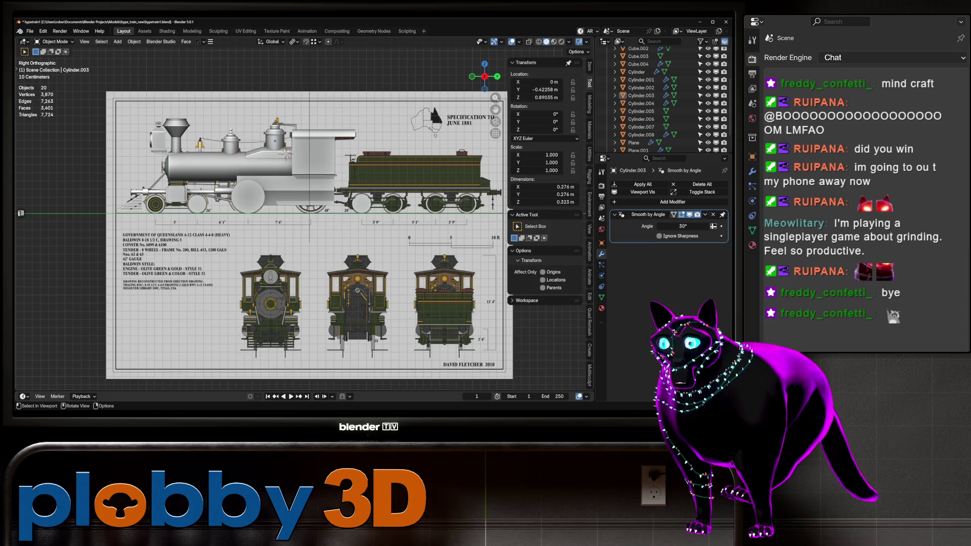
scroll(282, 102, up, 5)
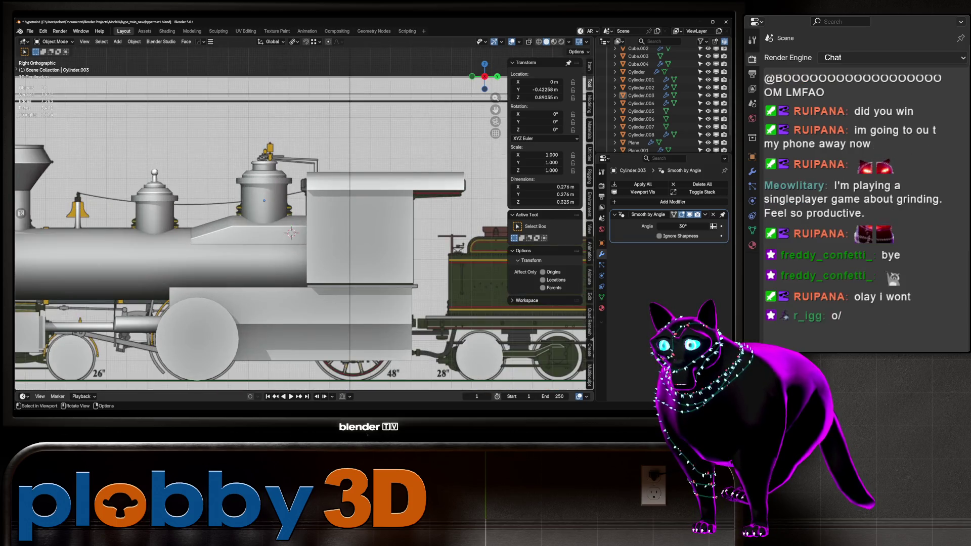
scroll(281, 152, down, 1)
scroll(281, 152, down, 1)
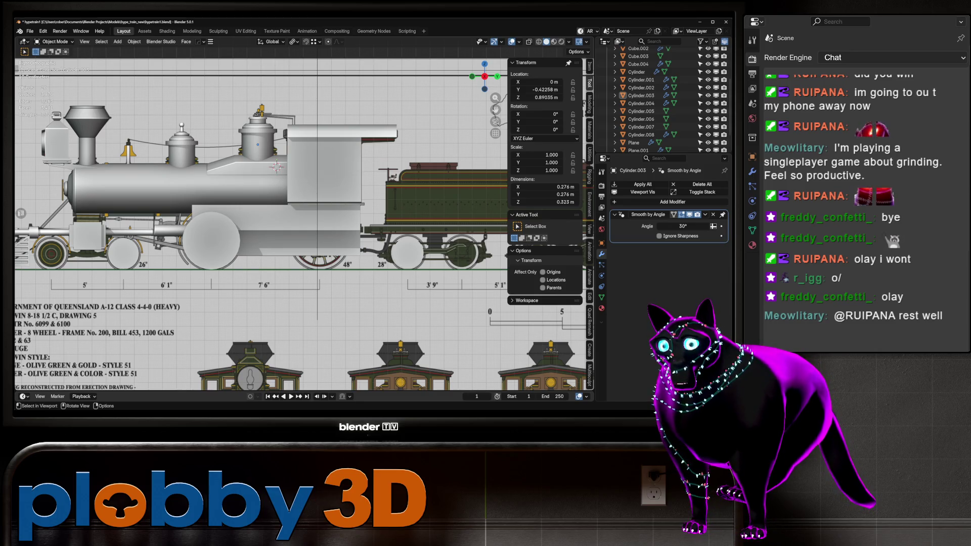
scroll(124, 144, up, 10)
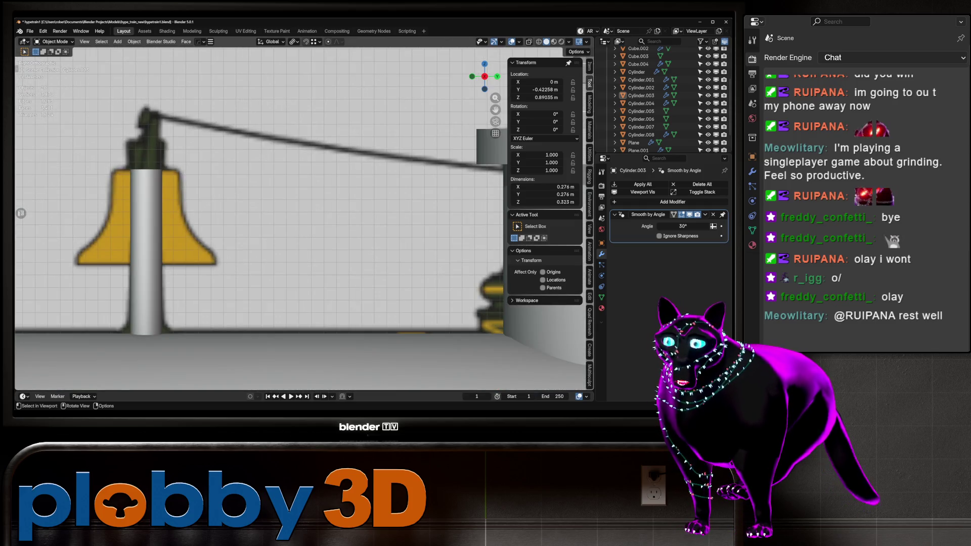
middle_drag(124, 144, 207, 228)
Separate the bell post's top face into its own disc object, Cylinder.010.
key(Tab)
key(alt+q)
click(194, 176)
key(KP_3)
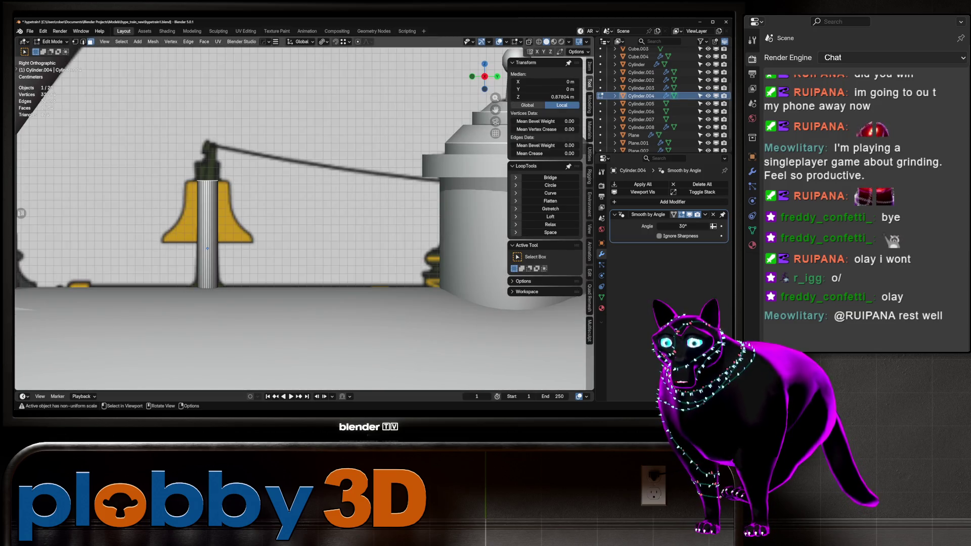
key(ctrl+l)
key(p)
key(Return)
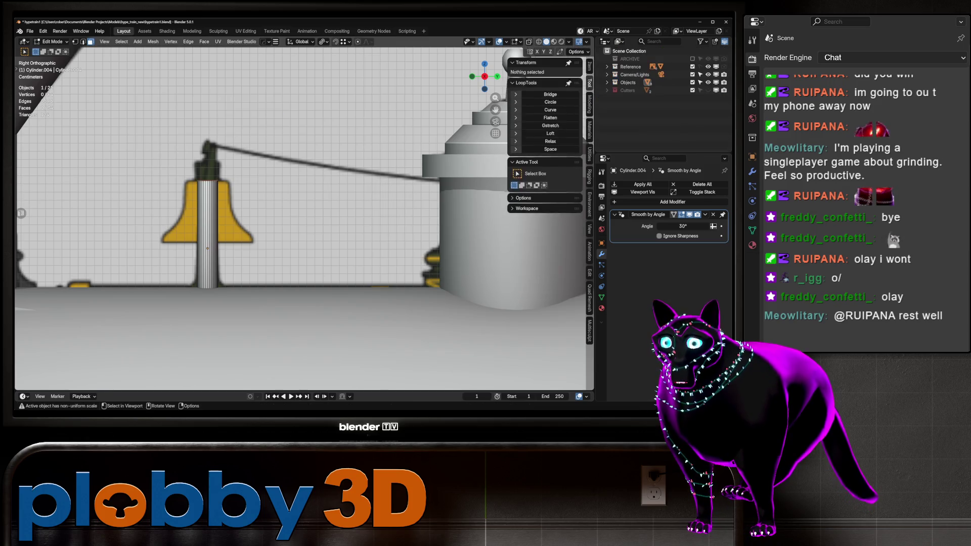
key(Tab)
middle_drag(304, 212, 334, 202)
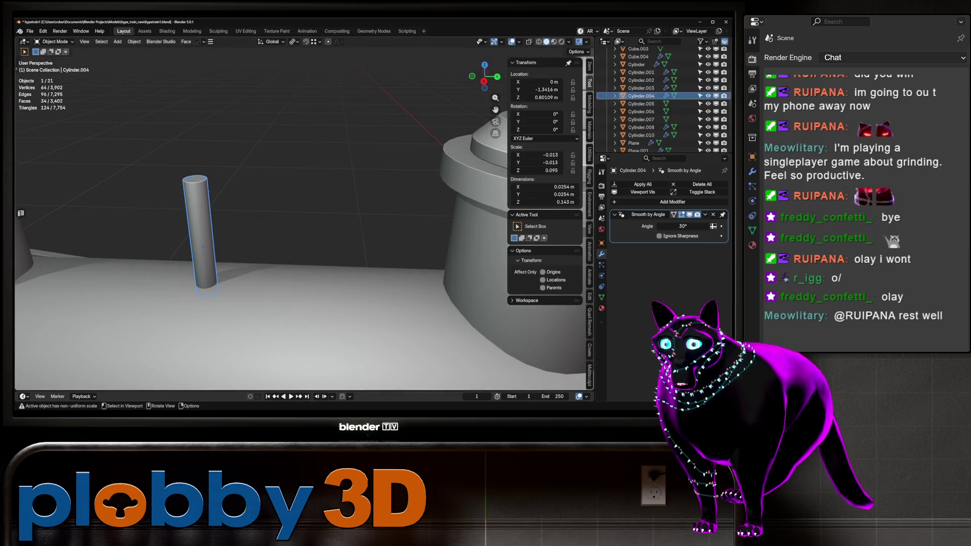
Set the disc's origin to its geometry and apply its rotation and scale.
key(q)
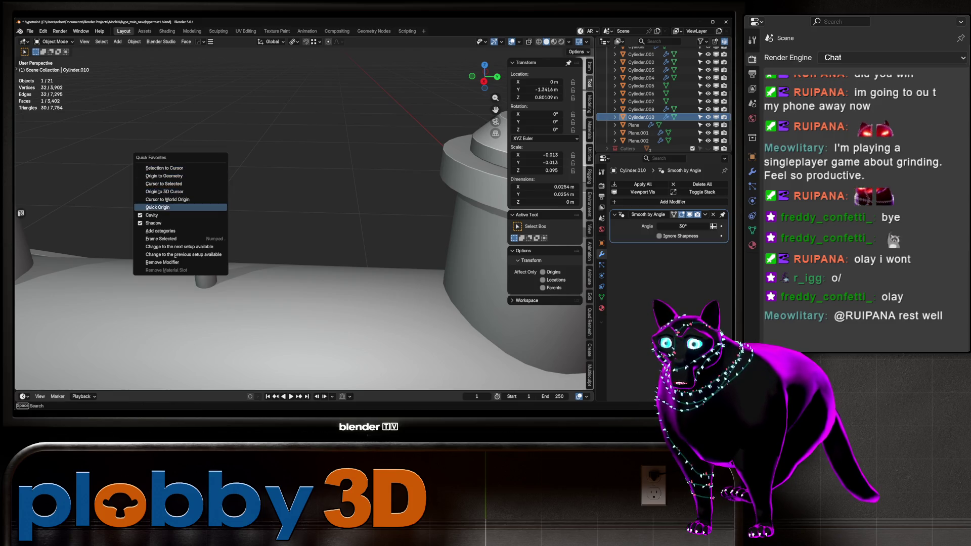
click(162, 175)
key(q)
key(Escape)
key(ctrl+a)
click(273, 128)
key(KP_1)
key(KP_3)
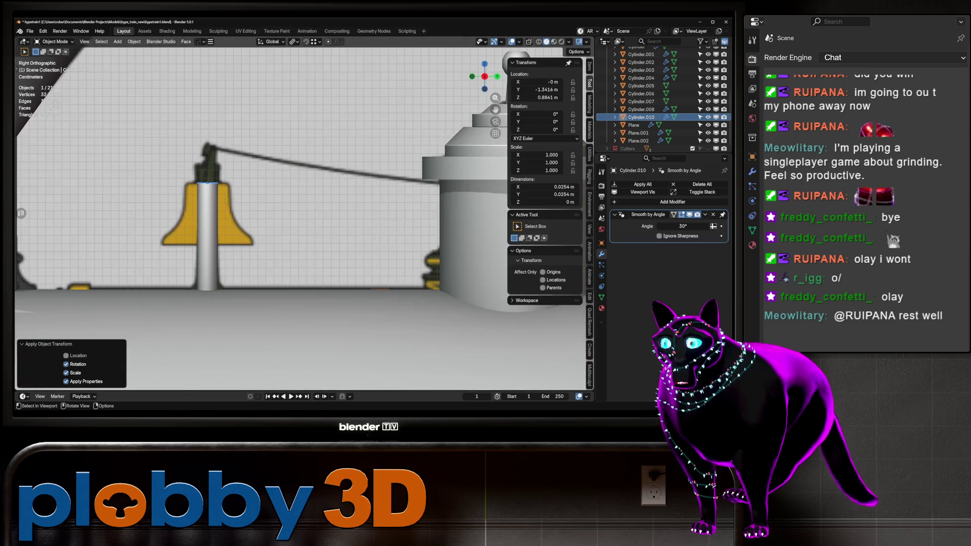
Extrude the disc's rim in place and begin scaling it outward.
key(Tab)
key(e)
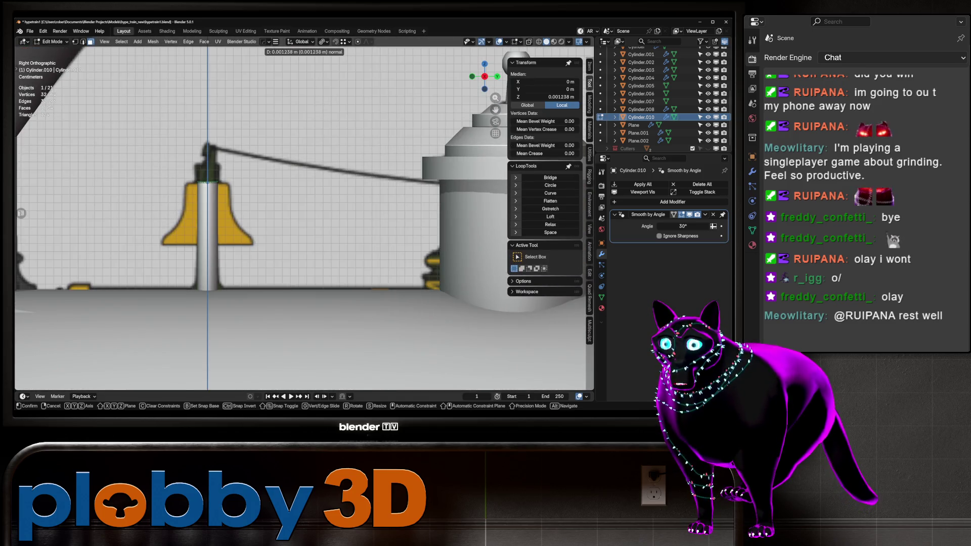
key(Escape)
key(s)
key(Escape)
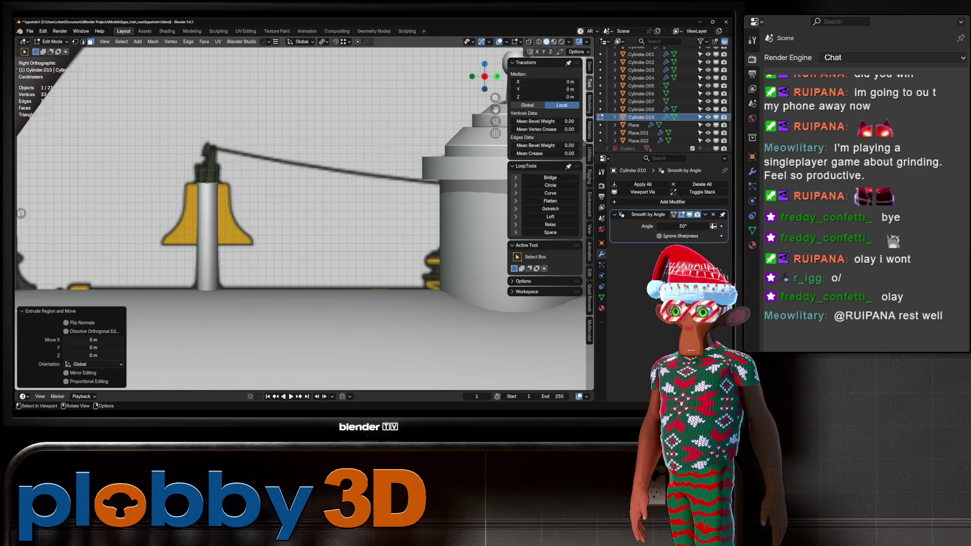
Widen the disc's rim to 1.516 and merge overlapping vertices by distance.
key(KP_Decimal)
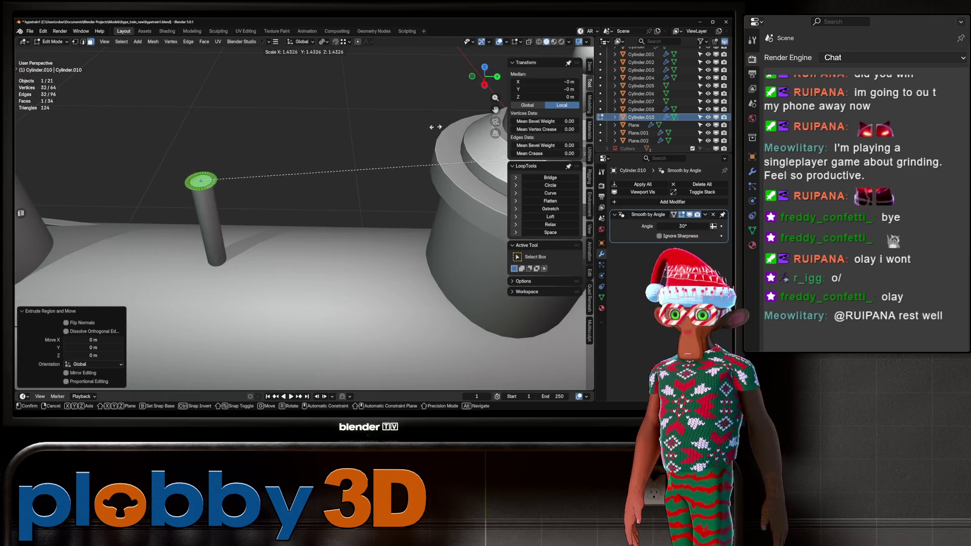
key(Return)
key(a)
key(m)
click(285, 211)
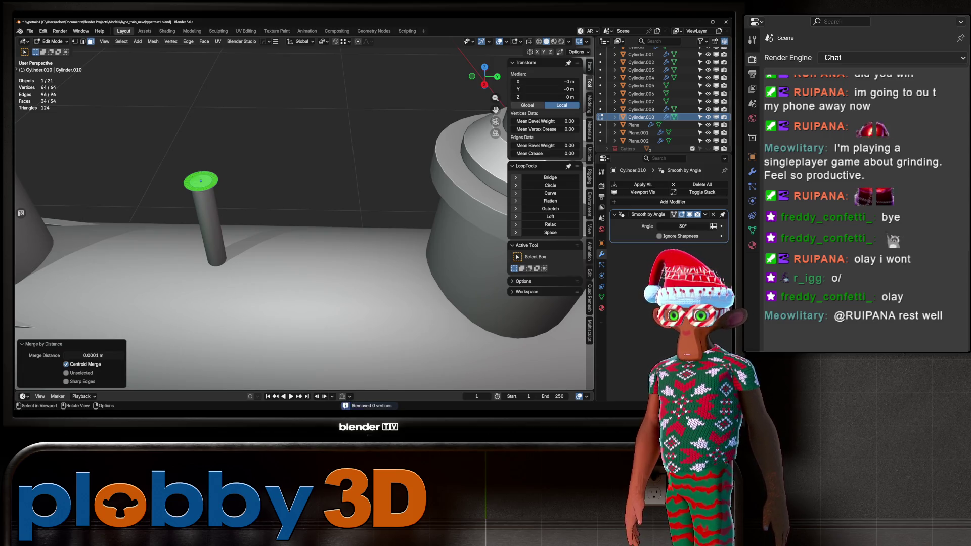
Extrude the disc's top face upward in the right-side view.
click(201, 181)
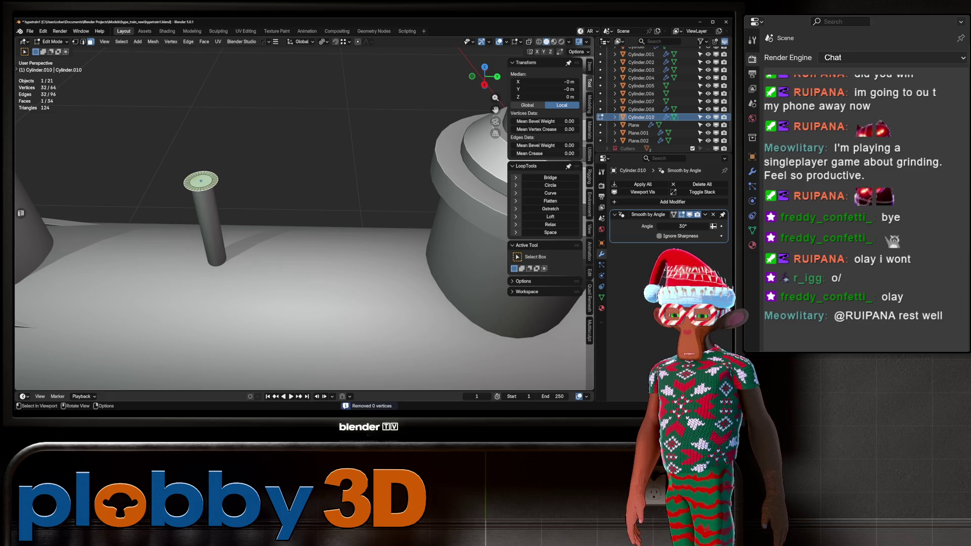
key(KP_1)
key(KP_3)
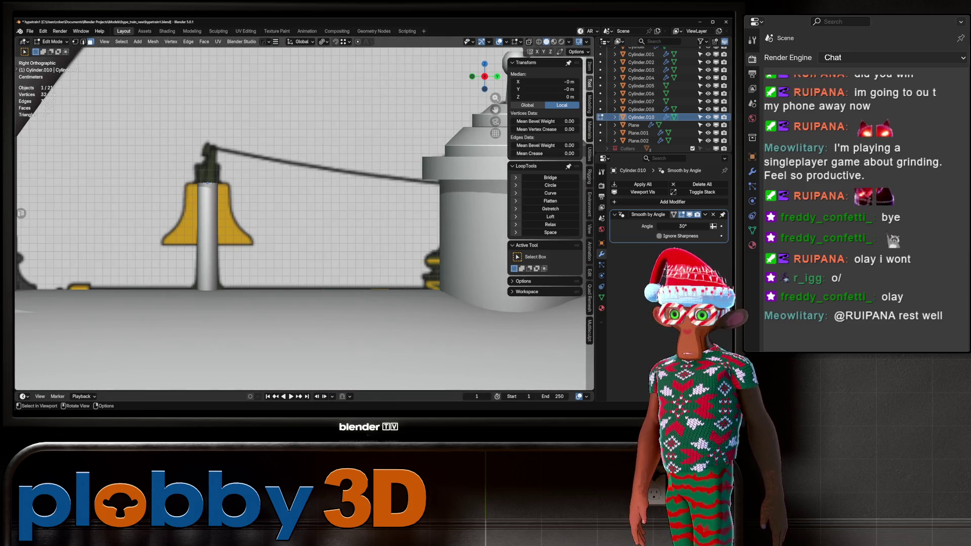
key(e)
key(Return)
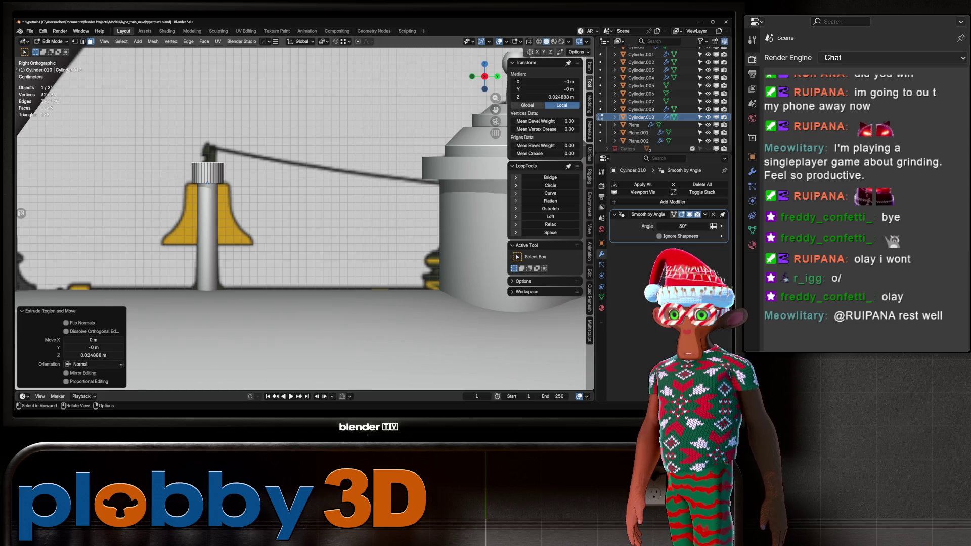
Delete the piece's bottom cap and select its bottom edge loop.
key(KP_Divide)
key(KP_2)
key(KP_2)
key(KP_2)
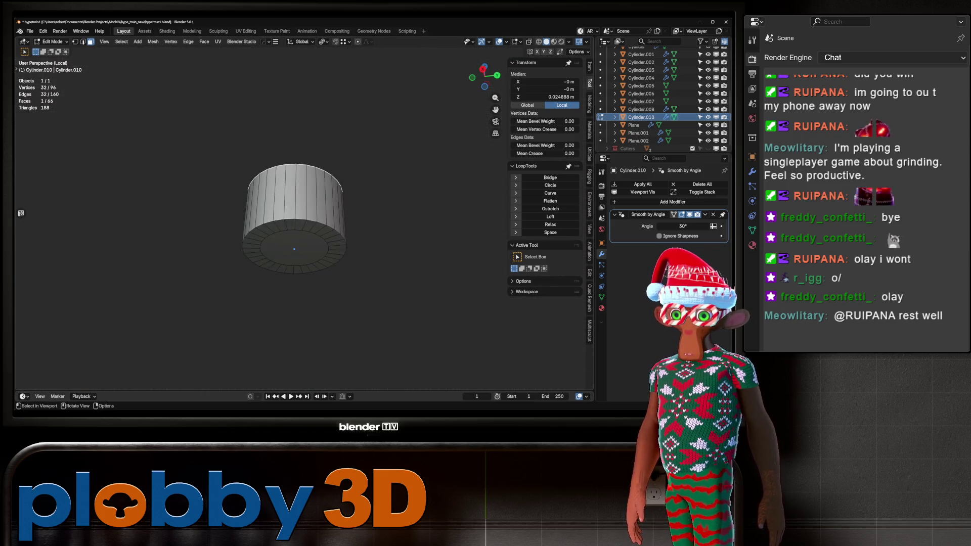
key(x)
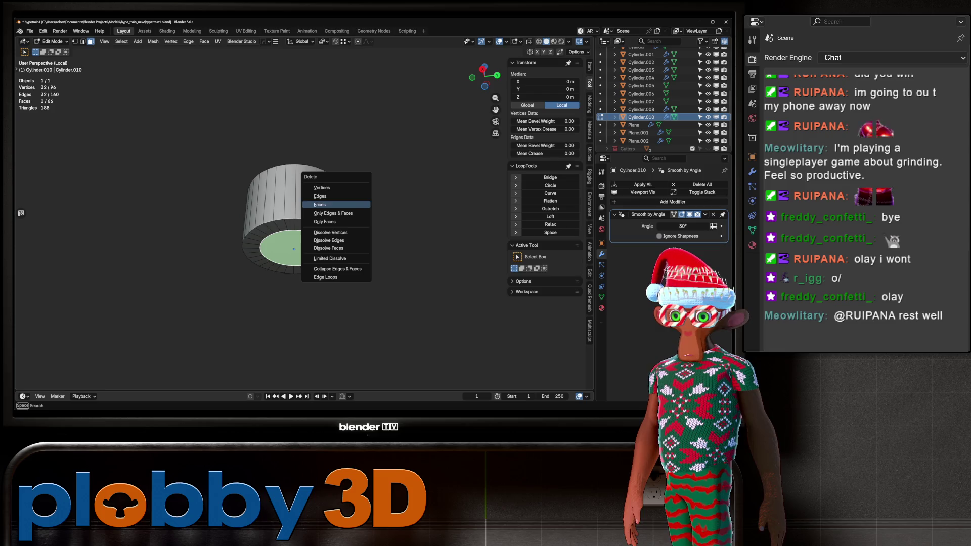
click(324, 184)
alt+click(324, 268)
key(KP_3)
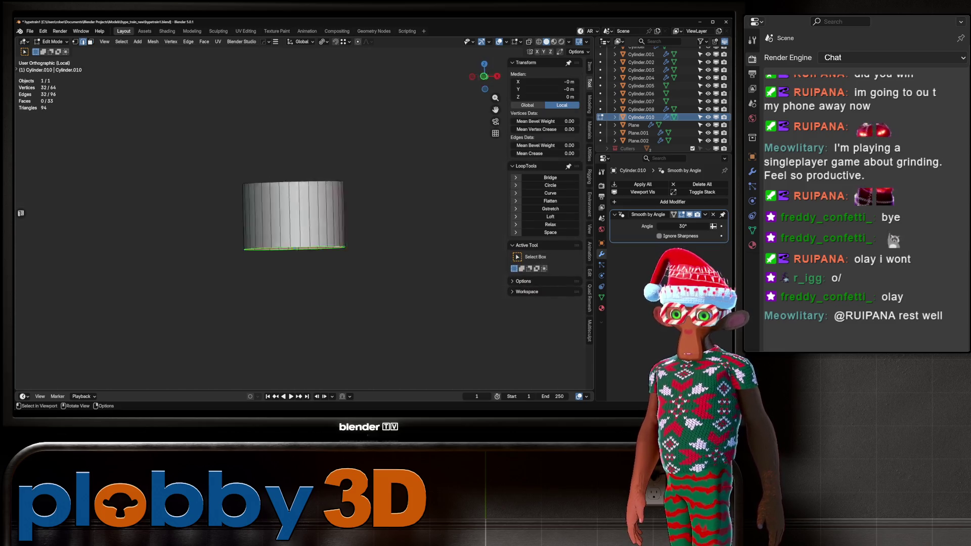
key(KP_Divide)
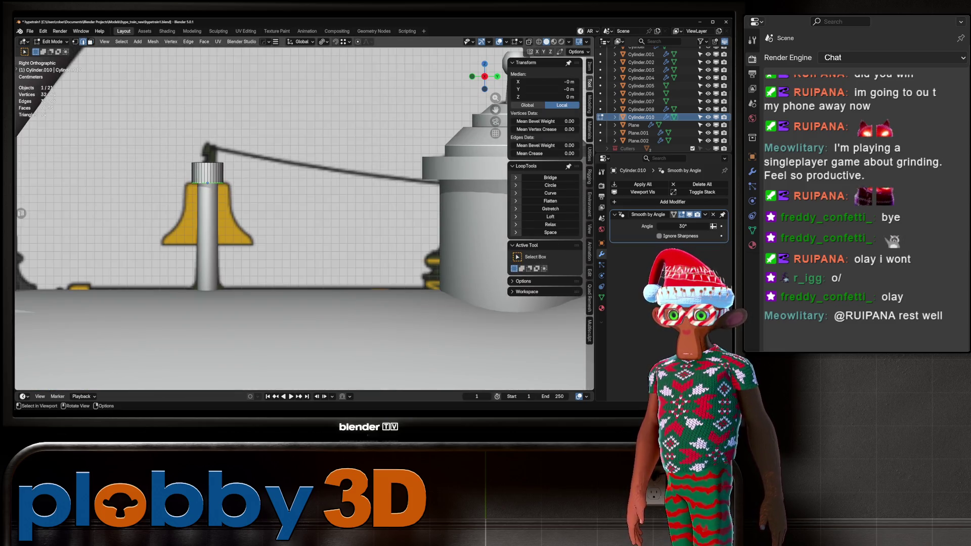
Widen the bottom loop to 1.404, extrude it down along Z, and flare it out.
key(e)
key(Escape)
key(s)
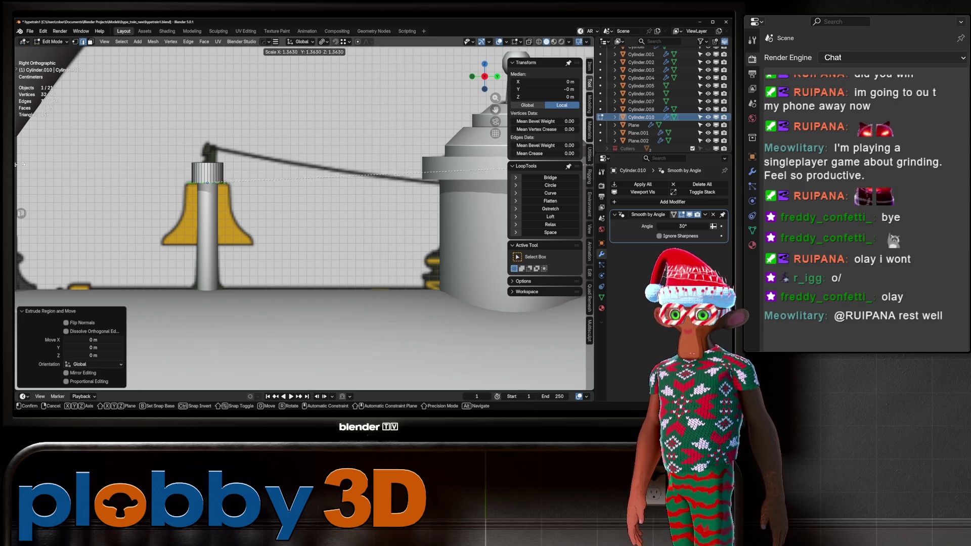
key(Return)
key(e)
key(z)
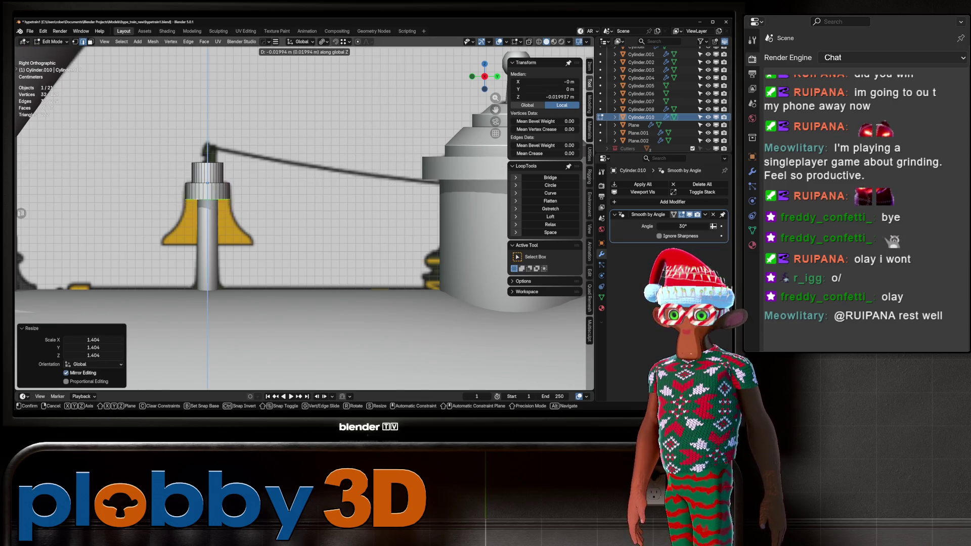
key(Return)
key(s)
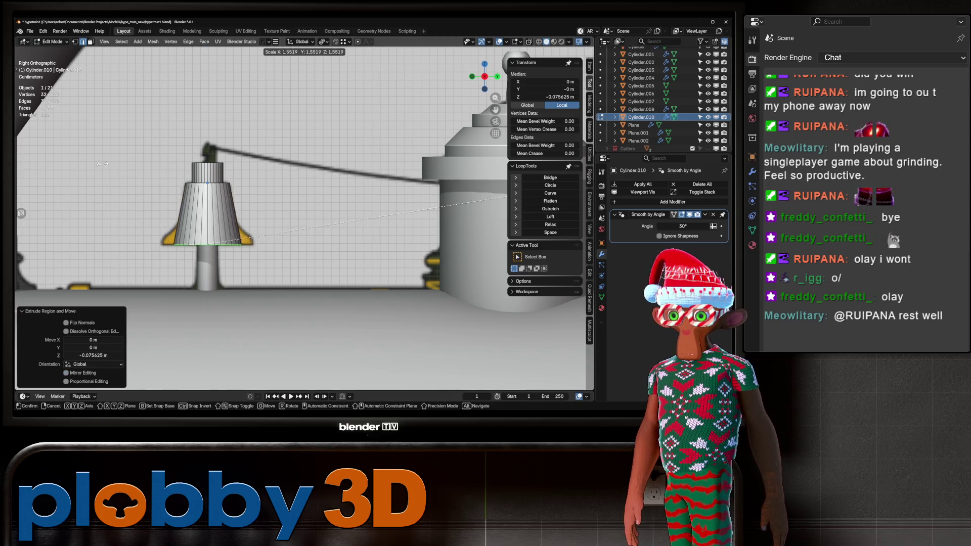
key(Return)
Add a loop cut across the bell, shrink it to 0.713, and bevel it into a band.
key(ctrl+r)
click(205, 212)
key(s)
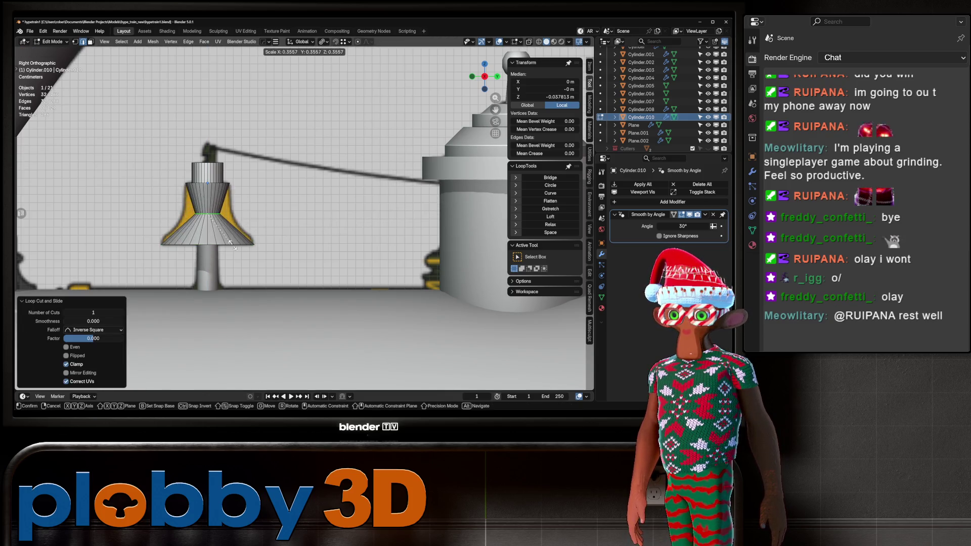
key(Return)
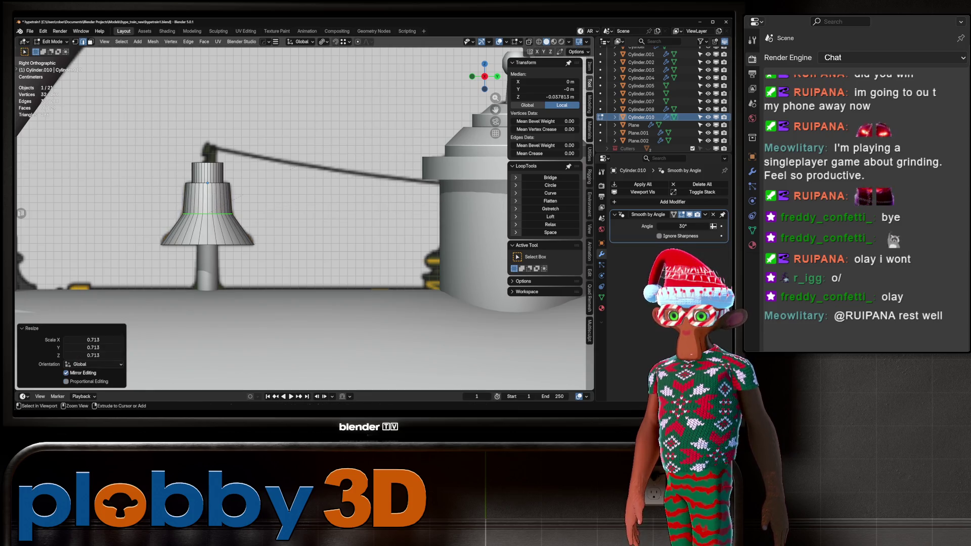
key(ctrl+b)
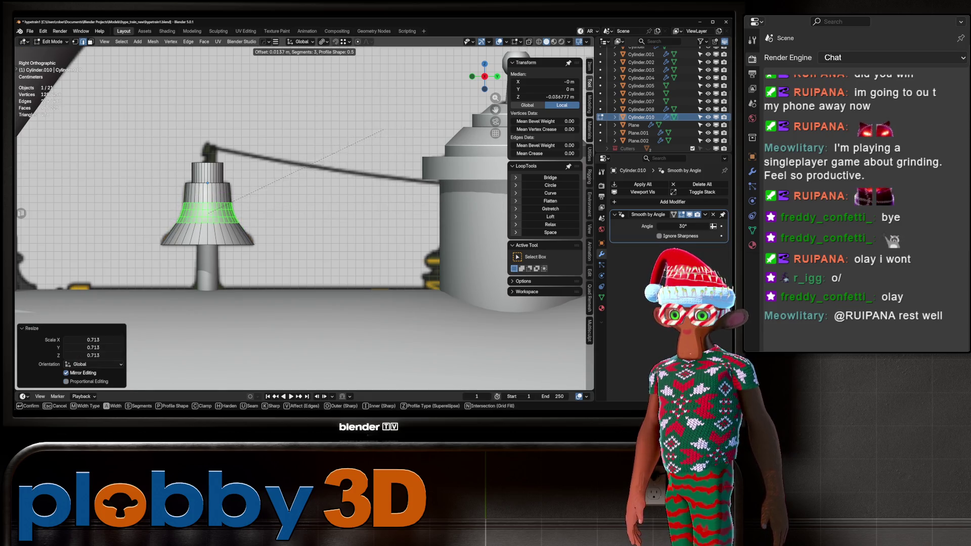
key(Return)
key(Tab)
middle_drag(303, 202, 253, 227)
click(614, 214)
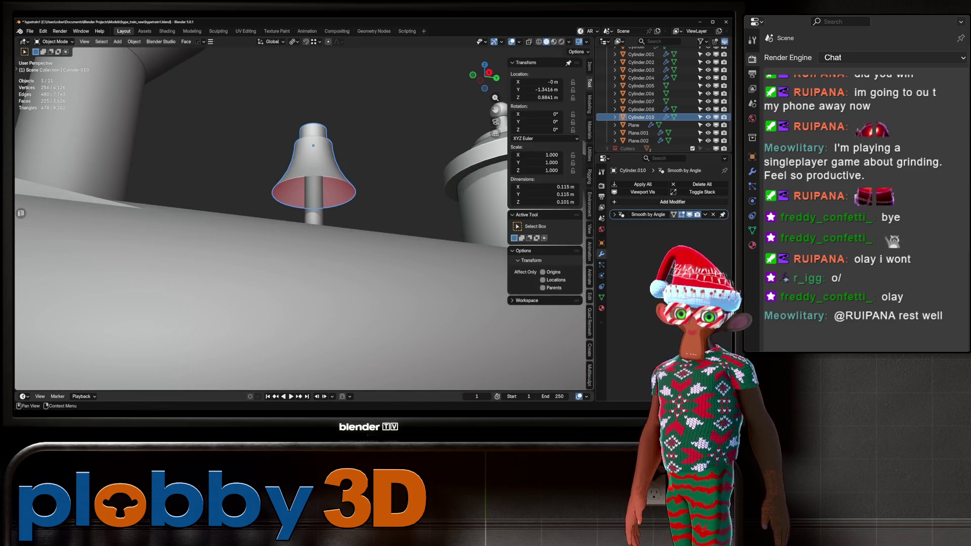
Add a Solidify modifier with about 0.007 m thickness to the bell and apply it.
click(662, 202)
mouse_move(652, 217)
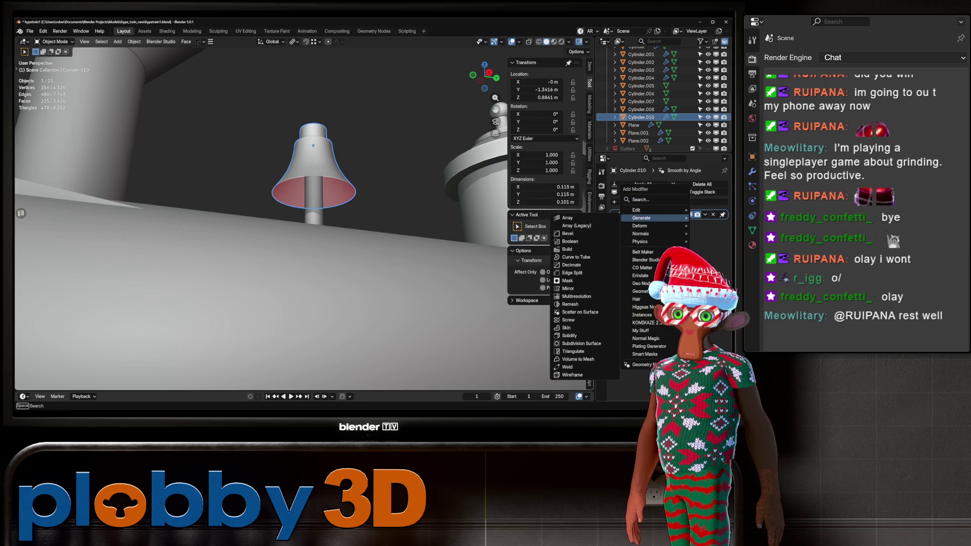
click(569, 335)
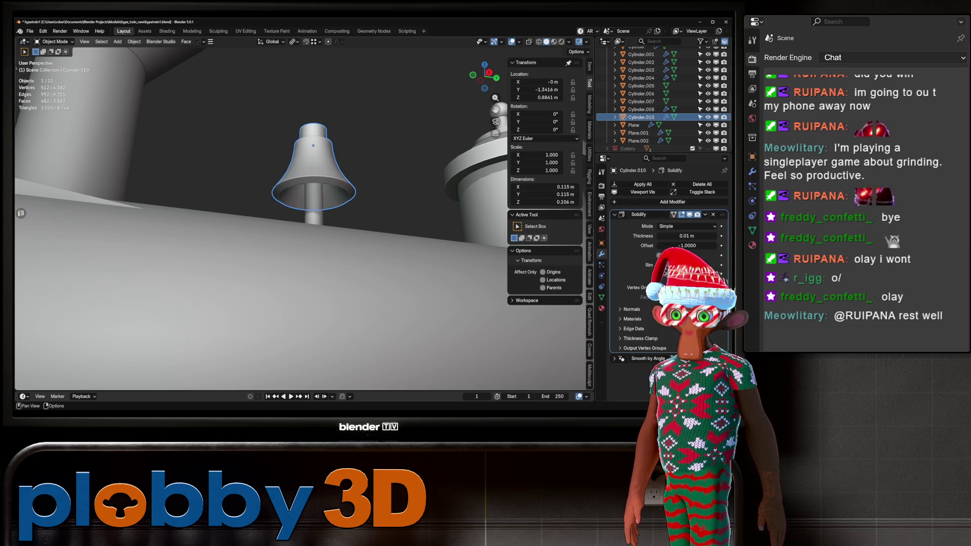
drag(687, 236, 670, 235)
key(ctrl+a)
key(Tab)
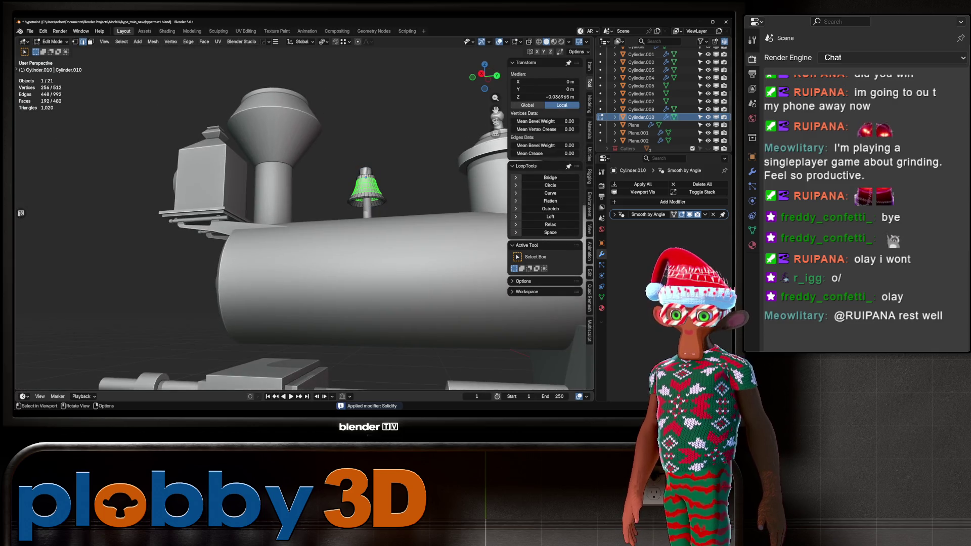
key(Tab)
scroll(304, 213, down, 5)
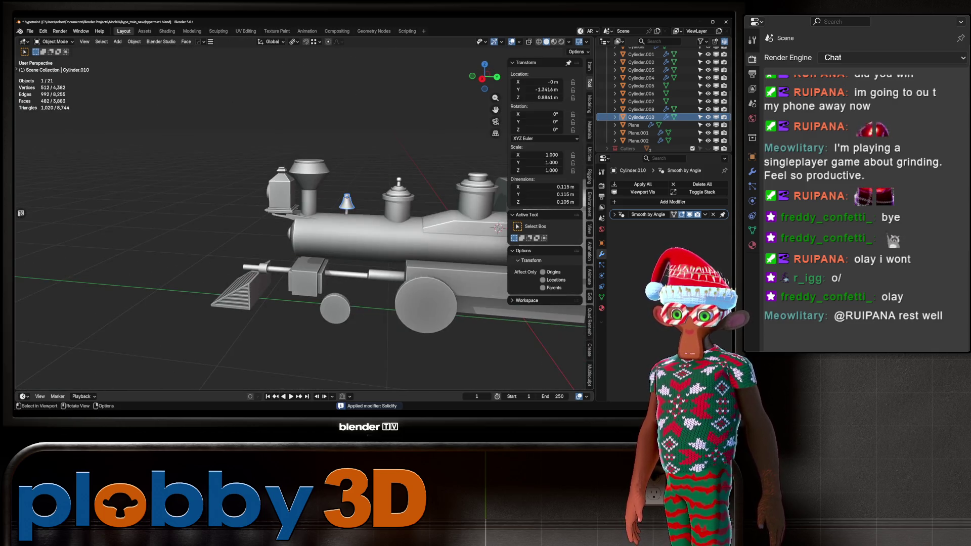
Bevel the cap's top edge with a single 0.00428 m segment.
key(Tab)
scroll(337, 293, up, 6)
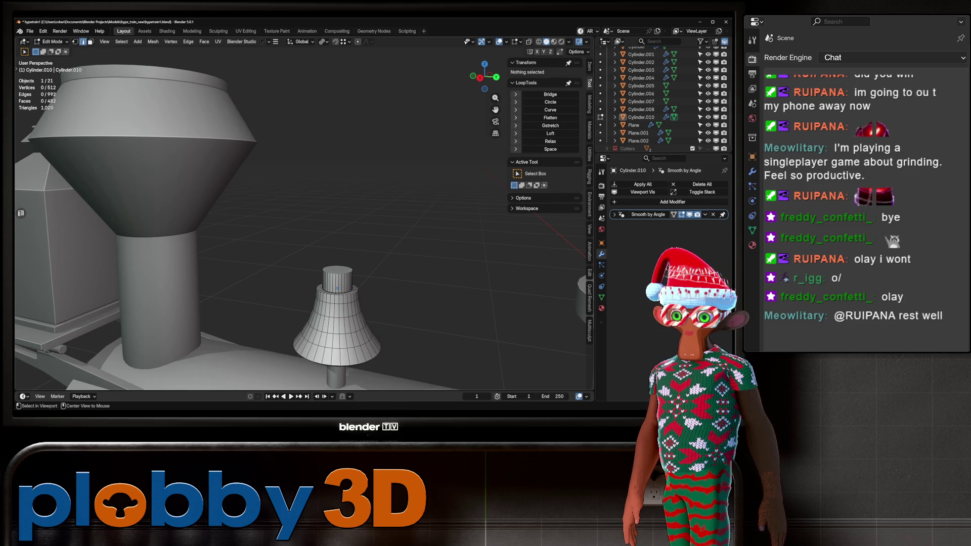
click(337, 273)
key(KP_3)
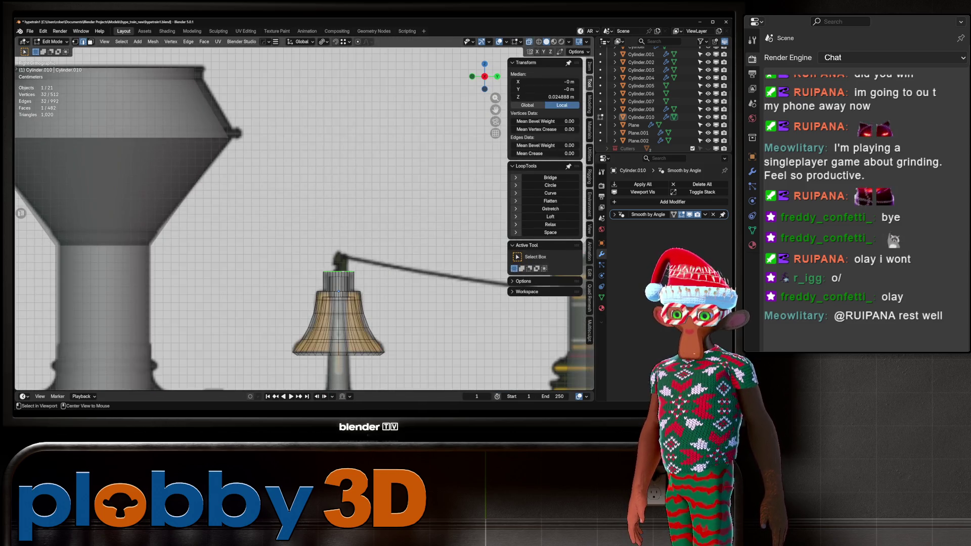
key(ctrl+b)
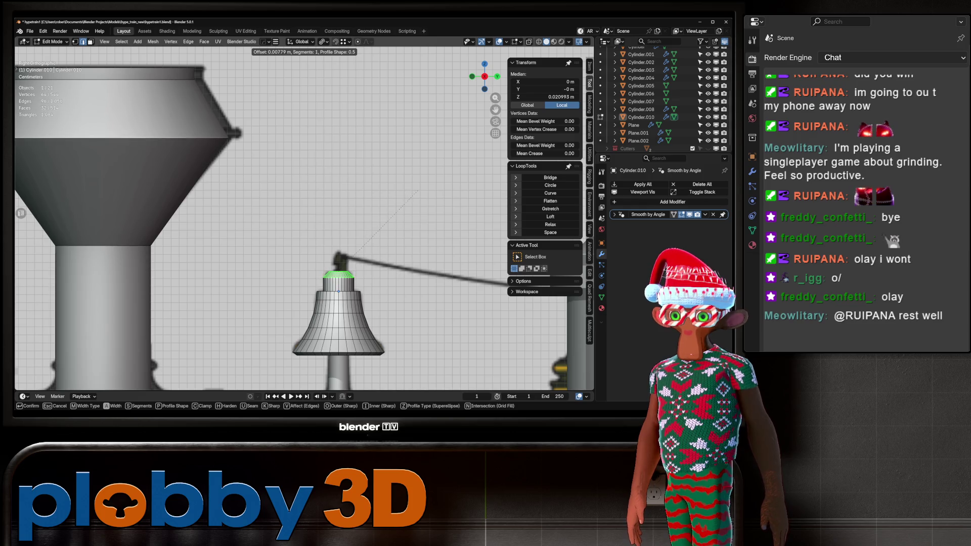
click(412, 193)
scroll(466, 200, down, 5)
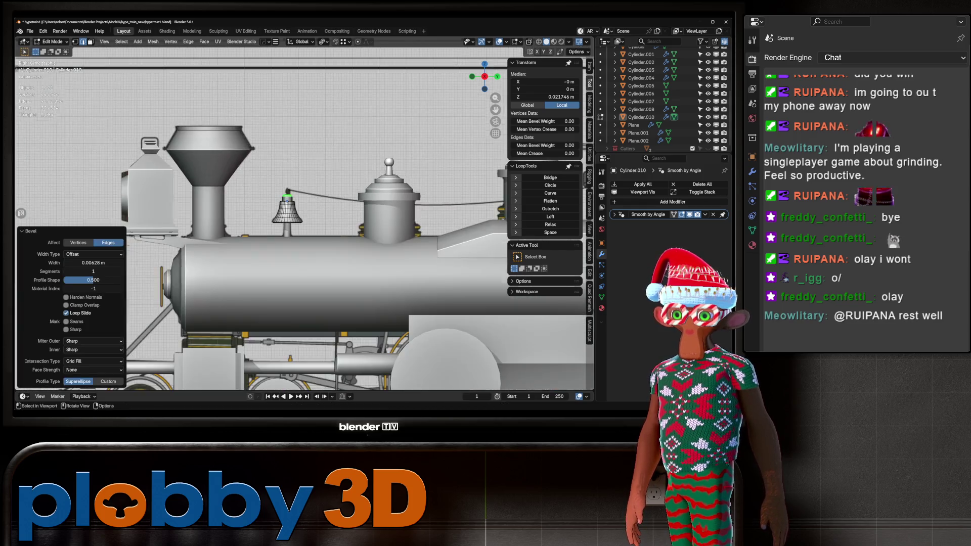
scroll(466, 201, down, 3)
key(Tab)
Orbit and zoom around the locomotive to inspect the bevelled bell.
mouse_move(354, 227)
middle_down()
mouse_move(263, 212)
mouse_move(313, 207)
middle_up()
scroll(273, 213, down, 3)
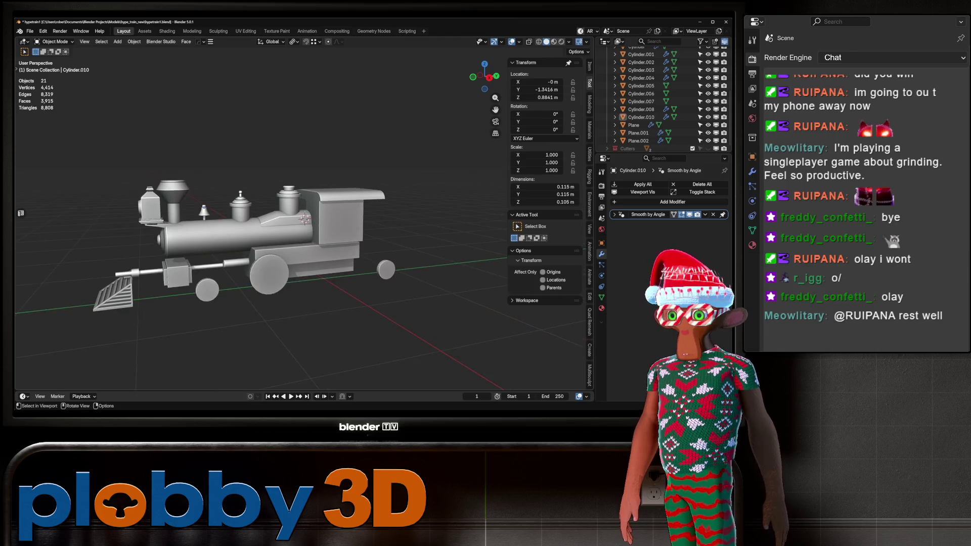
scroll(314, 208, up, 5)
scroll(228, 242, up, 6)
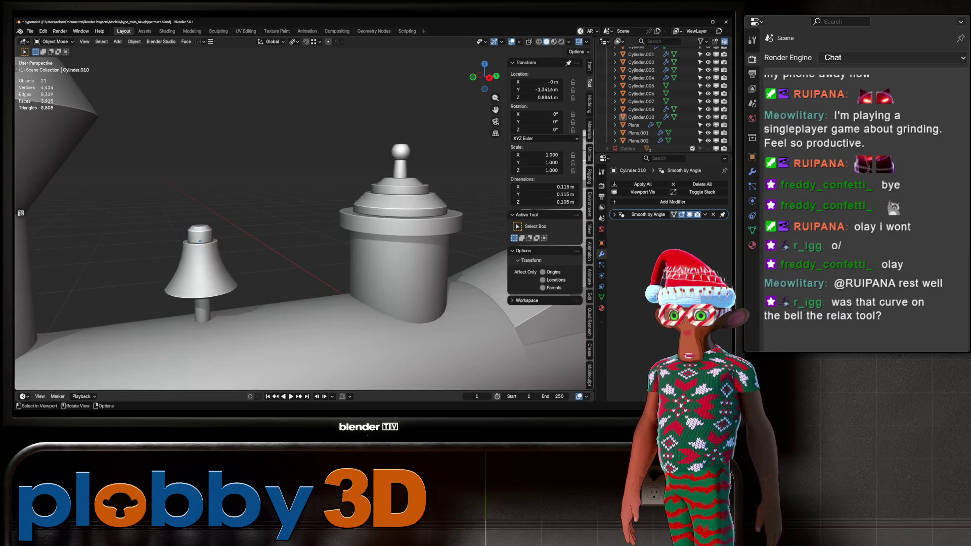
key(Tab)
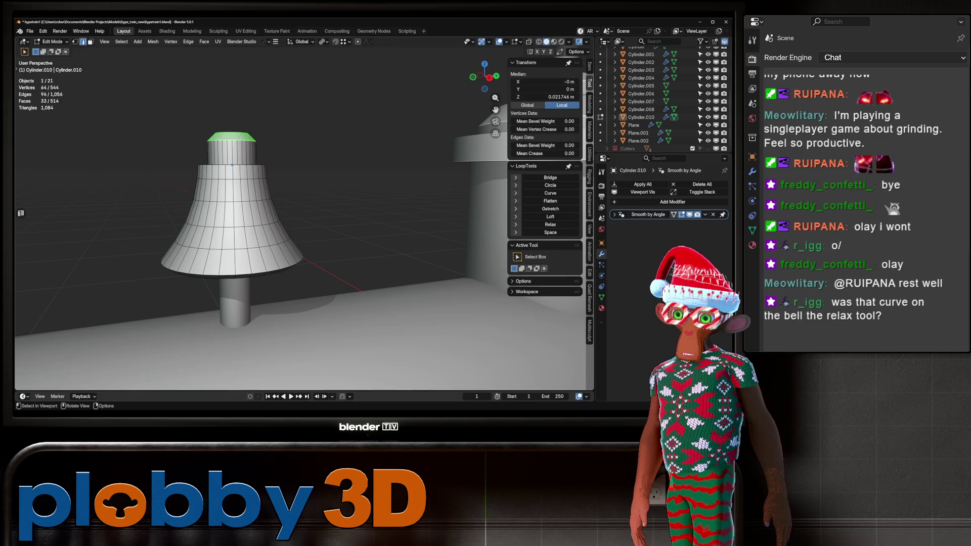
Revert the bell's stepped shape back to a straight cone in the right-side view.
key(Tab)
key(KP_3)
key(Tab)
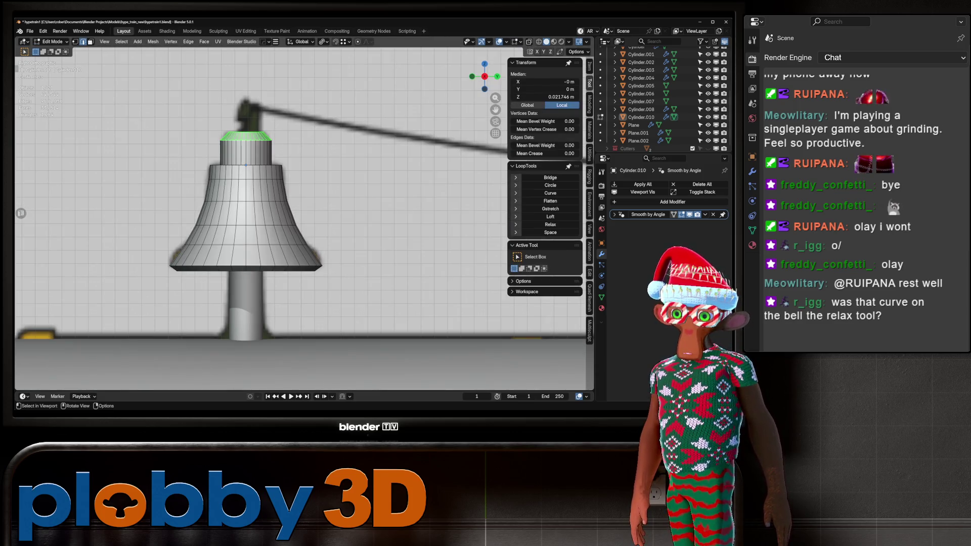
key(Tab)
key(Tab)
key(Tab)
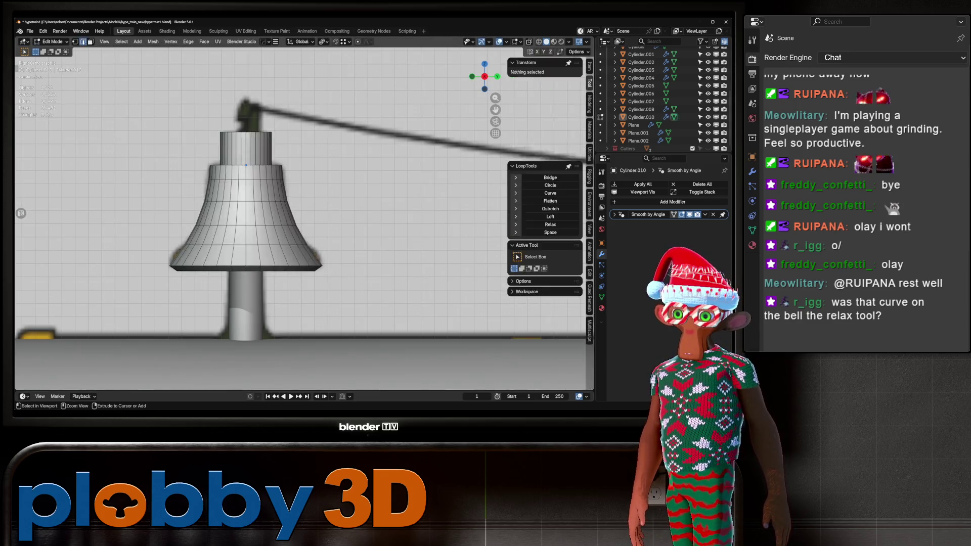
key(Tab)
scroll(258, 201, down, 2)
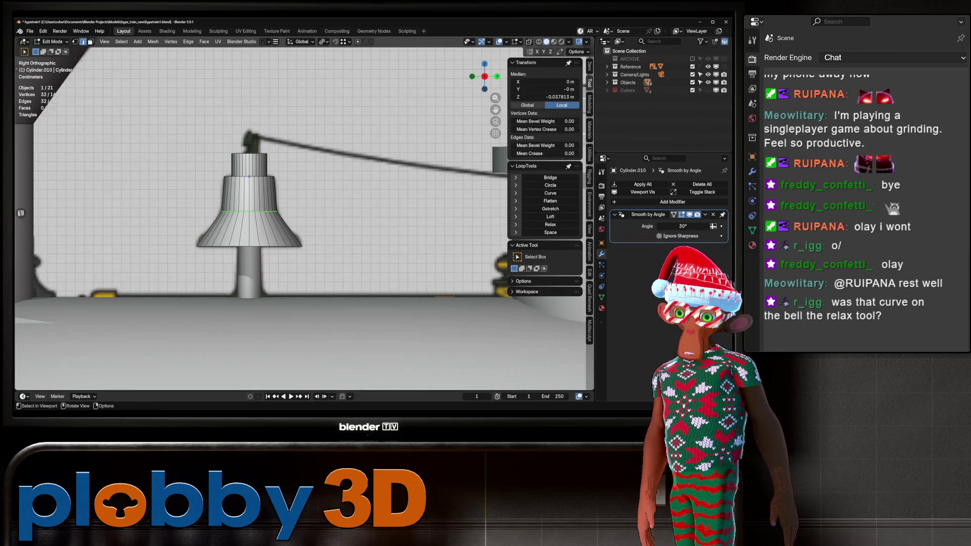
key(ctrl+z)
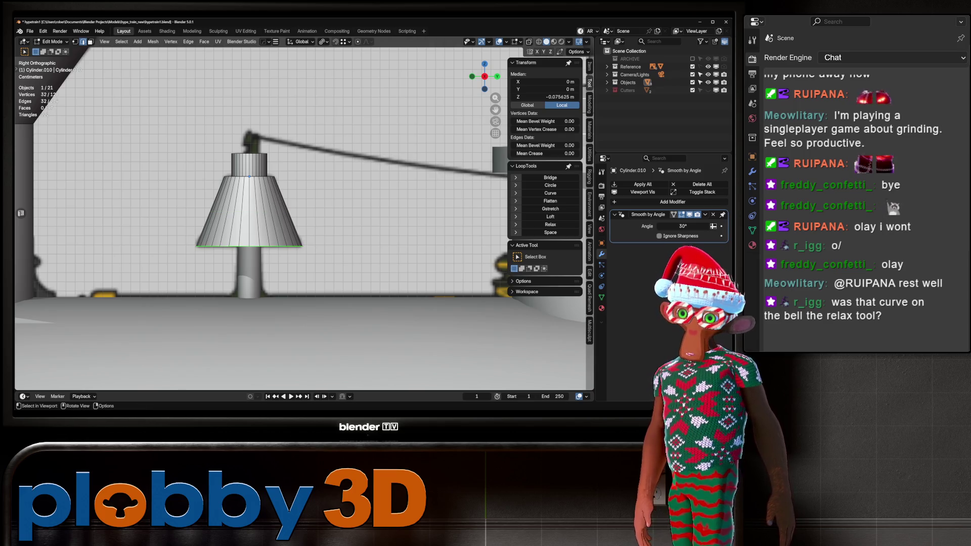
middle_drag(303, 227, 288, 182)
key(Escape)
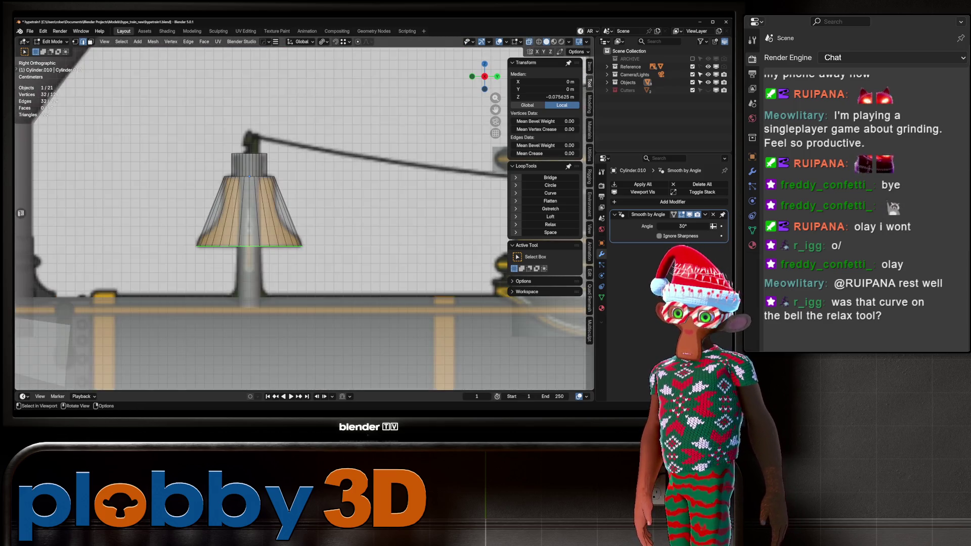
Cut a new edge loop around the bell and shrink it to 0.749 scale.
alt+click(213, 212)
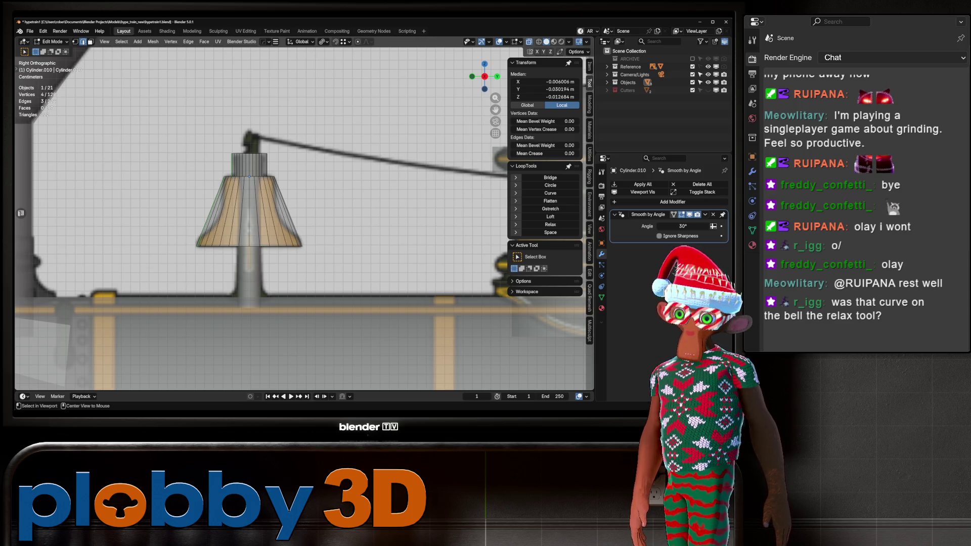
key(ctrl+z)
key(ctrl+r)
click(214, 212)
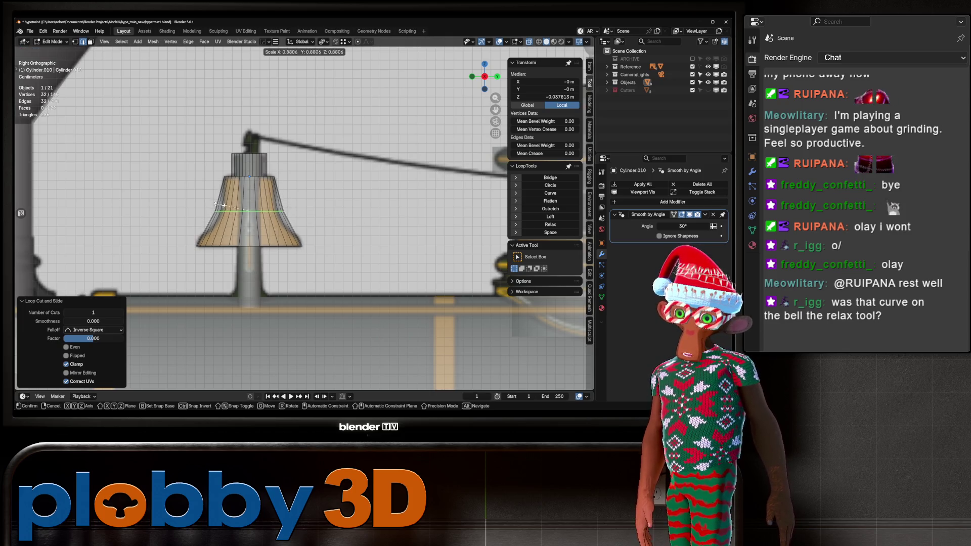
click(30, 92)
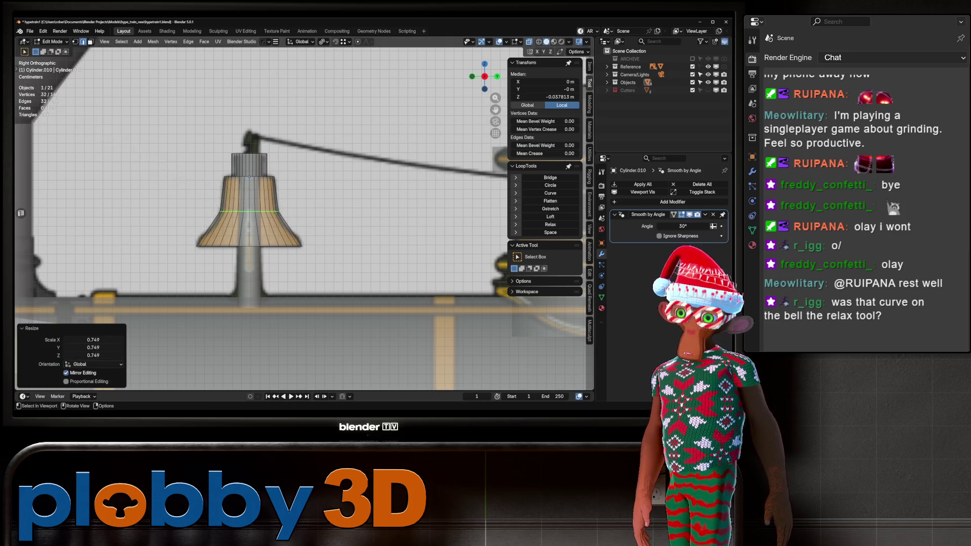
Bevel the new loop with 4 segments into a smooth curved flare.
key(ctrl+b)
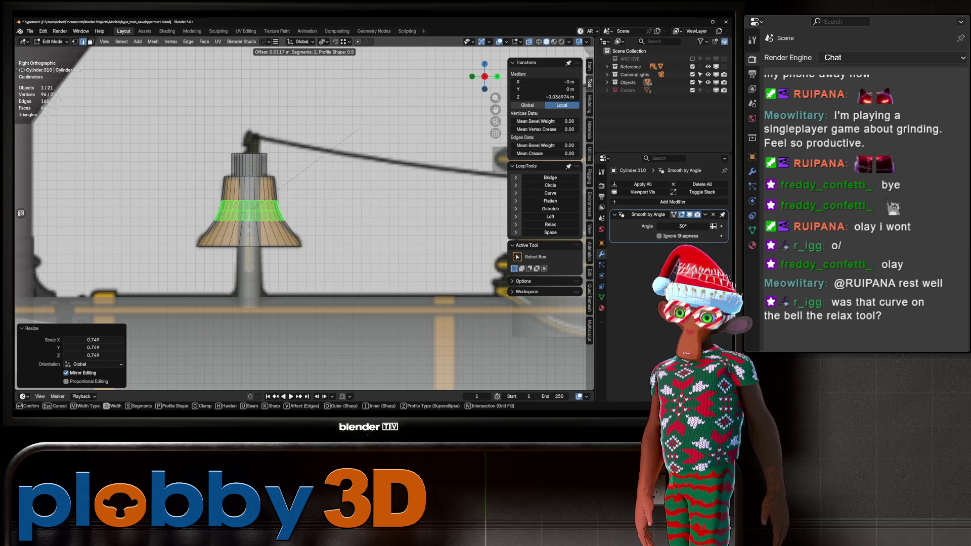
scroll(364, 130, up, 2)
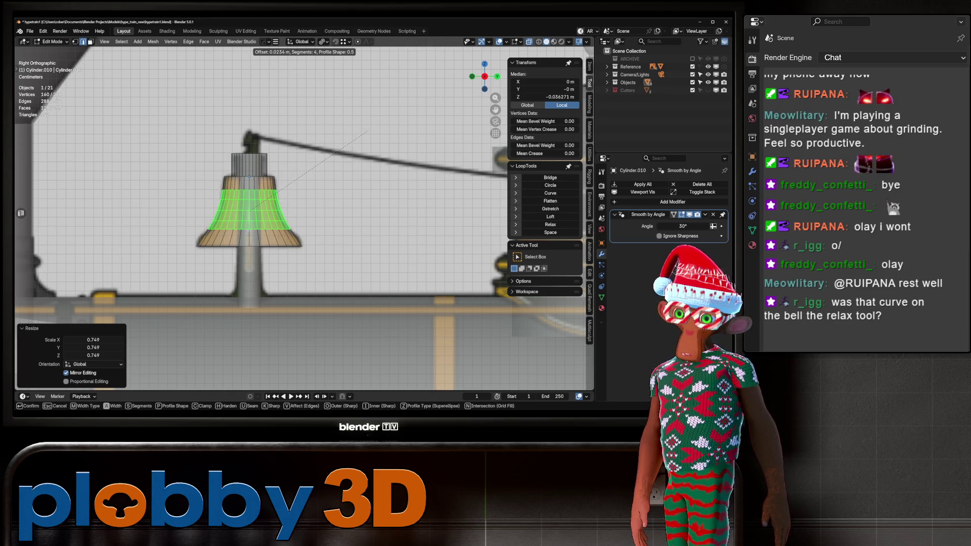
click(366, 132)
key(Tab)
mouse_move(366, 132)
middle_down()
mouse_move(364, 283)
mouse_move(344, 283)
mouse_move(334, 232)
middle_up()
scroll(364, 283, down, 3)
key(KP_Decimal)
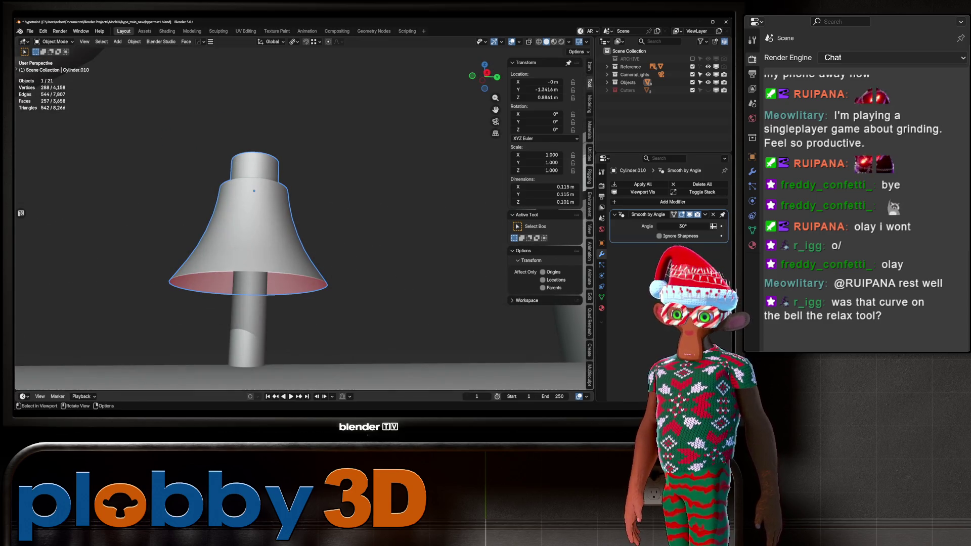
Add a Solidify modifier with a thinner wall to the bell and apply it.
click(673, 202)
mouse_move(617, 202)
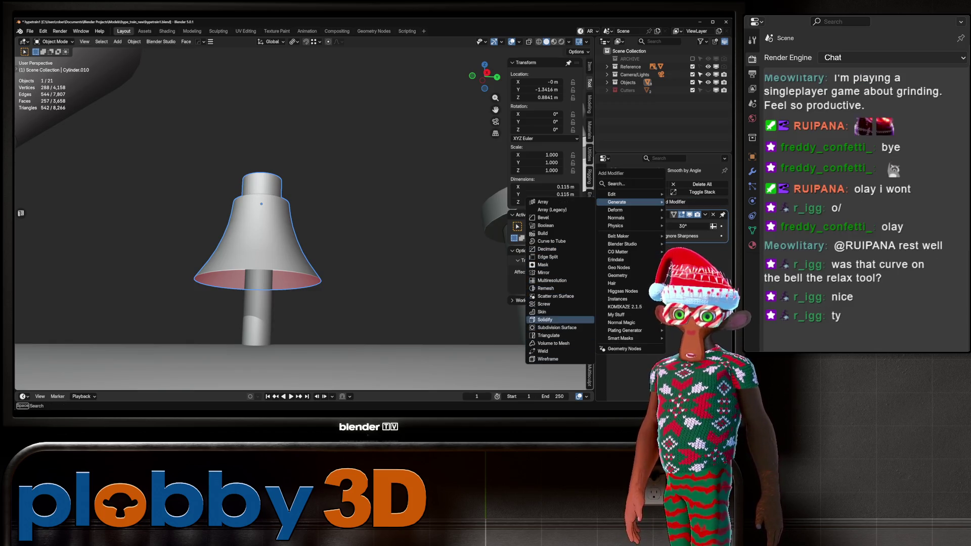
click(545, 320)
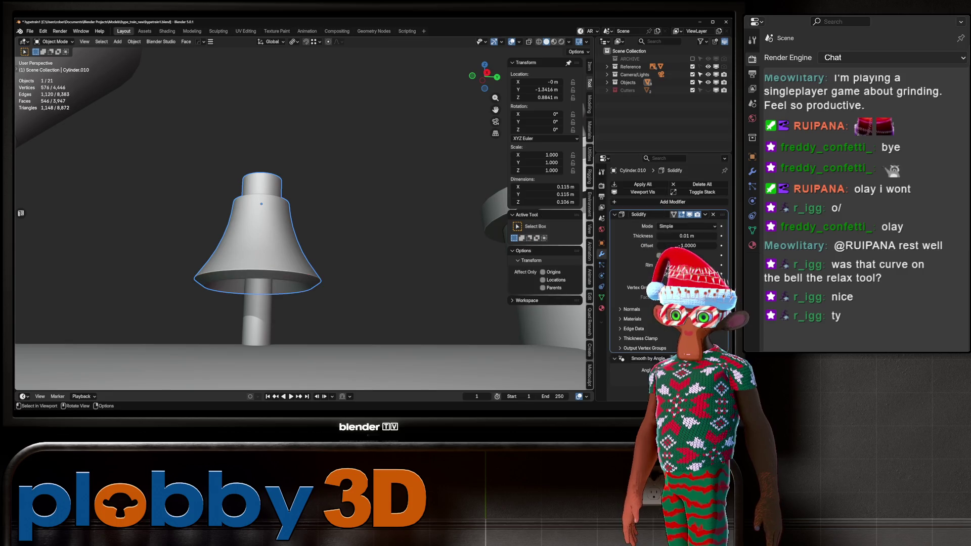
shift+middle_drag(262, 204, 287, 170)
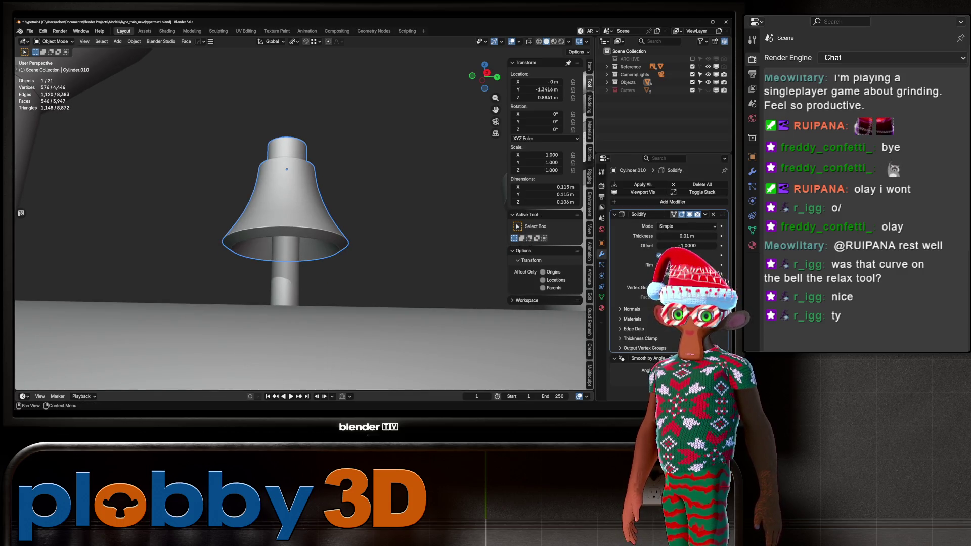
mouse_move(686, 236)
mouse_down()
mouse_move(641, 235)
mouse_move(687, 235)
mouse_up()
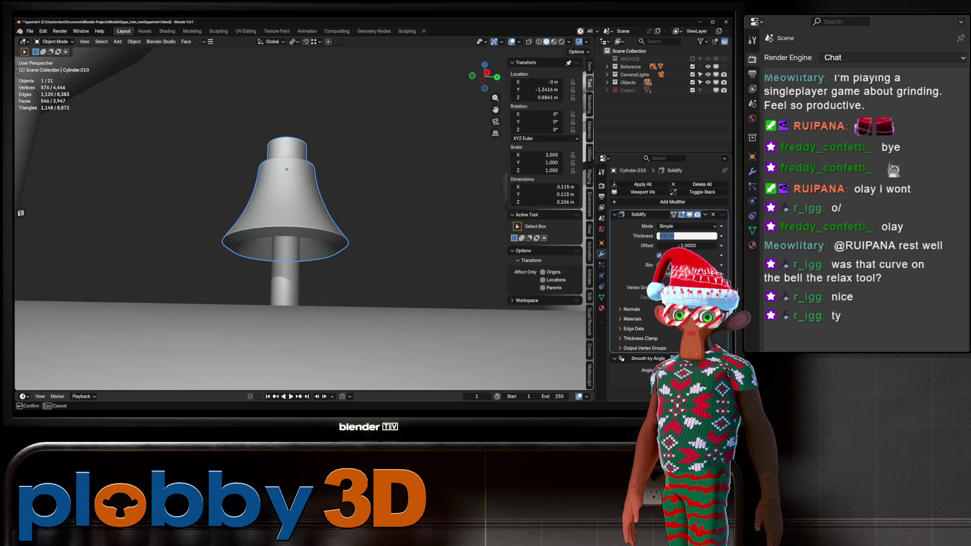
key(Return)
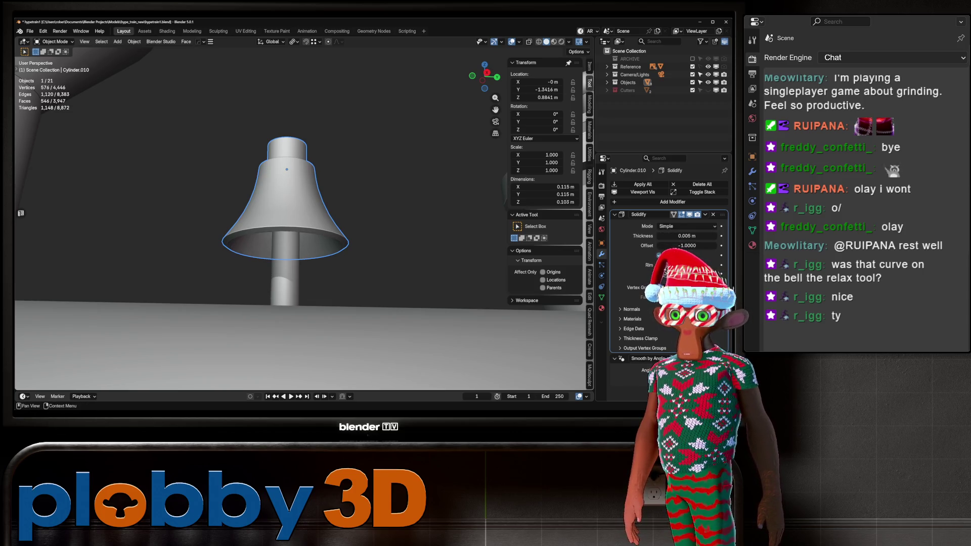
key(ctrl+a)
Inspect the bell's mesh up close, then zoom out to the whole locomotive.
key(Tab)
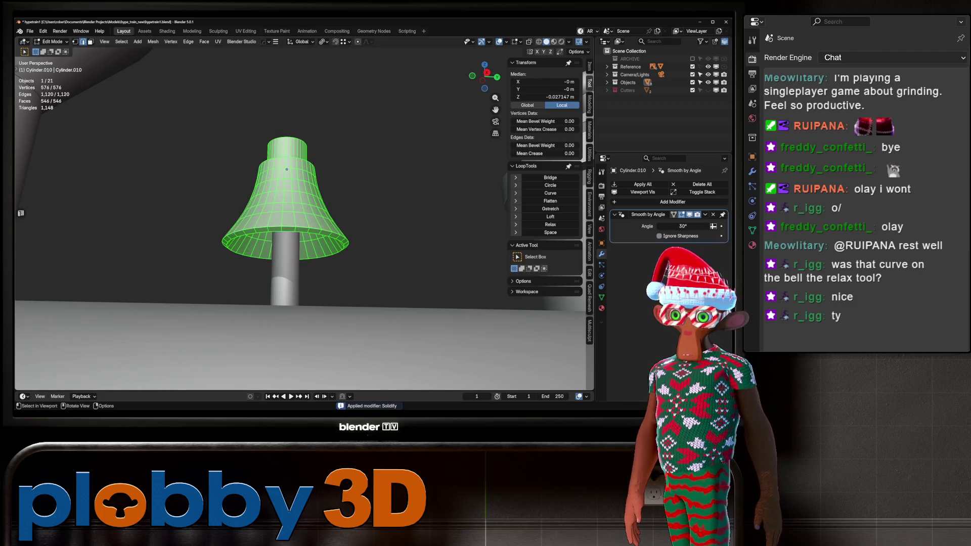
key(KP_Decimal)
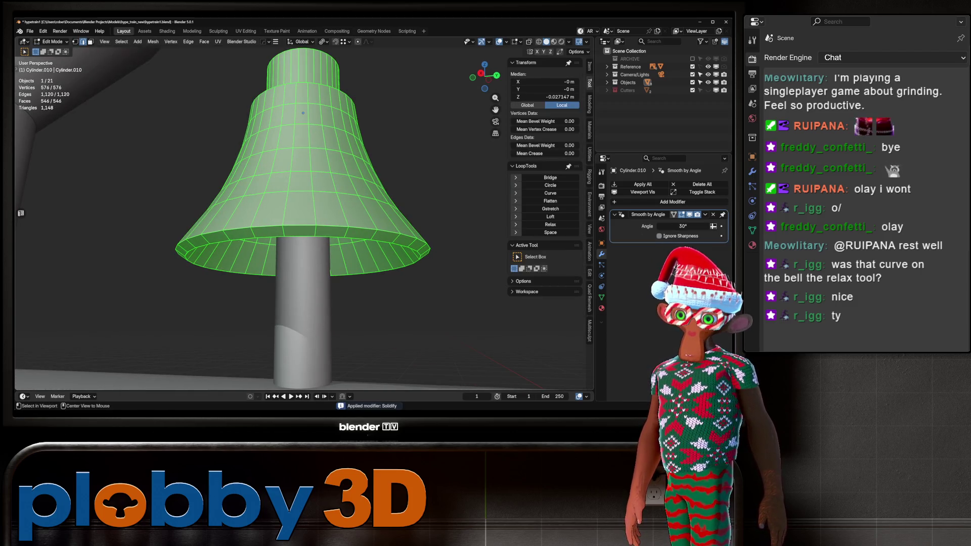
key(Tab)
scroll(303, 212, down, 5)
scroll(474, 224, down, 5)
middle_drag(474, 202, 474, 223)
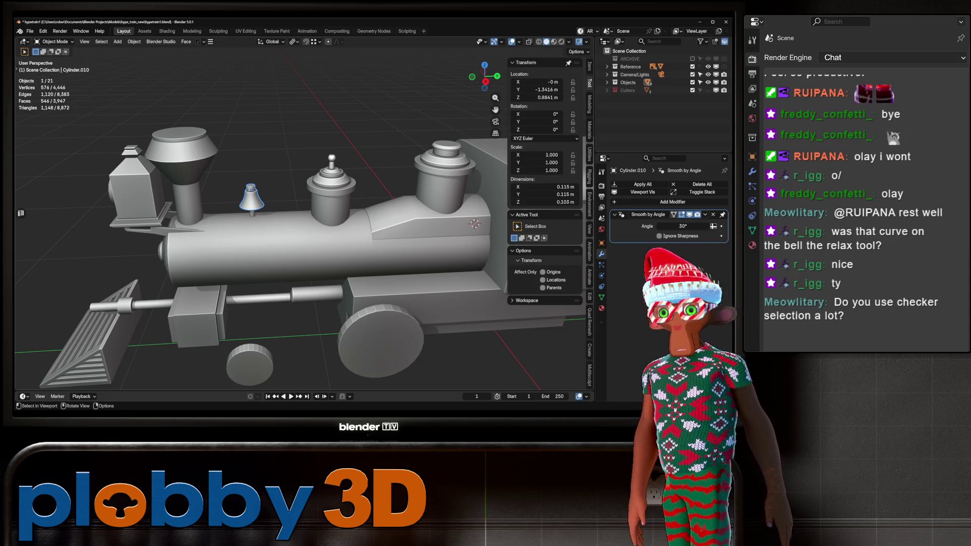
scroll(304, 227, down, 4)
scroll(303, 227, up, 2)
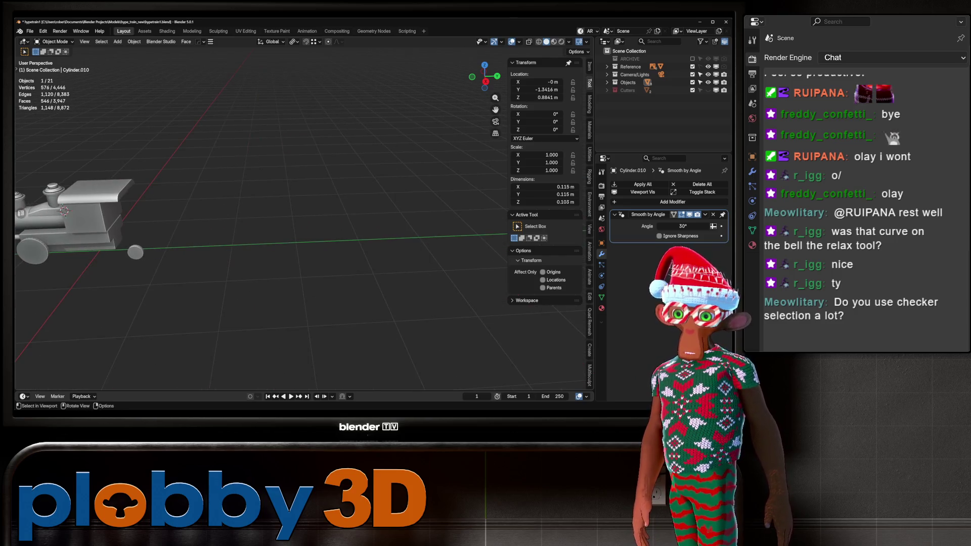
scroll(268, 193, up, 1)
key(shift+a)
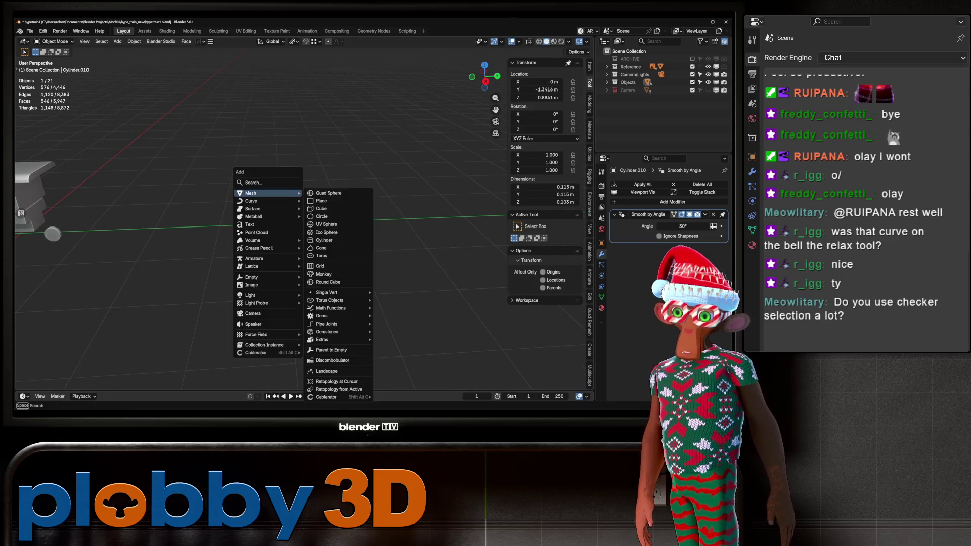
click(324, 240)
click(93, 290)
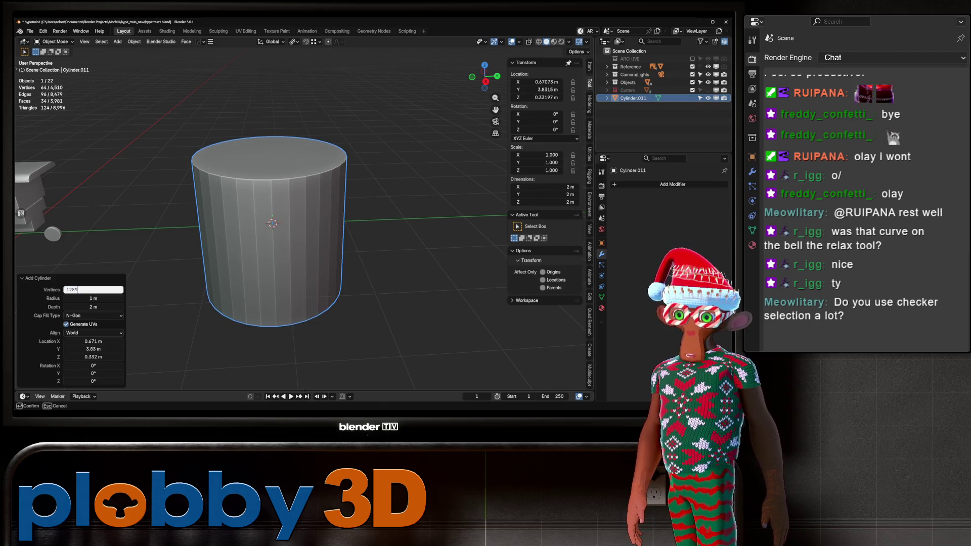
key(Return)
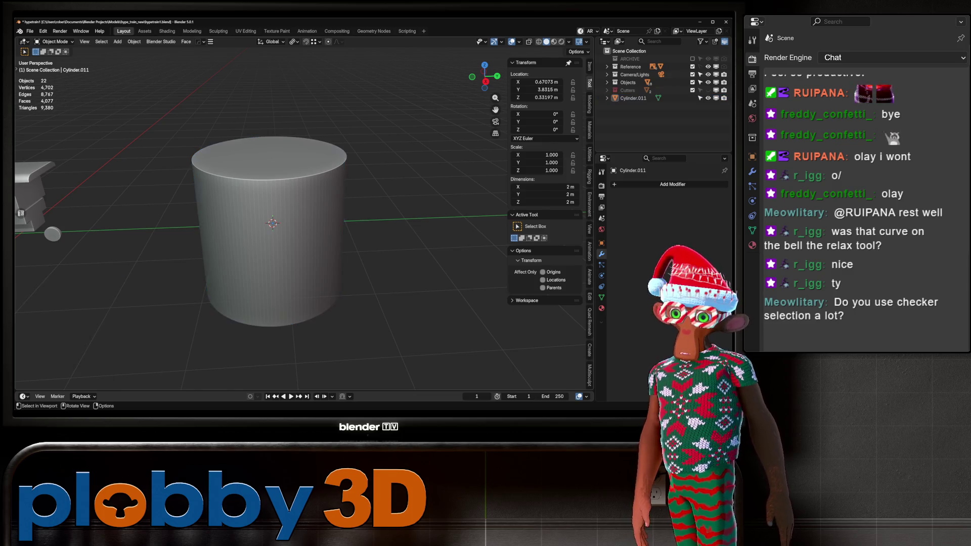
key(Tab)
key(KP_3)
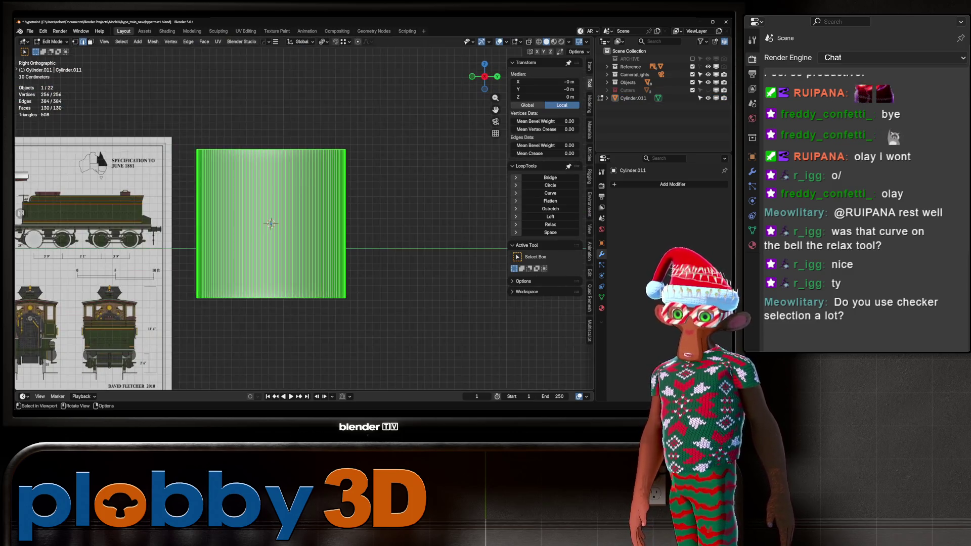
scroll(266, 210, up, 1)
click(272, 203)
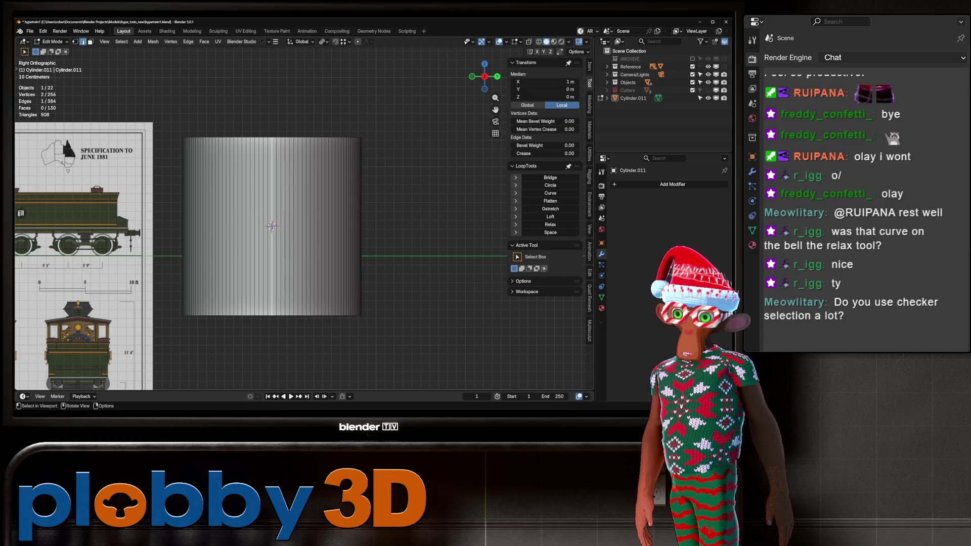
key(q)
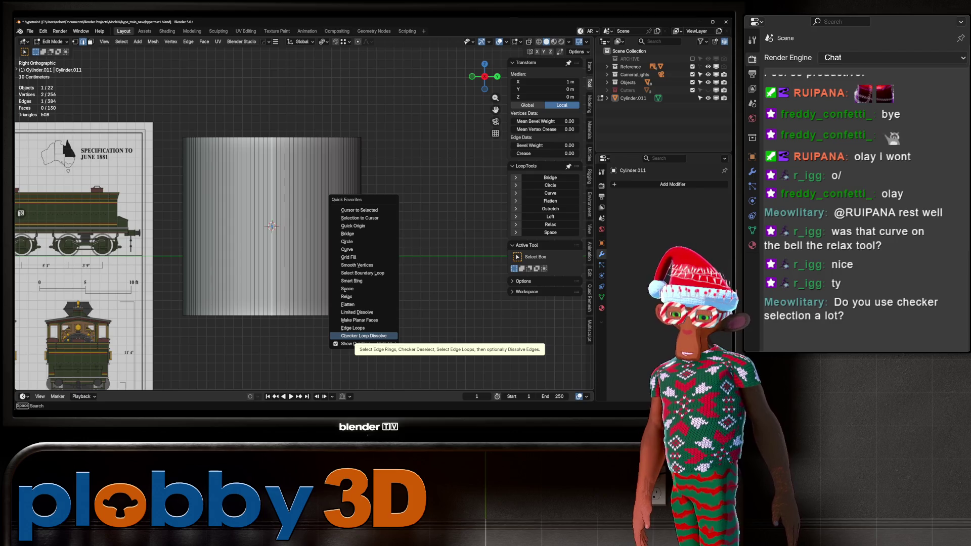
click(364, 336)
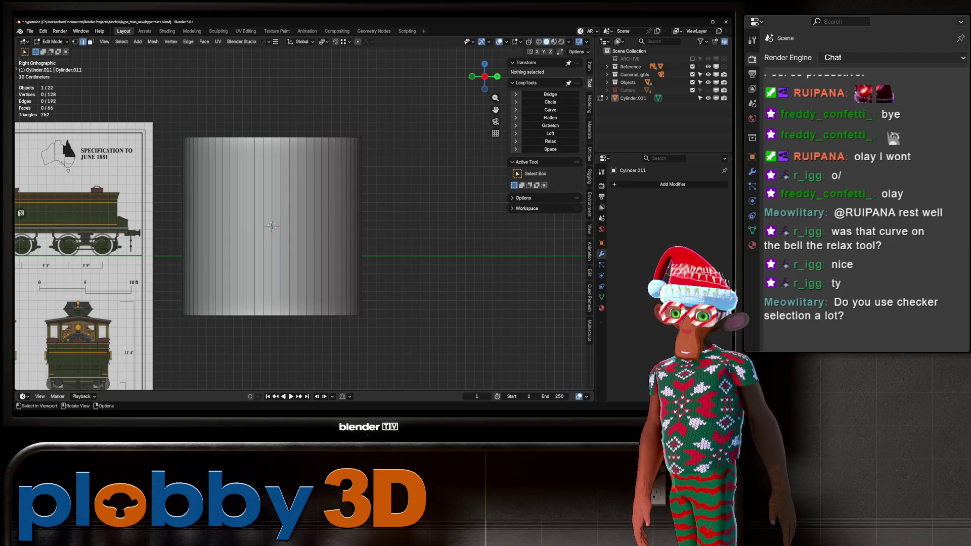
key(q)
click(427, 273)
key(q)
click(427, 273)
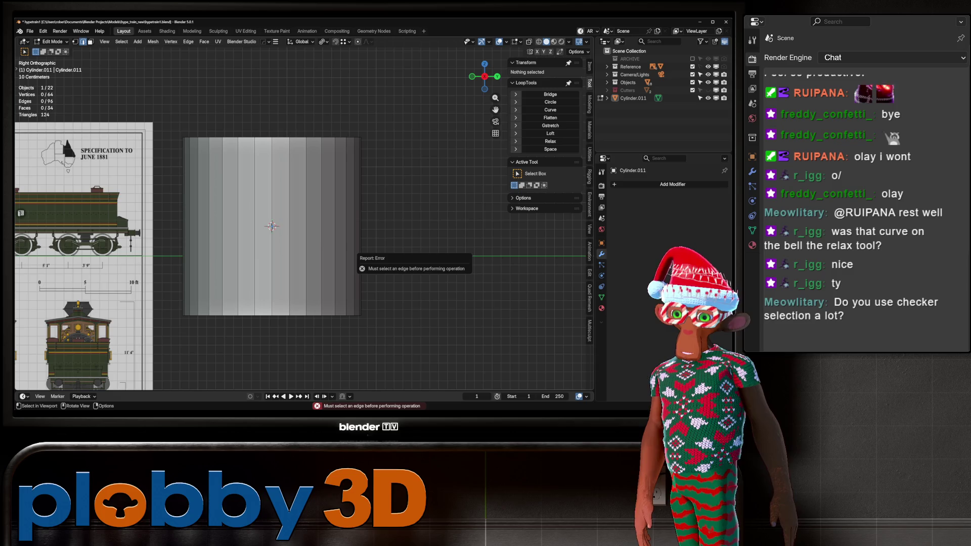
key(q)
click(457, 250)
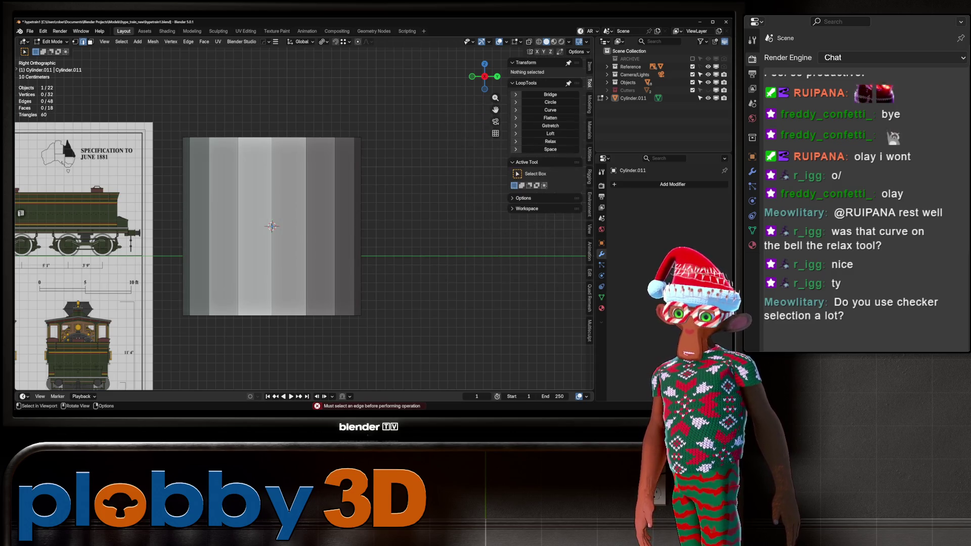
key(q)
click(384, 253)
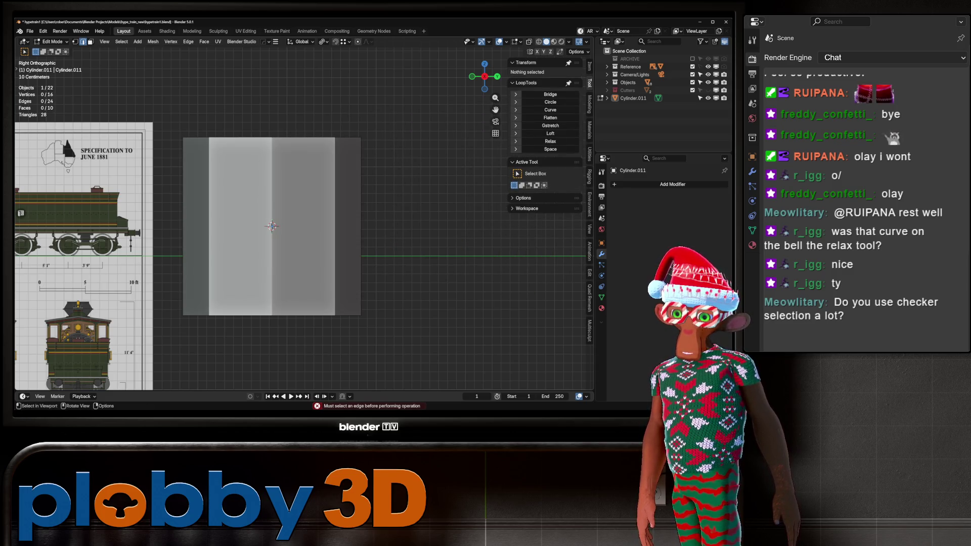
middle_drag(384, 252, 357, 215)
click(298, 268)
key(Tab)
key(Delete)
key(Home)
scroll(369, 151, up, 6)
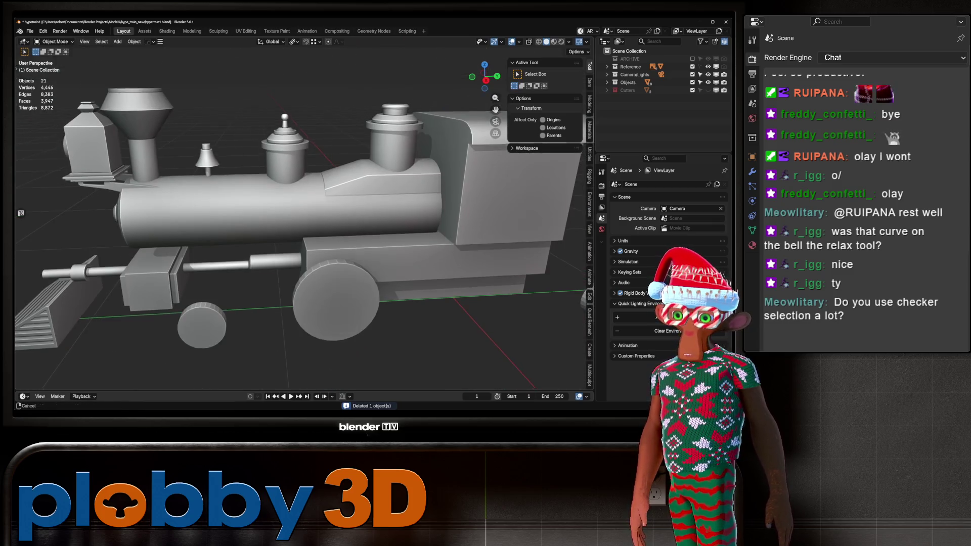
Try a Checker Loop Dissolve on the front wheel's rim, then undo it to keep 64 vertices.
click(336, 301)
key(KP_Decimal)
key(Tab)
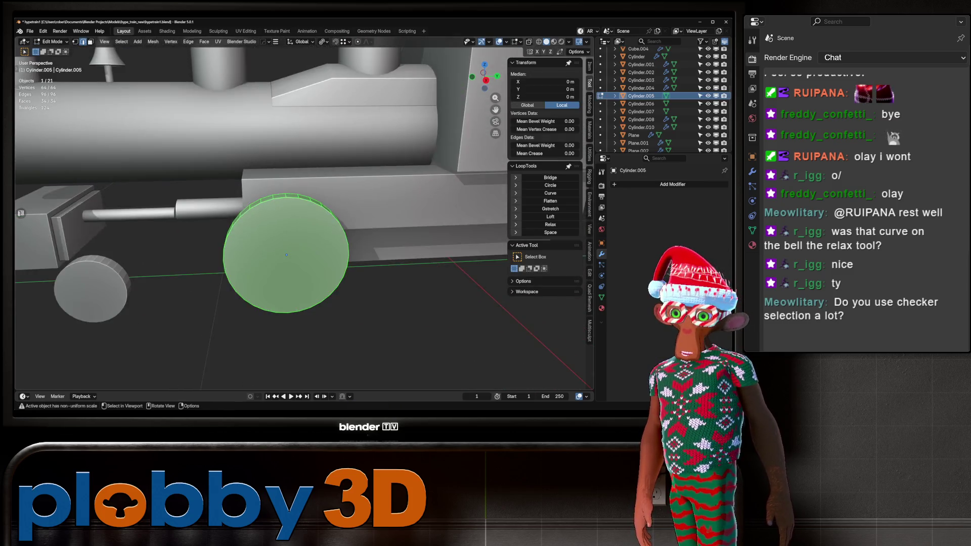
middle_drag(336, 301, 385, 293)
click(285, 198)
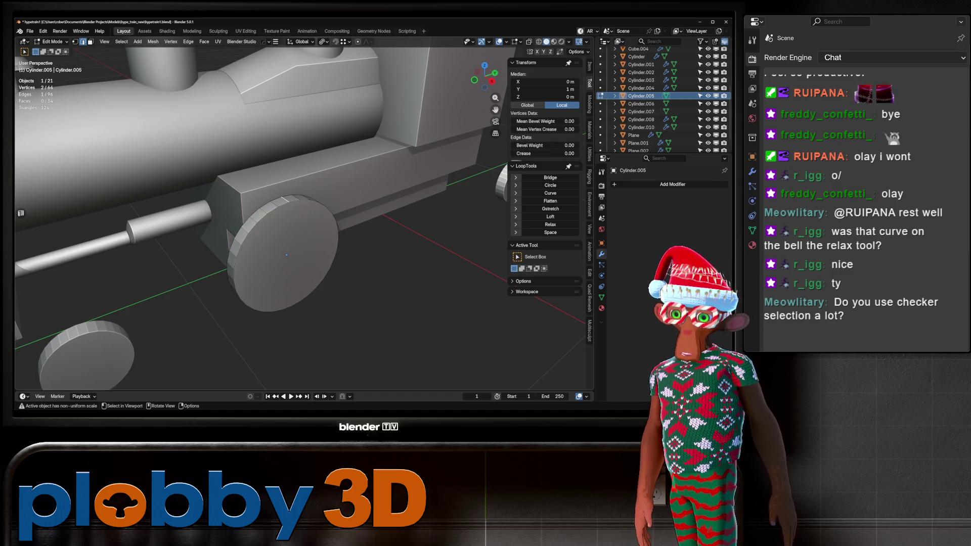
key(ctrl+e)
click(395, 204)
mouse_move(394, 204)
middle_down()
mouse_move(354, 243)
mouse_move(263, 223)
mouse_move(283, 222)
middle_up()
scroll(303, 212, down, 5)
key(ctrl+z)
key(Tab)
Zoom out over the whole scene and bring up the Add > Mesh shape list.
scroll(263, 223, down, 3)
key(KP_Decimal)
scroll(261, 222, down, 3)
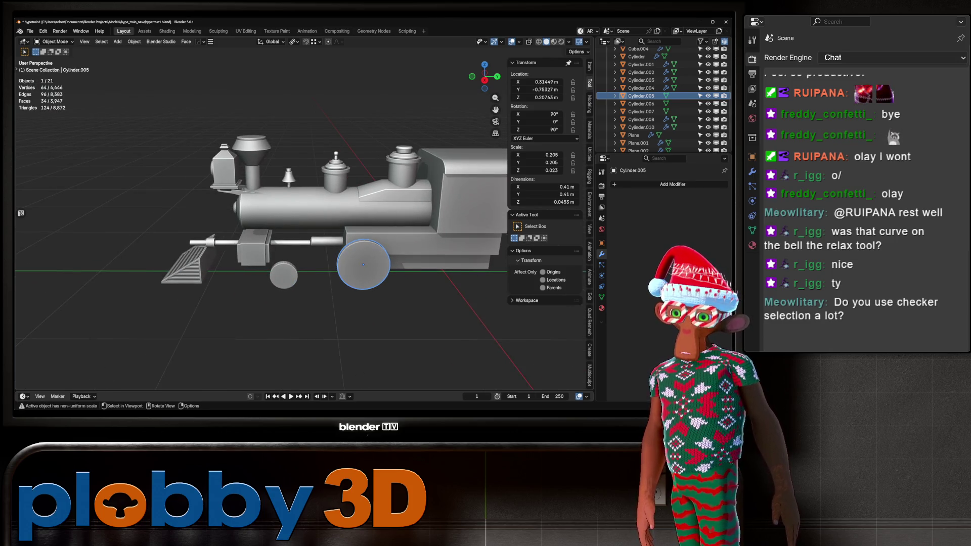
scroll(261, 223, down, 3)
middle_drag(260, 223, 303, 212)
scroll(303, 212, up, 2)
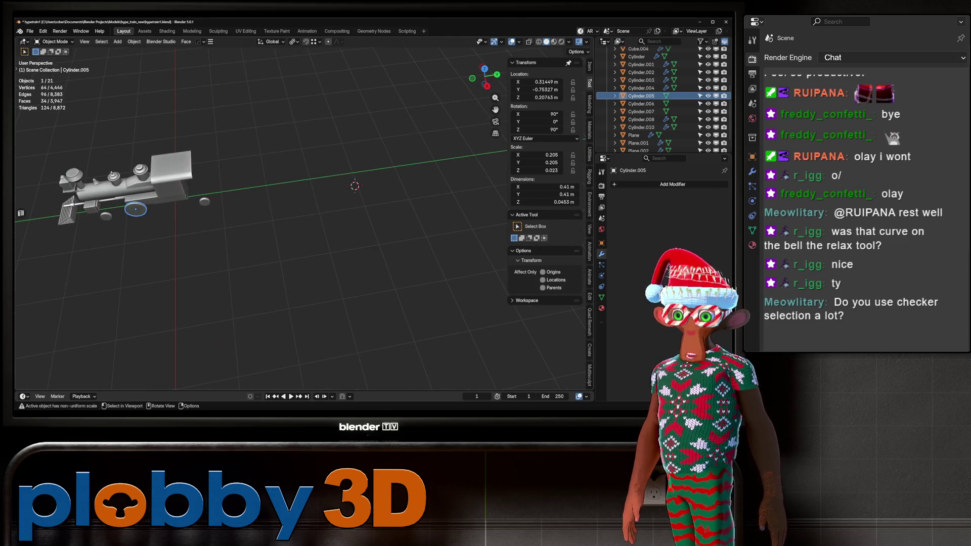
key(shift+a)
mouse_move(313, 243)
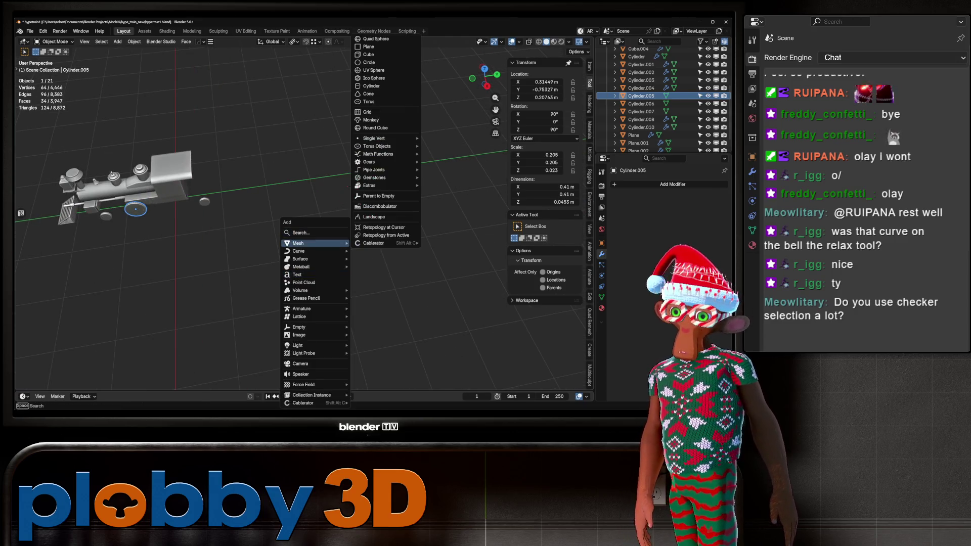
click(374, 86)
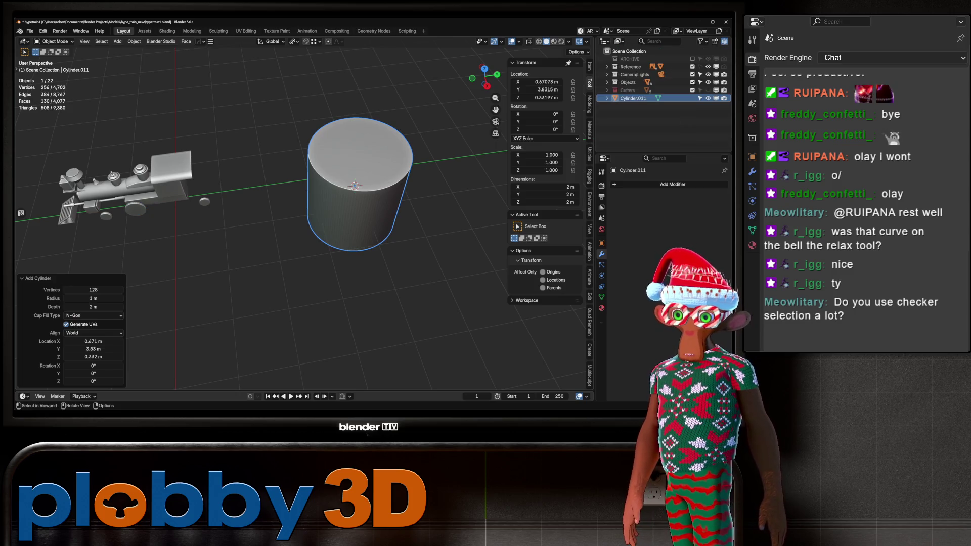
click(93, 290)
text(32)
key(Return)
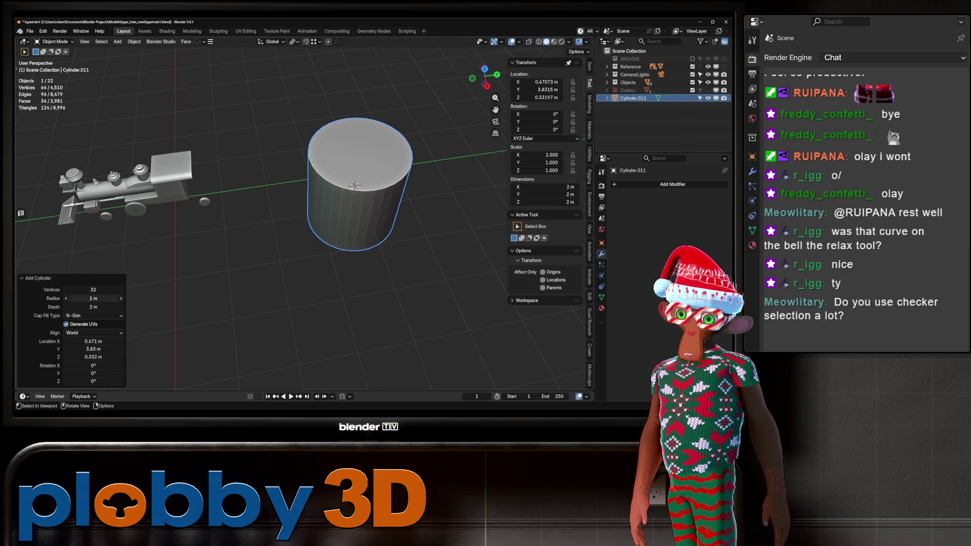
key(Tab)
key(KP_Decimal)
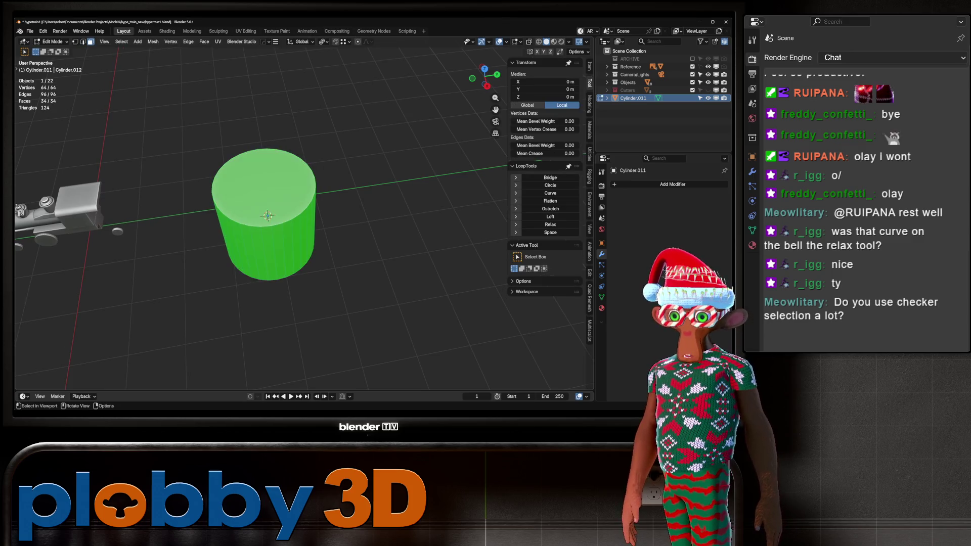
click(263, 188)
key(i)
key(Return)
alt+click(234, 237)
scroll(250, 191, up, 3)
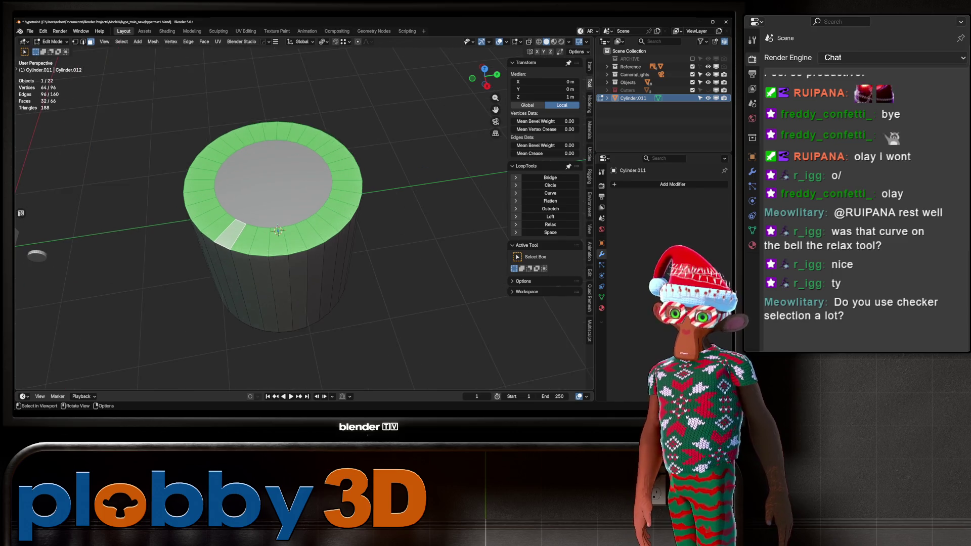
click(121, 41)
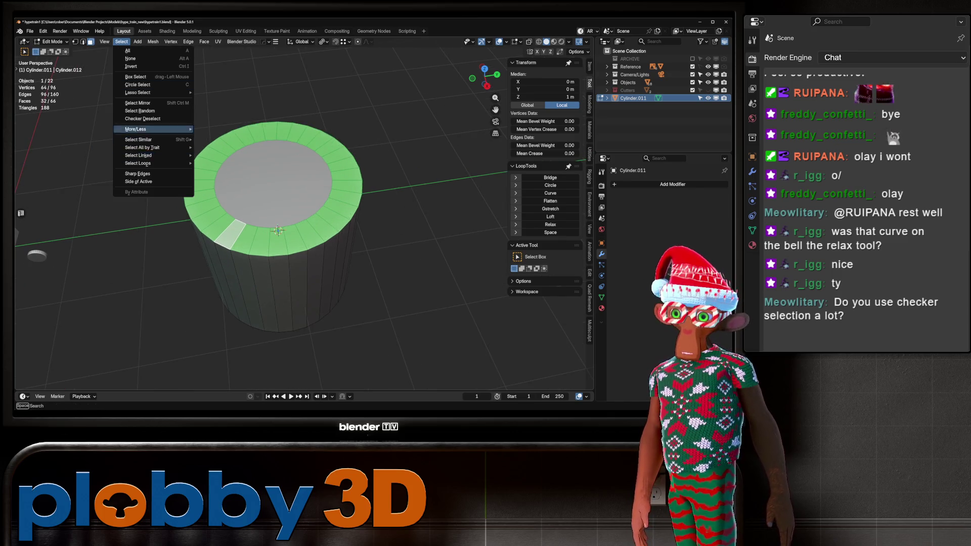
click(142, 119)
key(e)
key(Tab)
mouse_move(303, 228)
middle_down()
mouse_move(303, 192)
mouse_move(303, 243)
mouse_move(303, 192)
mouse_move(313, 223)
mouse_move(314, 207)
mouse_move(303, 268)
mouse_move(304, 252)
mouse_move(310, 283)
mouse_move(310, 237)
middle_up()
scroll(314, 202, down, 4)
scroll(314, 202, up, 3)
scroll(314, 202, down, 3)
scroll(313, 203, up, 3)
scroll(303, 227, down, 2)
key(Tab)
scroll(304, 228, up, 1)
key(ctrl+r)
click(303, 227)
right_click(304, 228)
key(ctrl+r)
scroll(309, 282, up, 5)
click(310, 282)
right_click(310, 282)
key(Tab)
key(Delete)
shift+middle_drag(310, 283, 455, 283)
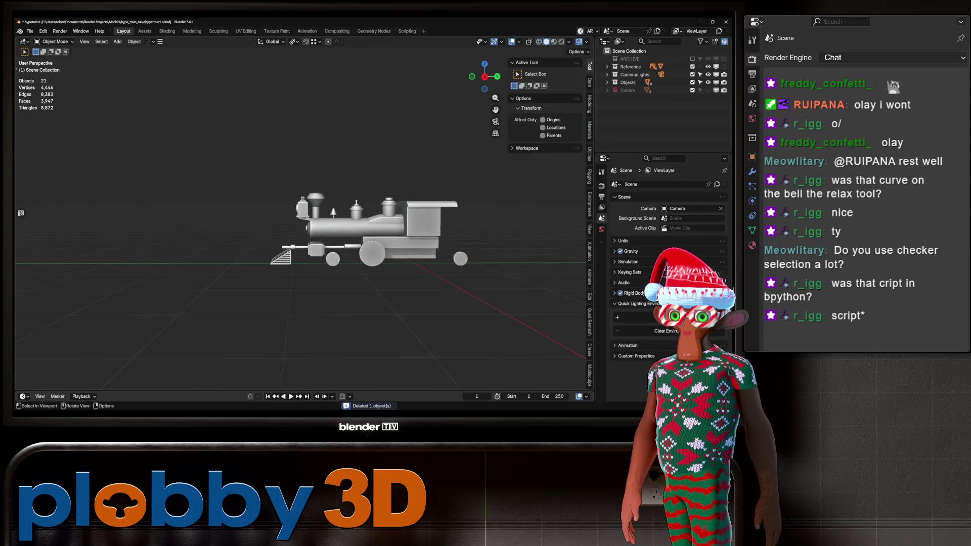
scroll(303, 227, up, 5)
mouse_move(304, 227)
middle_down()
mouse_move(304, 237)
mouse_move(354, 242)
mouse_move(339, 273)
middle_up()
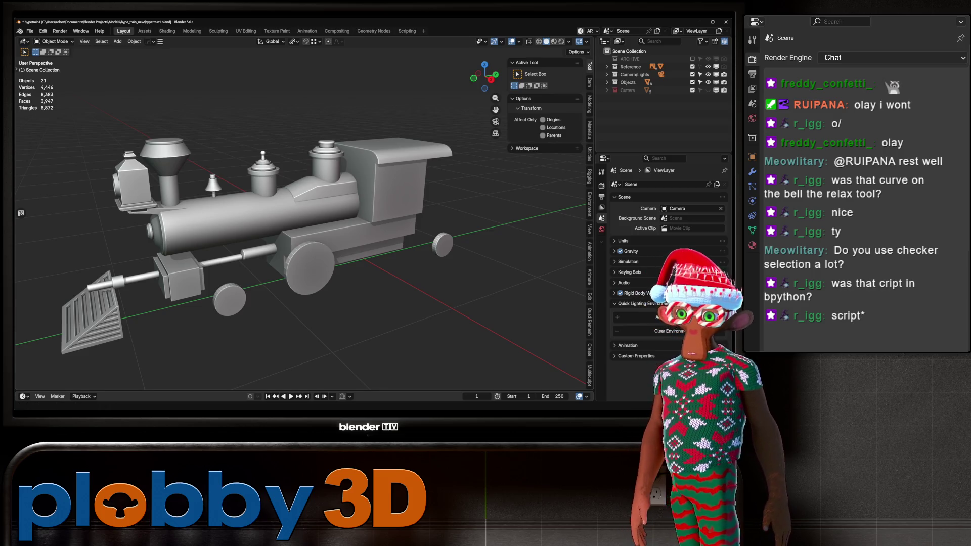
middle_drag(339, 273, 364, 262)
click(314, 202)
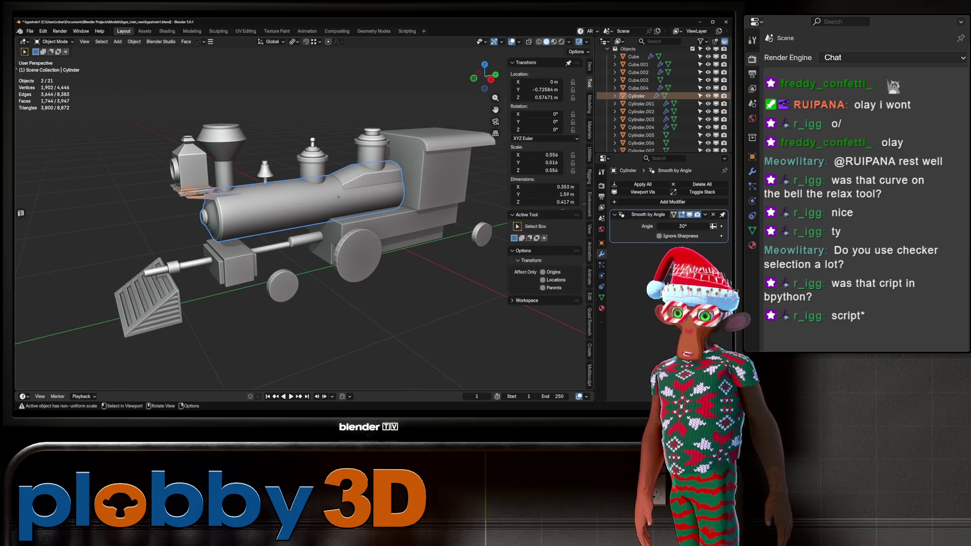
key(KP_Decimal)
middle_drag(323, 207, 373, 187)
key(Tab)
key(Tab)
scroll(313, 205, down, 5)
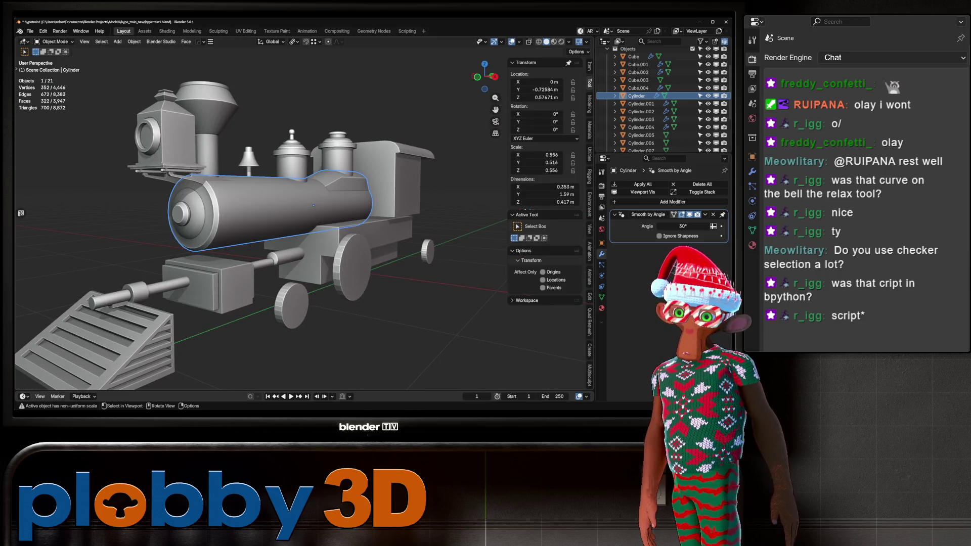
scroll(313, 205, down, 3)
mouse_move(314, 205)
middle_down()
mouse_move(343, 203)
mouse_move(325, 195)
mouse_move(401, 220)
mouse_move(356, 194)
mouse_move(347, 210)
mouse_move(342, 175)
middle_up()
scroll(325, 196, up, 6)
key(Tab)
scroll(325, 196, down, 4)
scroll(325, 195, up, 4)
click(402, 220)
scroll(347, 210, up, 2)
key(q)
key(Escape)
scroll(347, 210, down, 4)
key(ctrl+z)
key(ctrl+z)
key(ctrl+z)
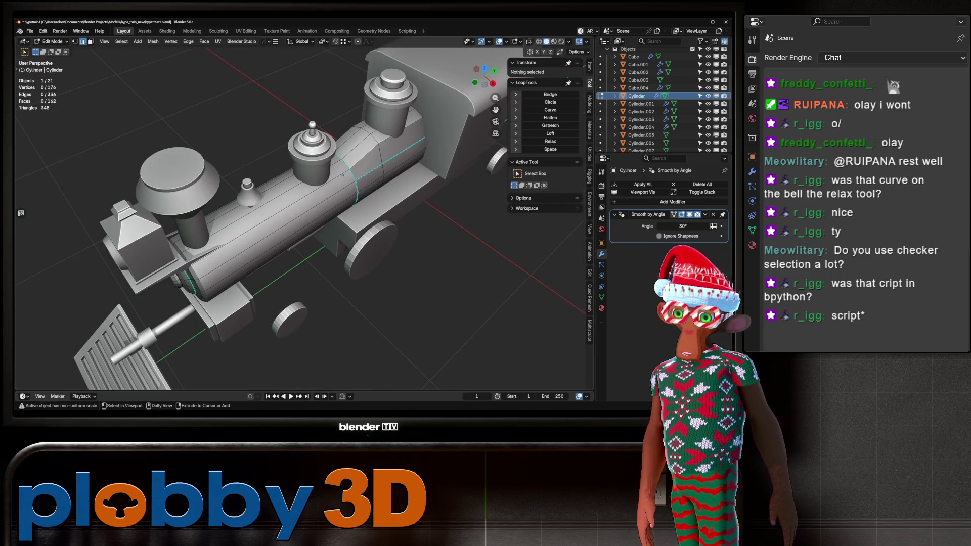
key(ctrl+shift+z)
key(ctrl+shift+z)
key(ctrl+shift+z)
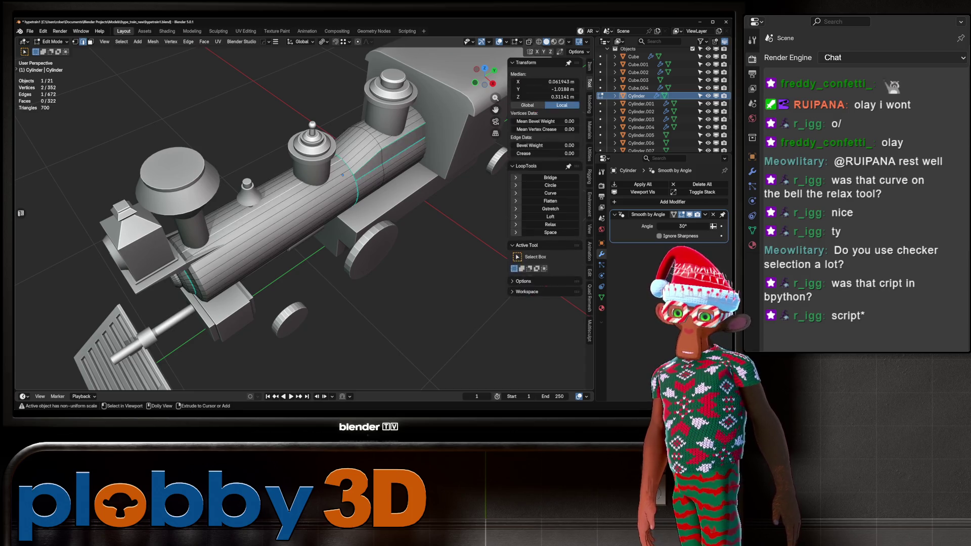
key(Tab)
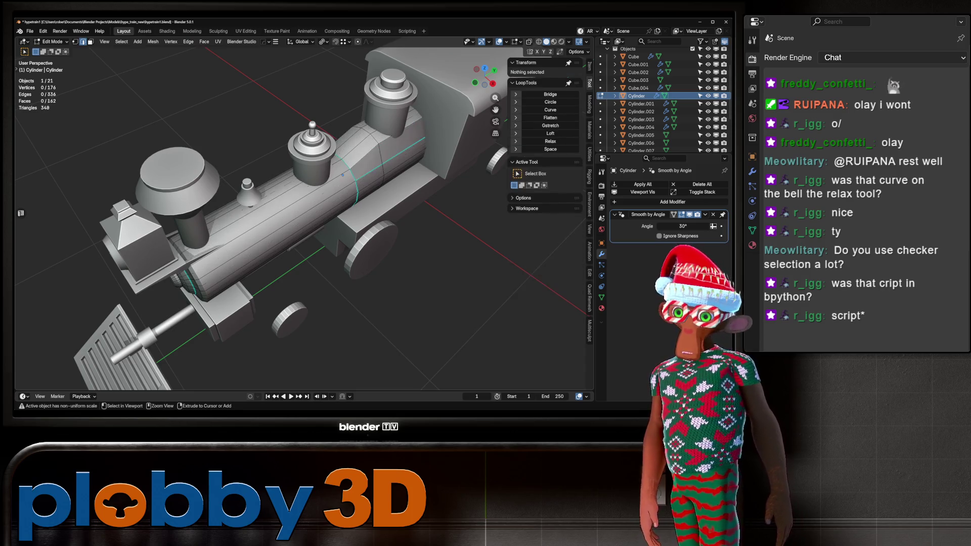
scroll(304, 212, down, 3)
mouse_move(304, 212)
middle_down()
mouse_move(253, 203)
mouse_move(222, 258)
middle_up()
scroll(222, 257, up, 4)
key(Tab)
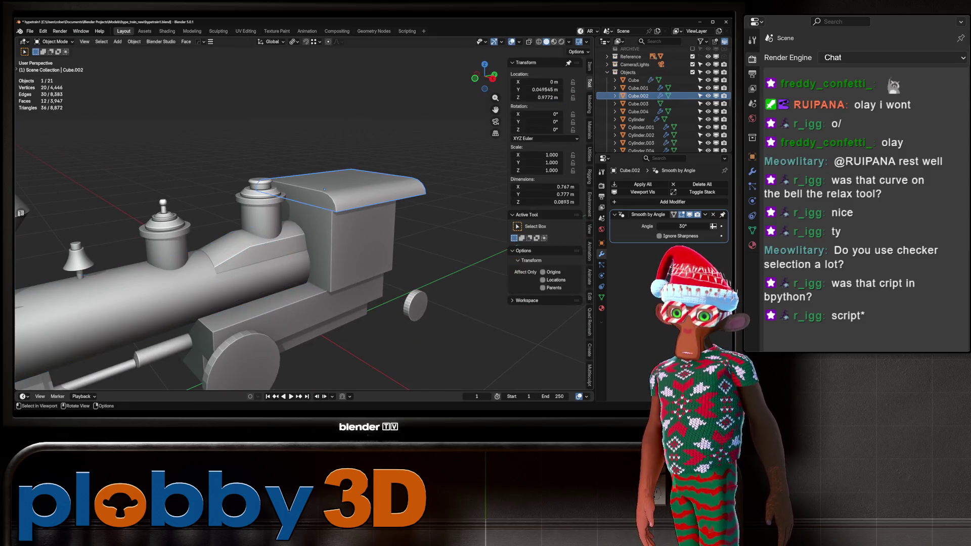
Undo the stray edit on the cab roof and leave its Edit Mode.
key(alt+q)
key(q)
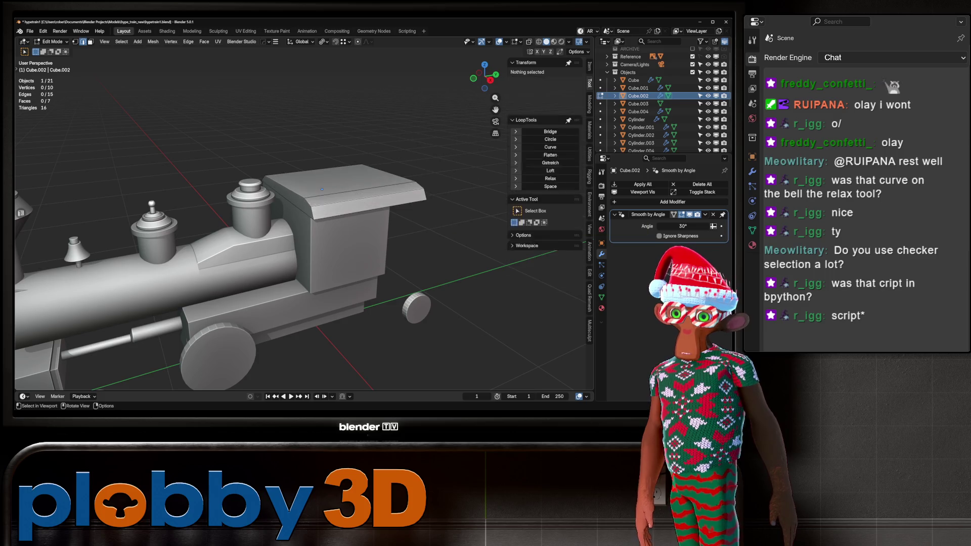
mouse_move(304, 212)
middle_down()
mouse_move(262, 172)
mouse_move(281, 165)
middle_up()
key(ctrl+z)
key(Tab)
middle_drag(304, 222, 273, 182)
scroll(303, 223, up, 3)
middle_drag(303, 223, 304, 263)
scroll(304, 223, down, 5)
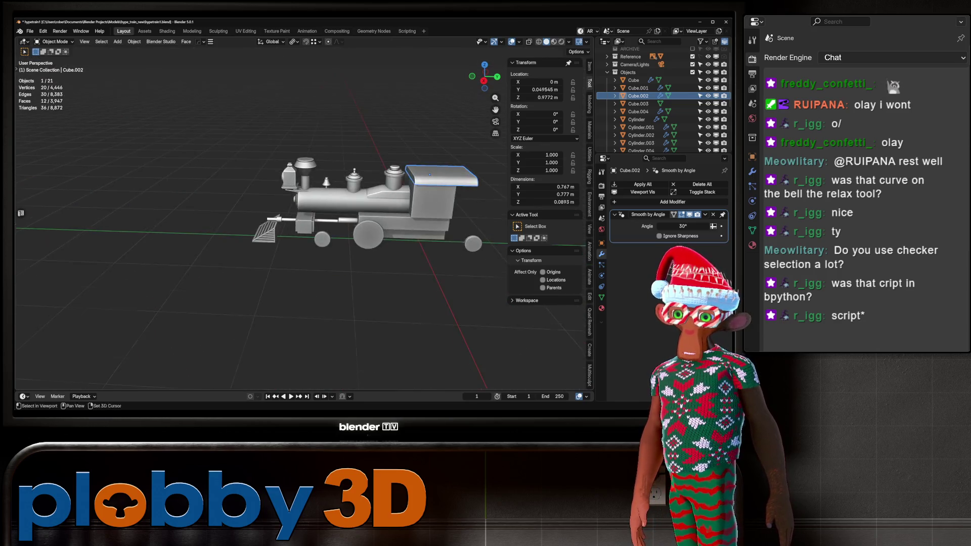
middle_drag(304, 223, 313, 202)
scroll(303, 223, up, 8)
scroll(304, 223, down, 4)
Add a loop cut around the chimney funnel.
click(260, 118)
key(Tab)
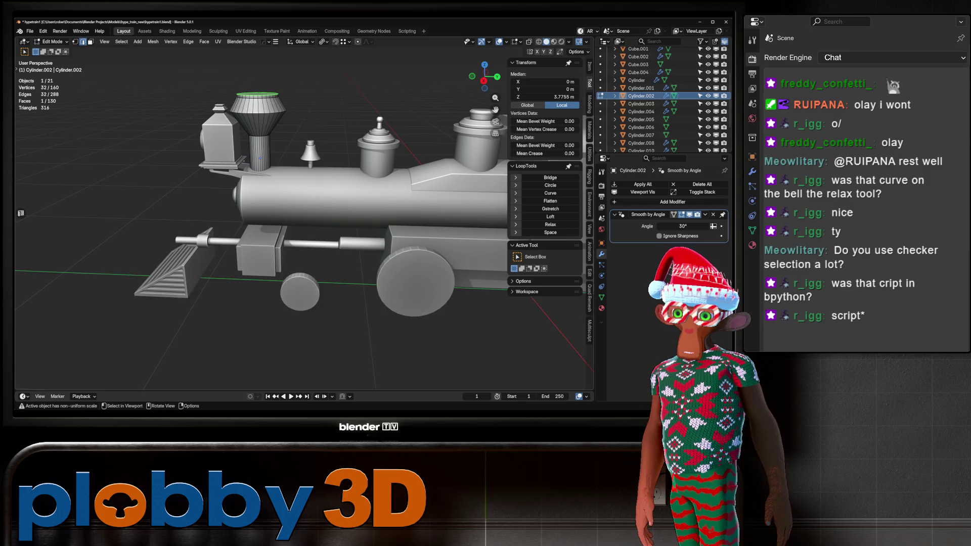
scroll(303, 222, up, 4)
key(ctrl+r)
click(255, 117)
key(Tab)
scroll(303, 222, down, 3)
mouse_move(304, 222)
middle_down()
mouse_move(369, 166)
mouse_move(409, 151)
middle_up()
key(KP_3)
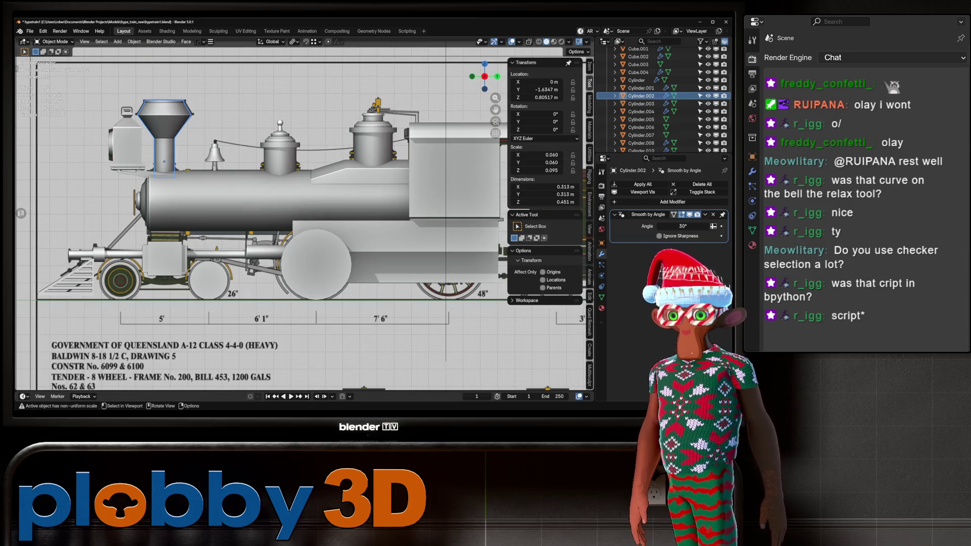
scroll(152, 192, down, 2)
scroll(152, 192, up, 6)
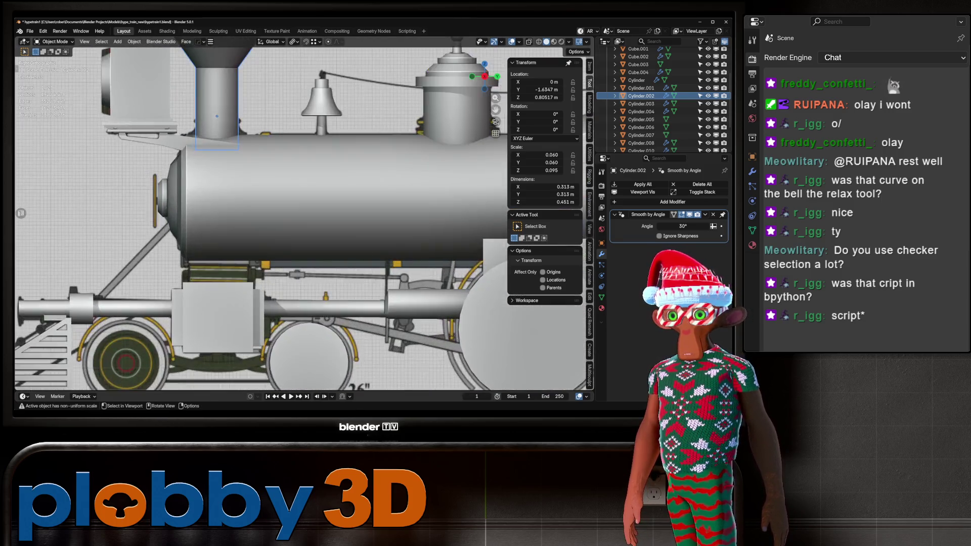
Inset the smokebox's front centre face and extrude it slightly outward.
key(Tab)
key(KP_1)
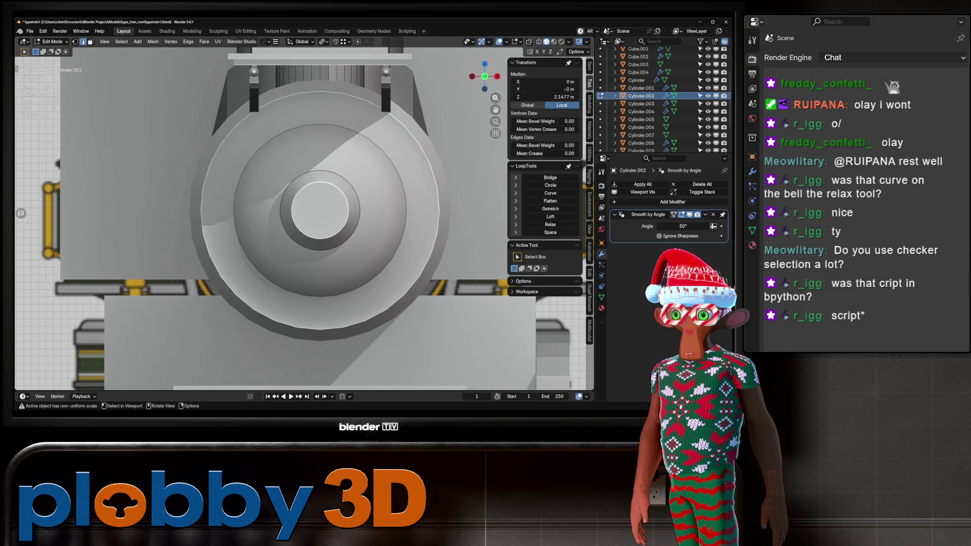
key(alt+q)
key(3)
click(312, 209)
shift+middle_drag(320, 210, 253, 215)
key(i)
key(Return)
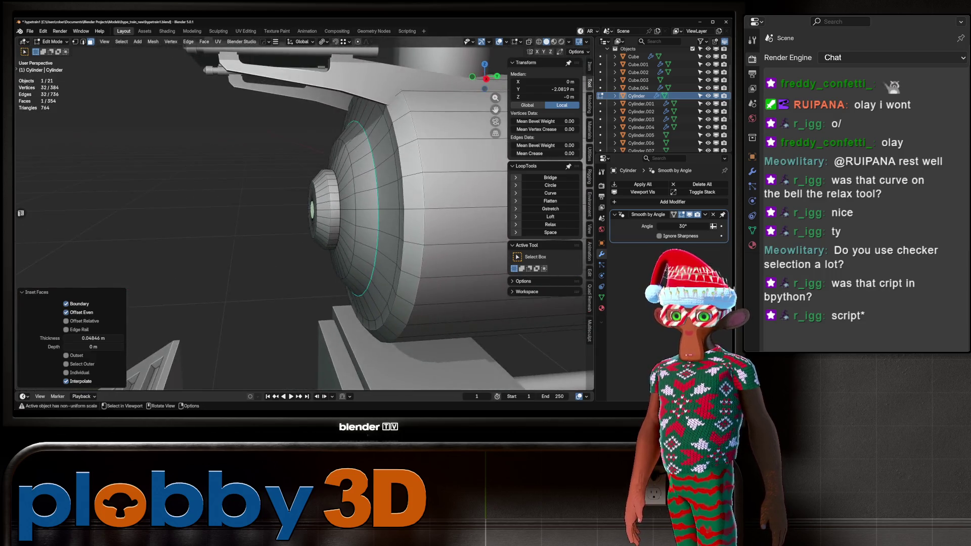
key(KP_3)
key(e)
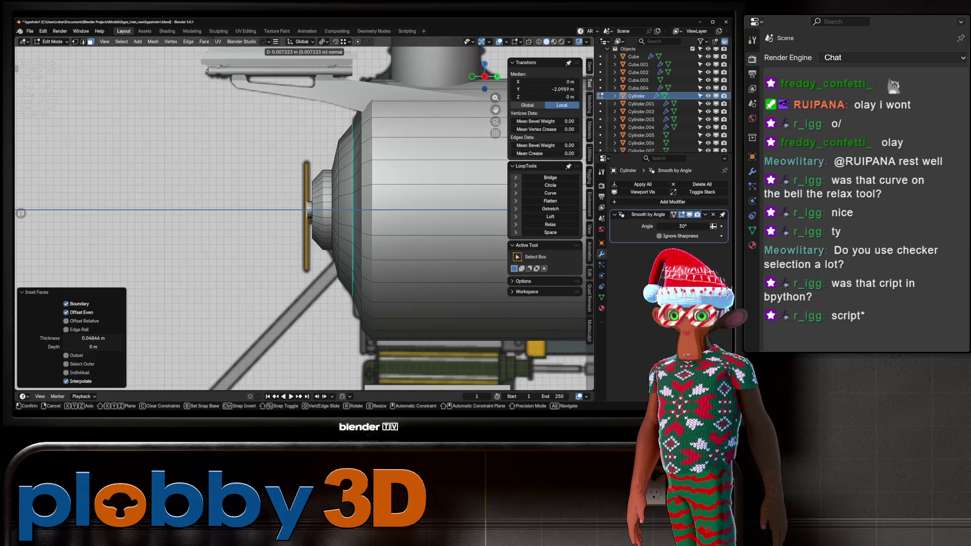
key(Return)
Extrude the face again, widen it into a door disc, then shrink it to about 0.6.
mouse_move(303, 213)
middle_down()
mouse_move(324, 202)
mouse_move(374, 135)
middle_up()
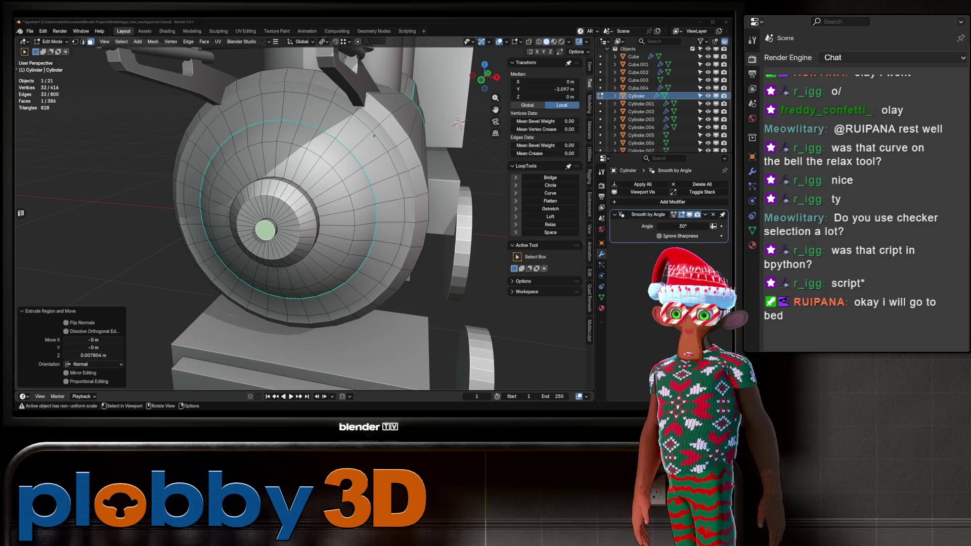
scroll(303, 217, up, 4)
key(KP_3)
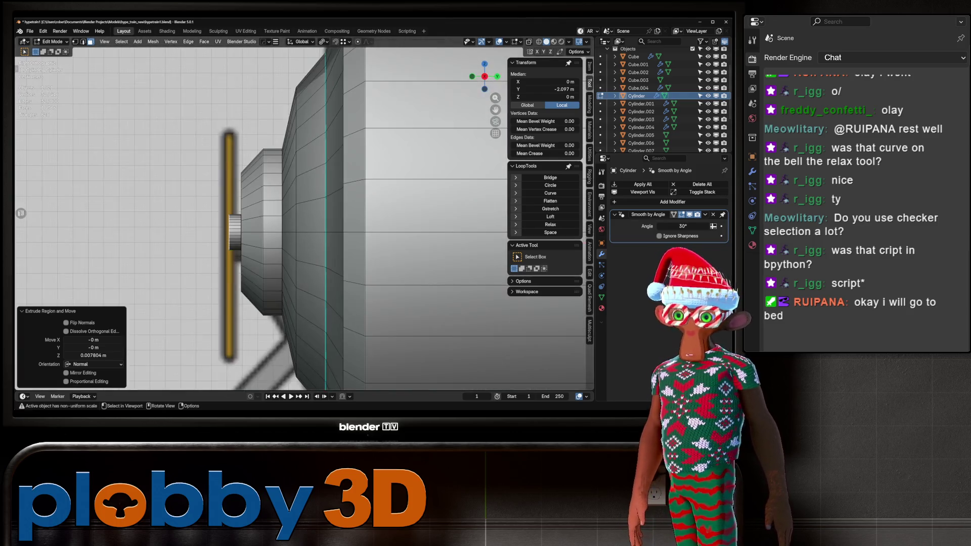
key(KP_1)
key(e)
key(Escape)
key(s)
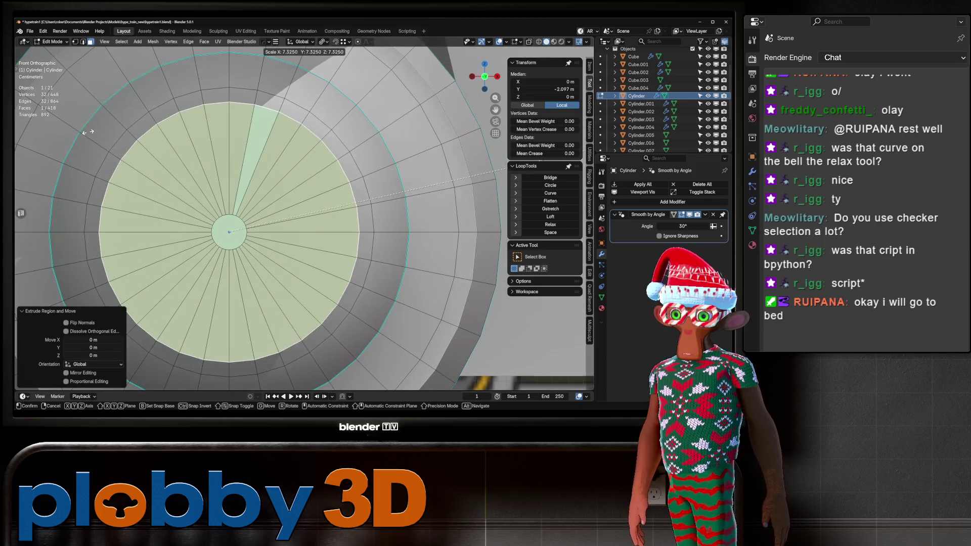
key(Return)
key(KP_3)
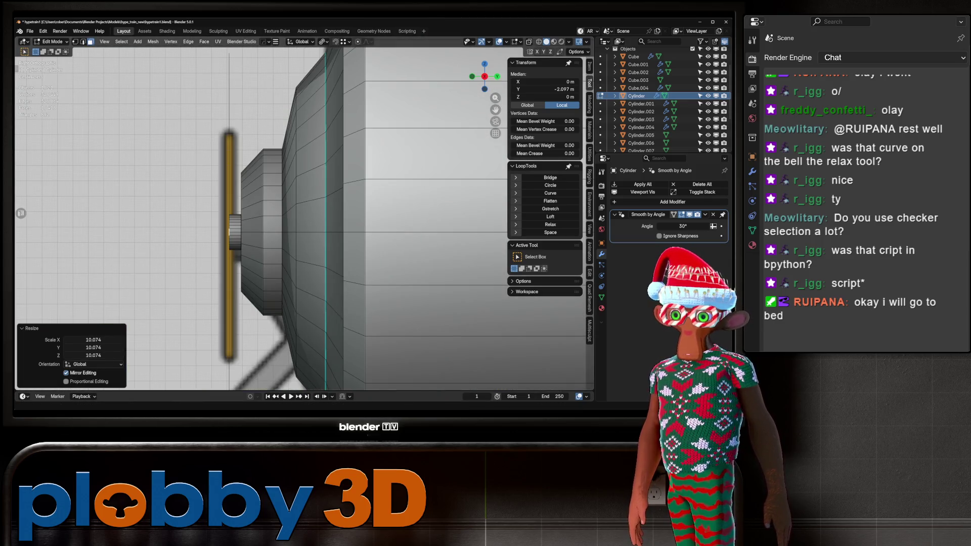
key(s)
click(295, 195)
Undo an unwanted extrusion, enlarge the face slightly and extrude it out as the door.
key(e)
key(Escape)
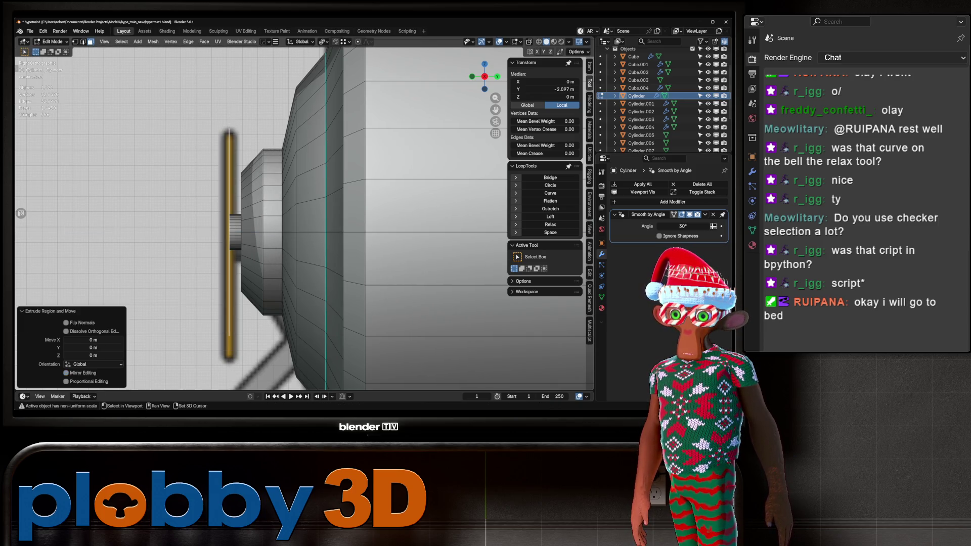
key(ctrl+z)
middle_drag(229, 231, 283, 222)
key(2)
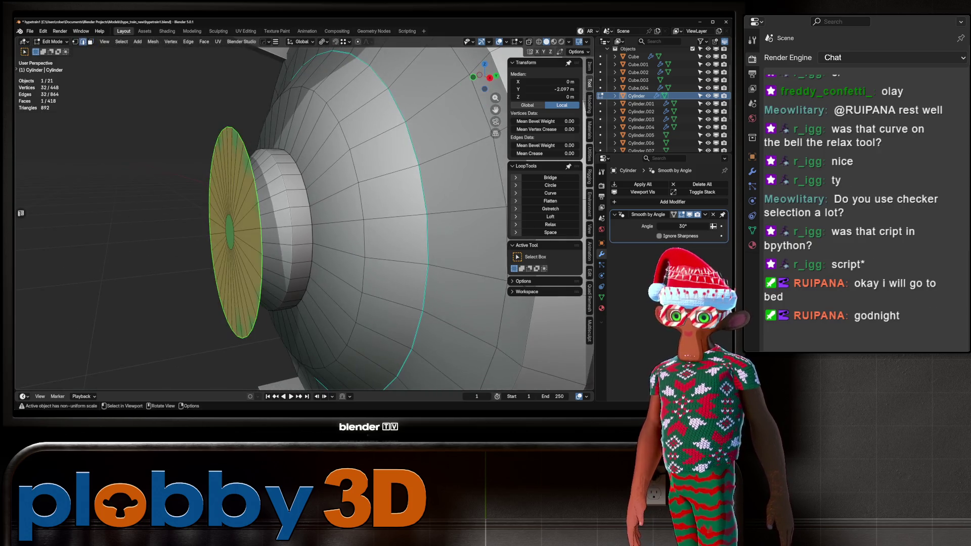
key(KP_3)
key(s)
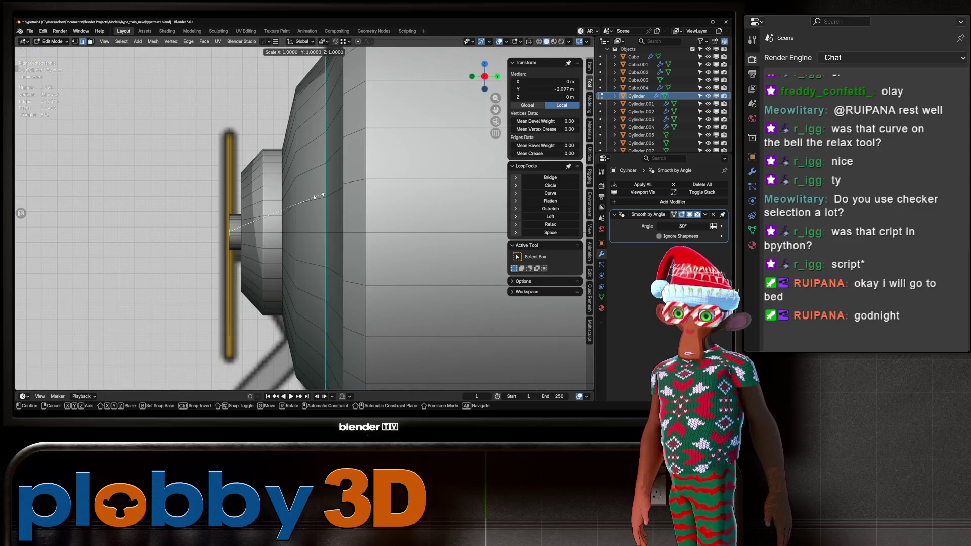
click(452, 179)
key(e)
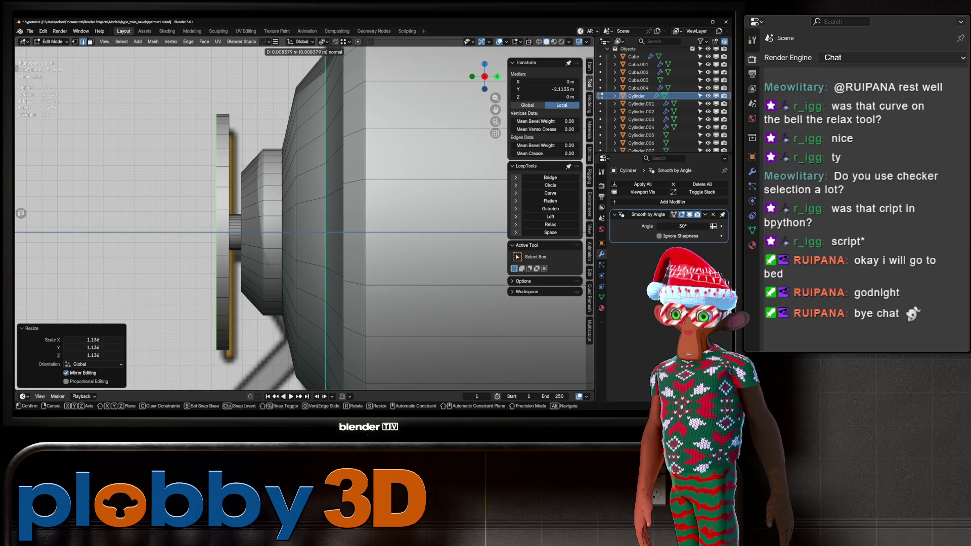
click(453, 179)
mouse_move(452, 179)
middle_down()
mouse_move(283, 177)
mouse_move(314, 172)
middle_up()
scroll(283, 177, up, 4)
scroll(304, 217, down, 2)
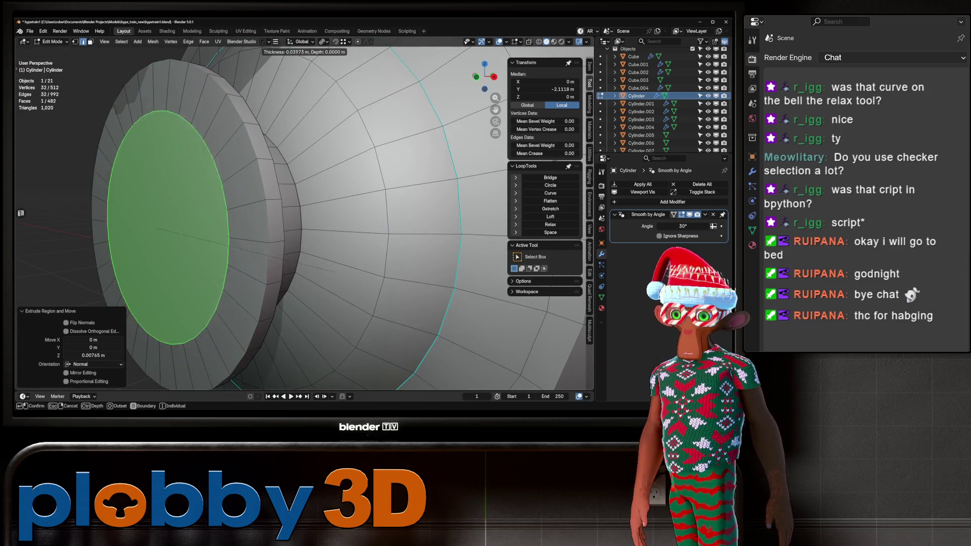
Inset the door face into a smaller circle and grow the selection across the door disc.
key(i)
middle_drag(303, 217, 228, 209)
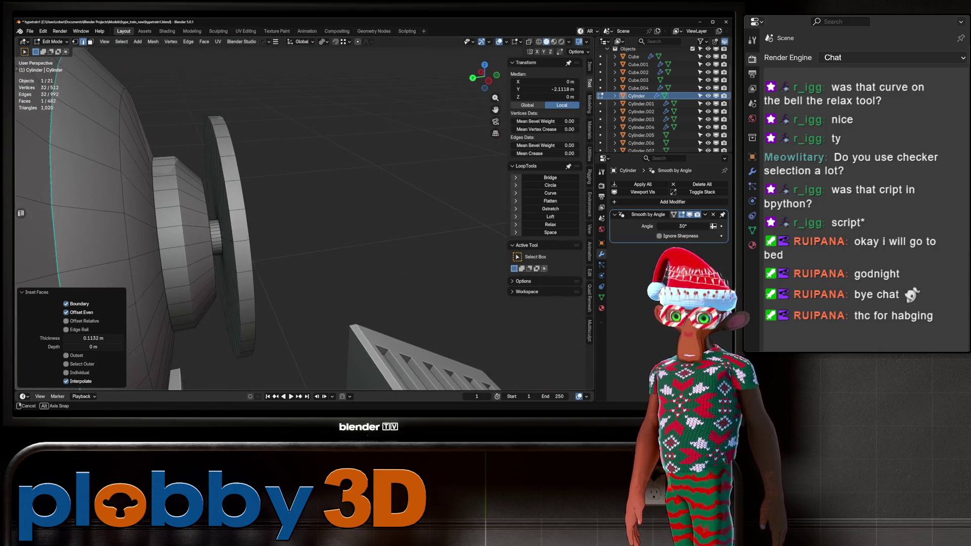
key(ctrl+KP_Add)
key(ctrl+KP_Add)
key(ctrl+KP_Add)
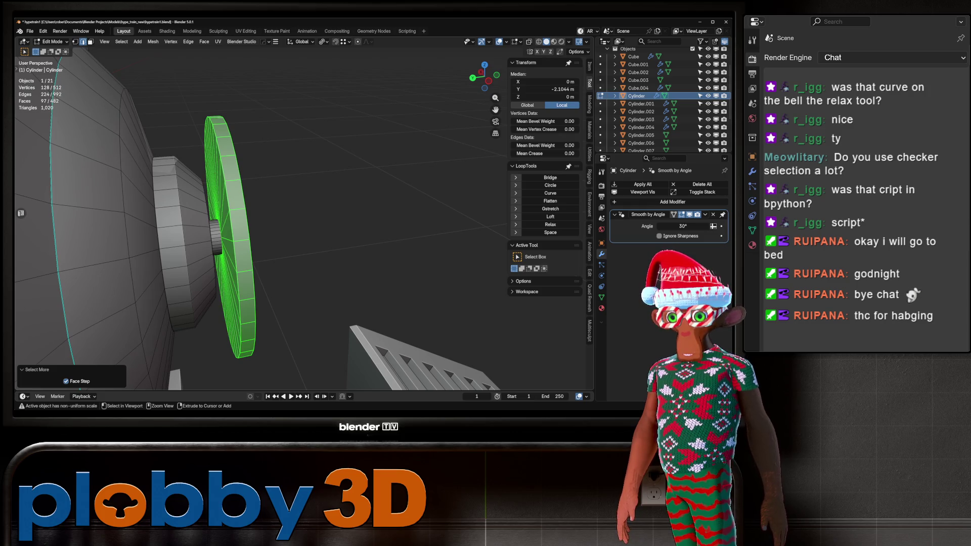
key(Tab)
scroll(261, 212, down, 5)
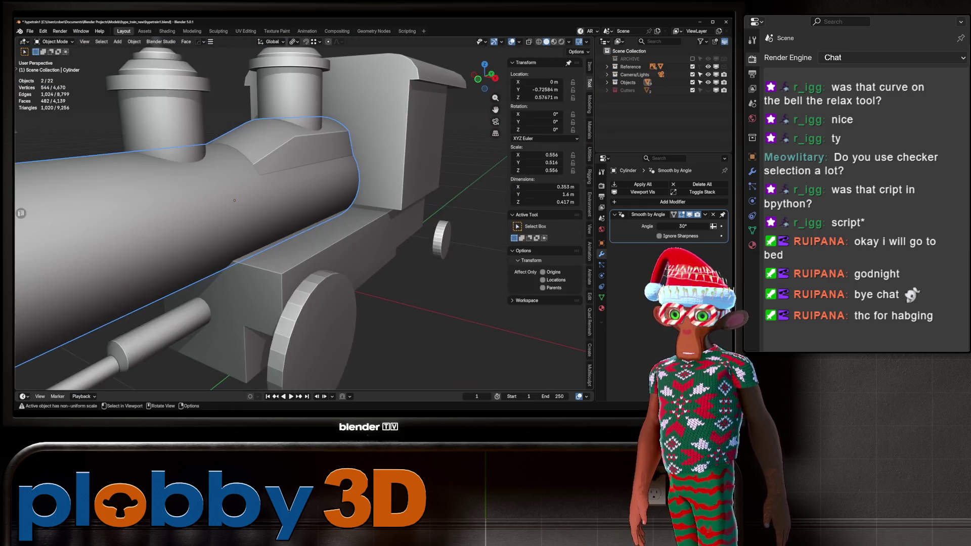
Isolate the smokebox door disc in Local view and select all its faces.
scroll(261, 213, down, 2)
click(119, 227)
key(KP_Divide)
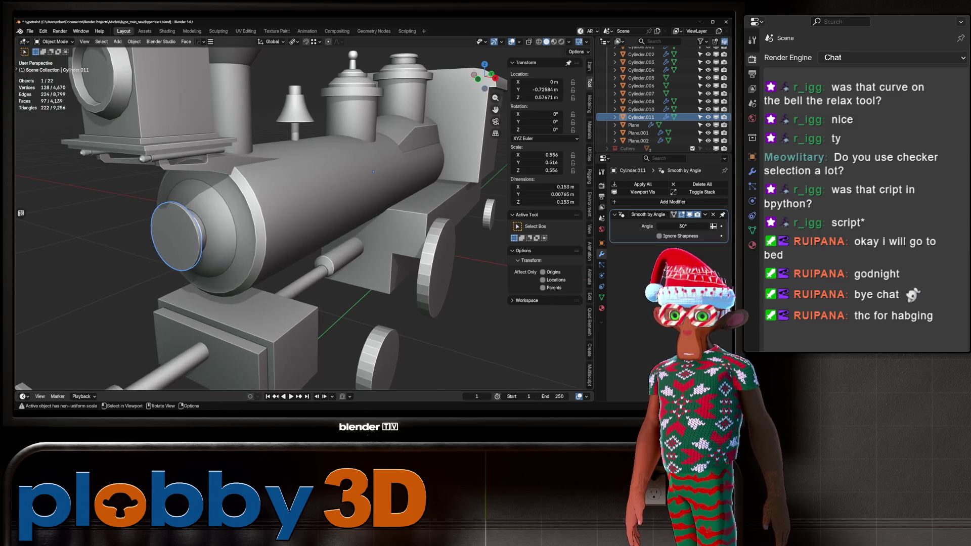
key(Tab)
mouse_move(469, 143)
middle_down()
mouse_move(324, 174)
mouse_move(364, 171)
middle_up()
key(a)
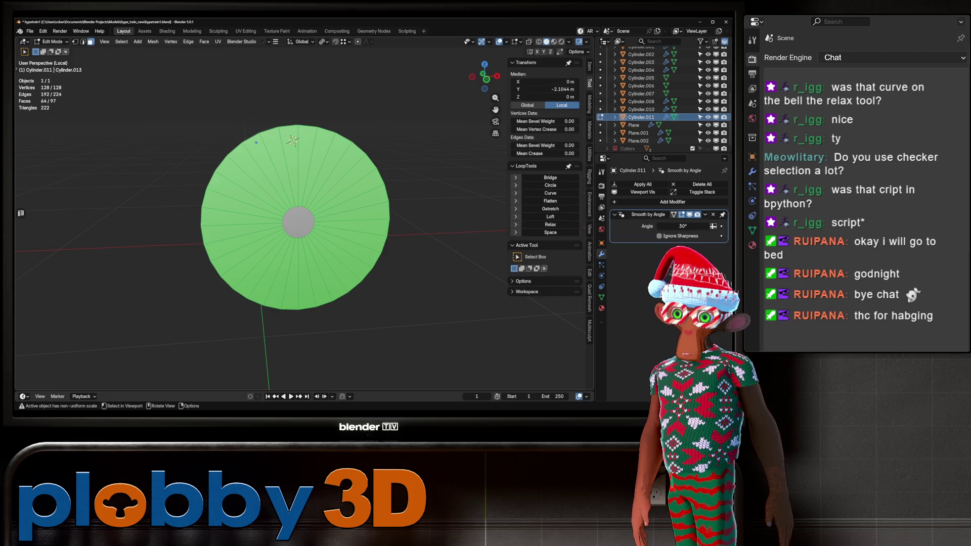
Select the disc's front cap and Checker Deselect it into alternating wedges.
click(121, 42)
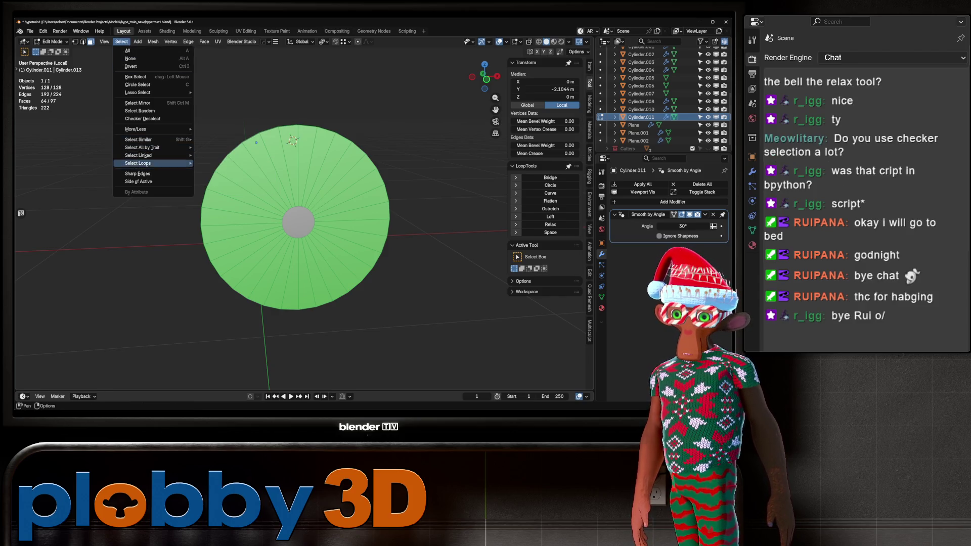
click(142, 118)
mouse_move(303, 223)
middle_down()
mouse_move(192, 222)
mouse_move(227, 223)
middle_up()
click(275, 231)
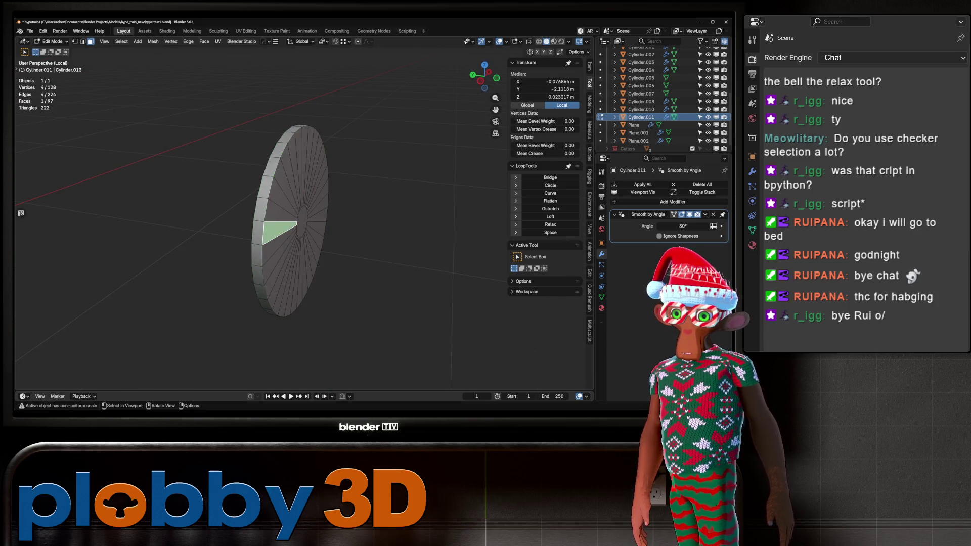
key(KP_1)
scroll(427, 221, down, 2)
key(ctrl+l)
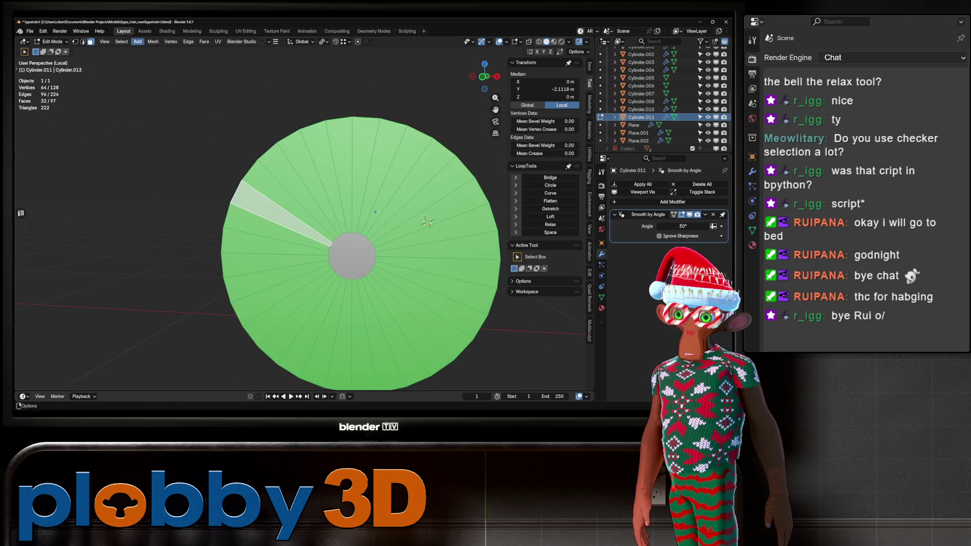
key(q)
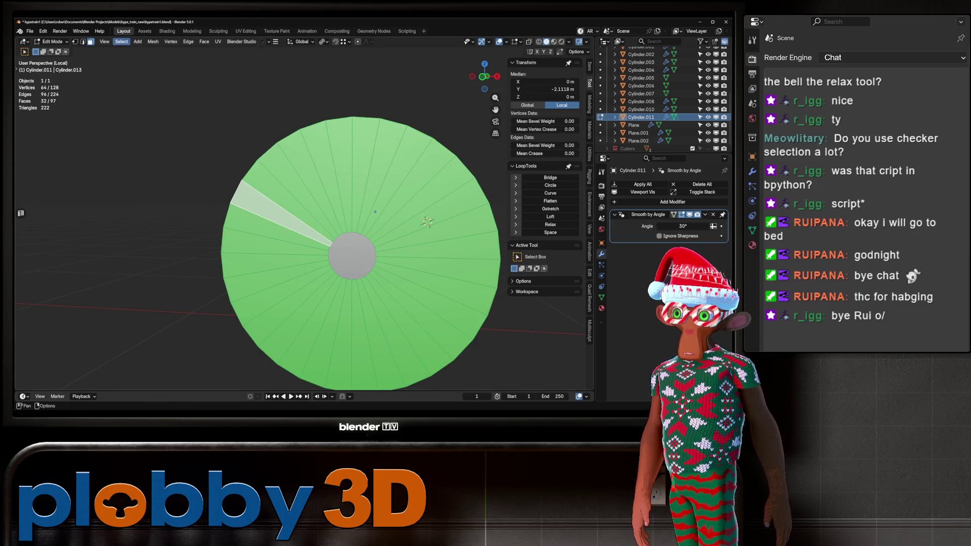
click(122, 42)
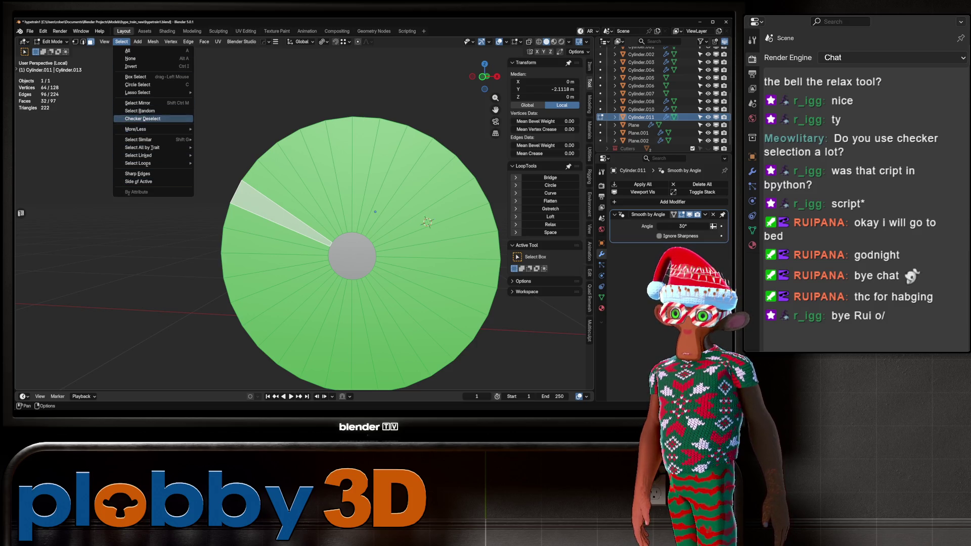
click(143, 118)
mouse_move(142, 119)
middle_down()
mouse_move(61, 122)
mouse_move(152, 118)
middle_up()
key(ctrl+z)
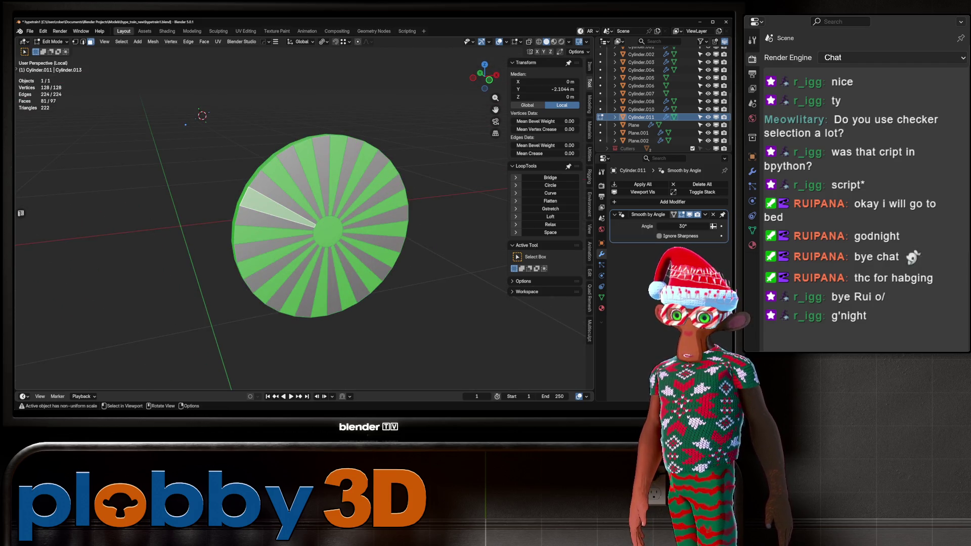
Delete the alternate wedges, extrude the remaining spoke faces and recalculate normals outward.
key(x)
click(304, 223)
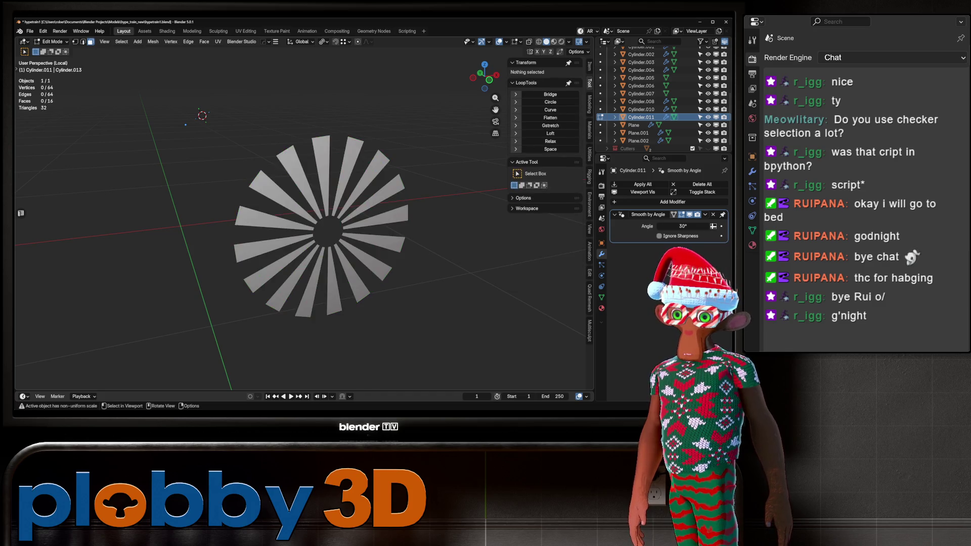
key(a)
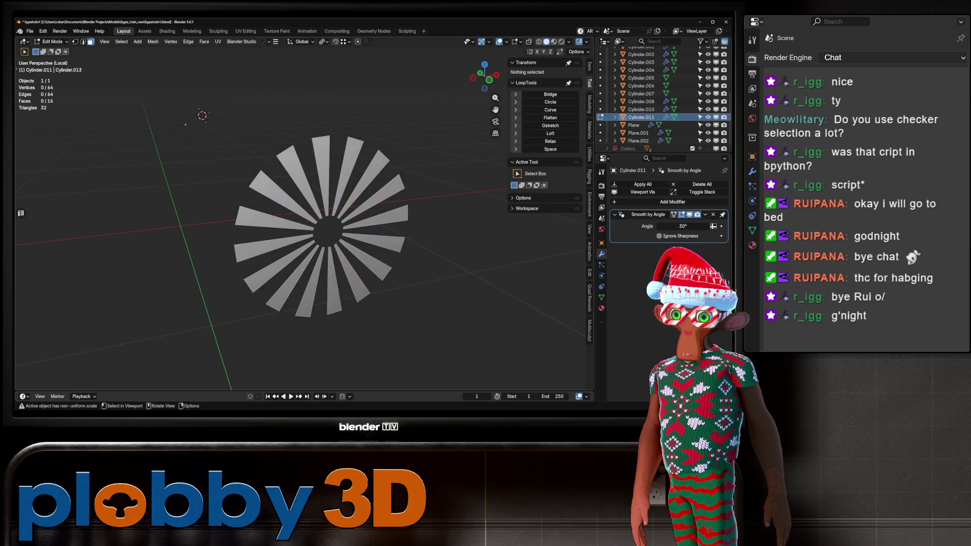
key(e)
key(Return)
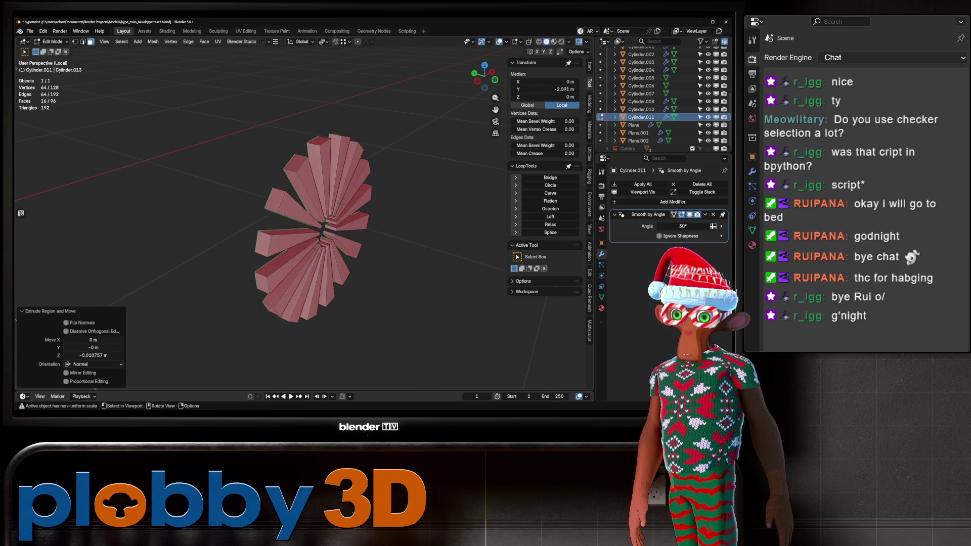
key(a)
key(shift+n)
key(KP_1)
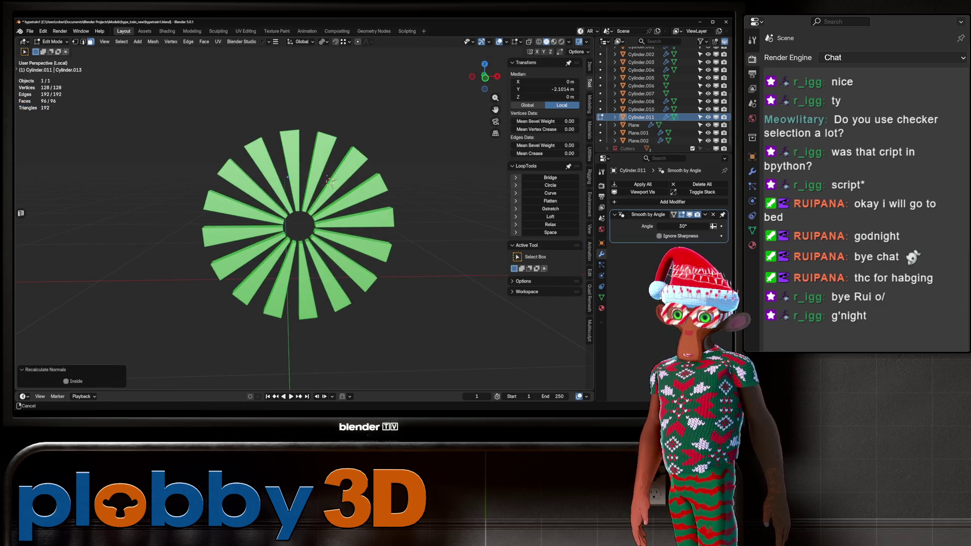
key(Tab)
key(Tab)
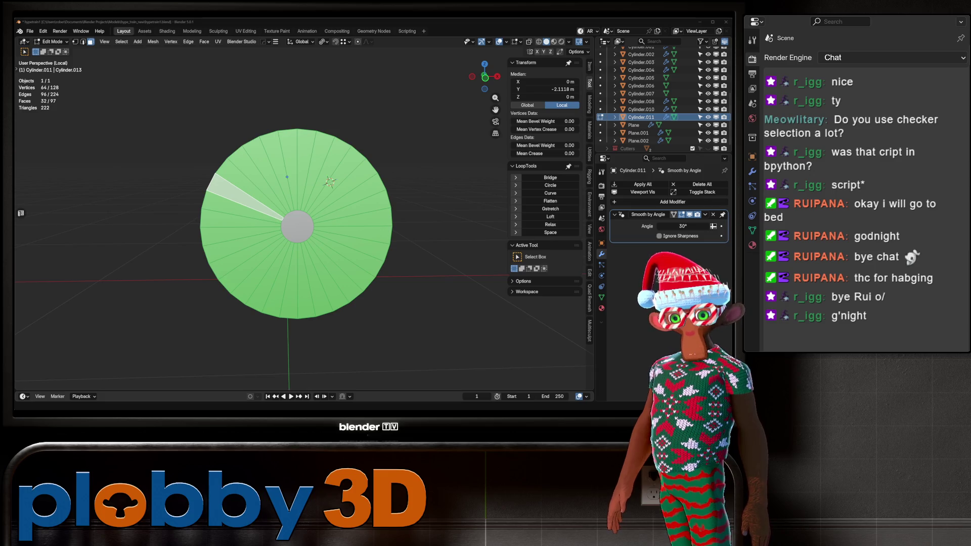
mouse_move(303, 253)
middle_down()
mouse_move(303, 192)
mouse_move(334, 202)
middle_up()
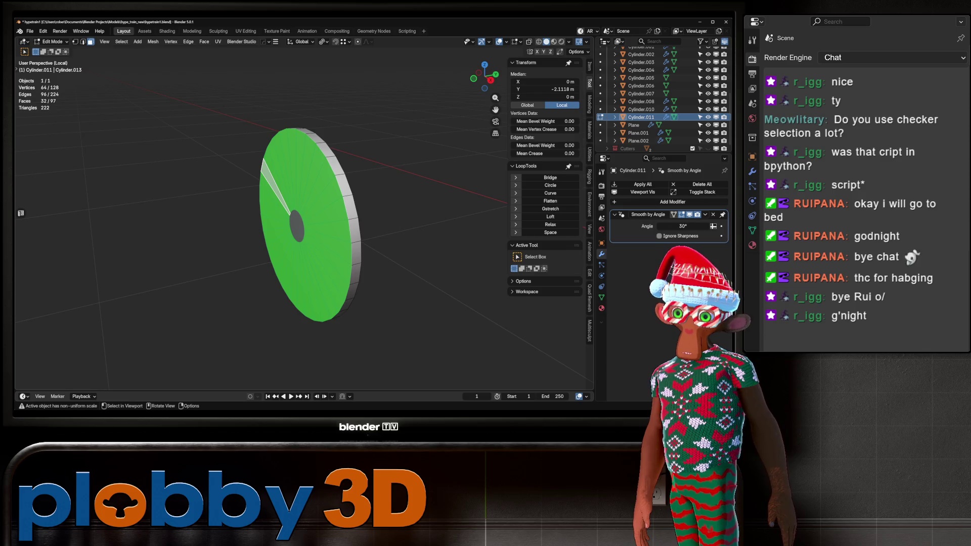
Inset the disc's faces to form an outer rim and flip the inner faces' normals.
key(KP_1)
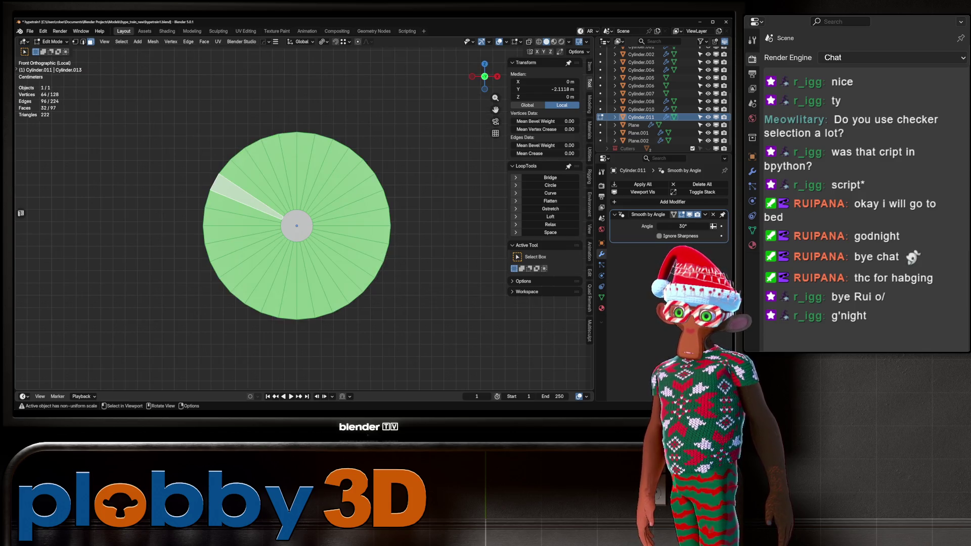
key(ctrl+i)
key(Tab)
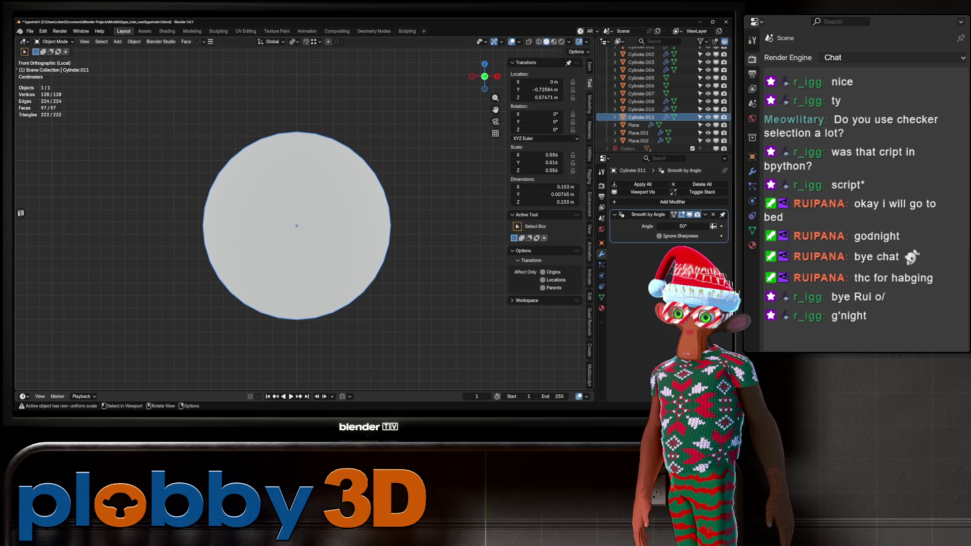
key(Tab)
click(287, 166)
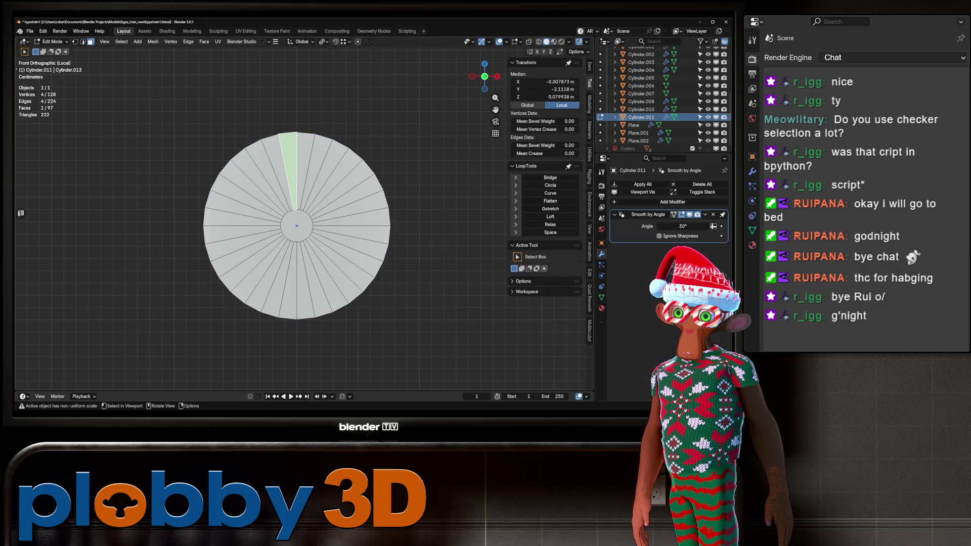
shift+click(304, 167)
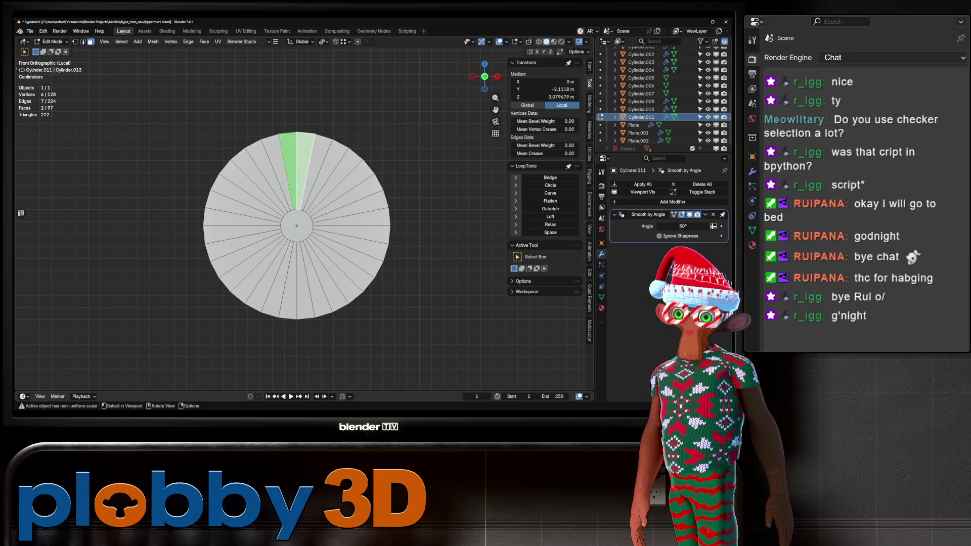
key(alt+a)
key(ctrl+z)
key(ctrl+i)
key(i)
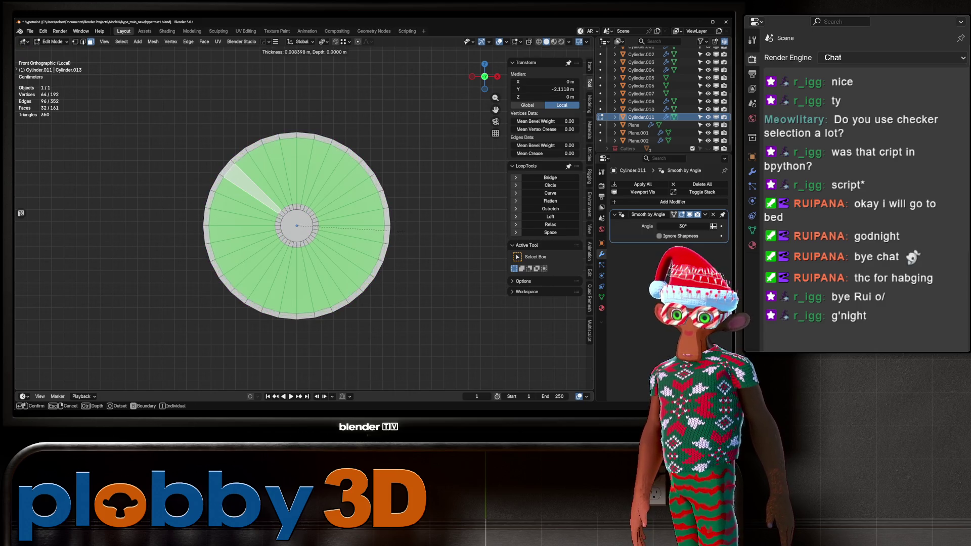
click(390, 229)
right_click(389, 229)
click(389, 243)
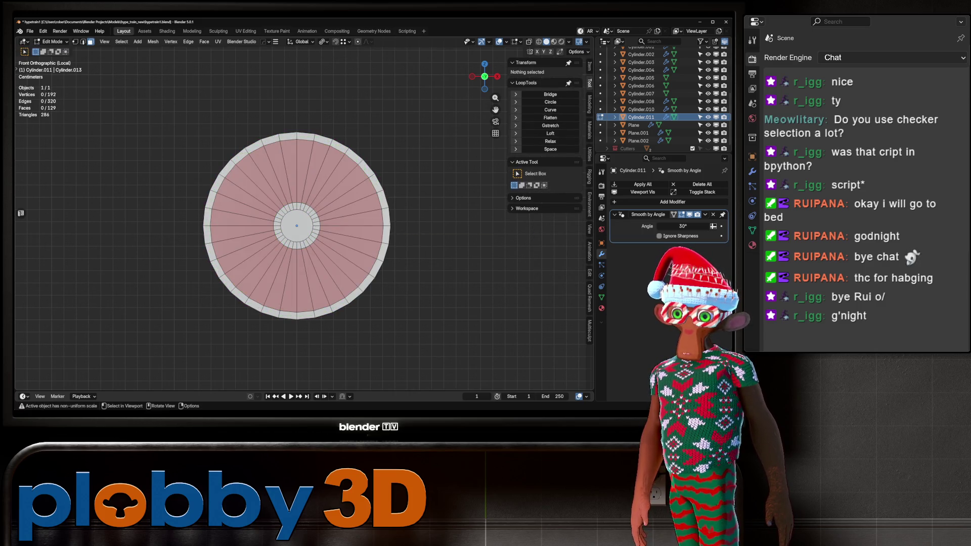
Delete the faces inside the rim and extrude its inner edge loop along Y.
mouse_move(389, 229)
middle_down()
mouse_move(349, 222)
mouse_move(364, 207)
middle_up()
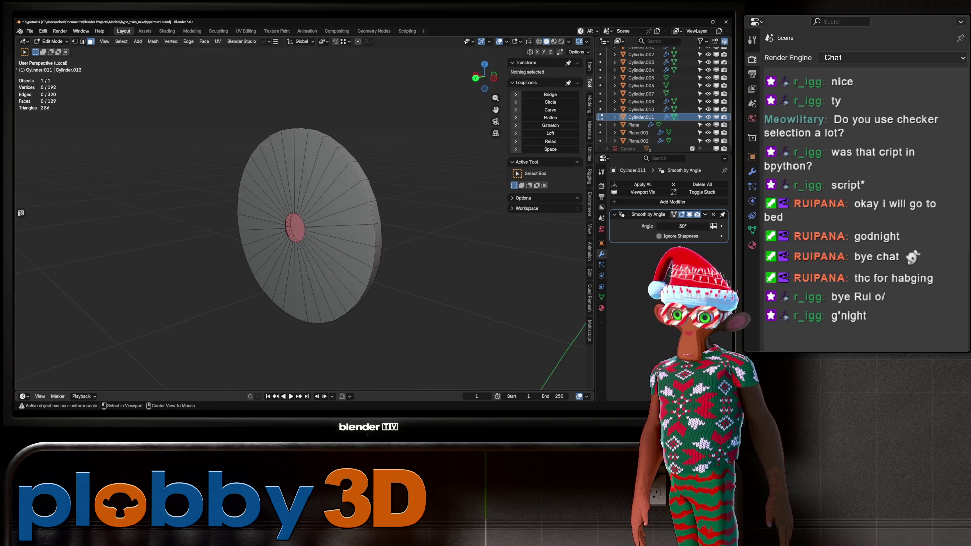
key(l)
key(x)
click(280, 263)
middle_drag(280, 263, 324, 248)
alt+click(412, 238)
middle_drag(412, 237, 374, 230)
key(e)
key(y)
key(Return)
middle_drag(303, 227, 359, 200)
key(Tab)
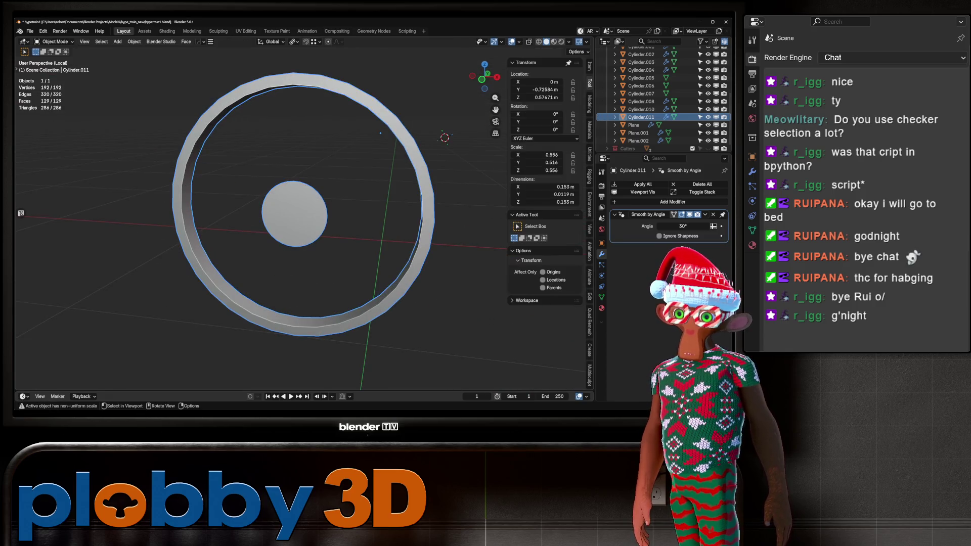
Snap the 3D cursor to the hub centre and move the ring's origin there.
key(Tab)
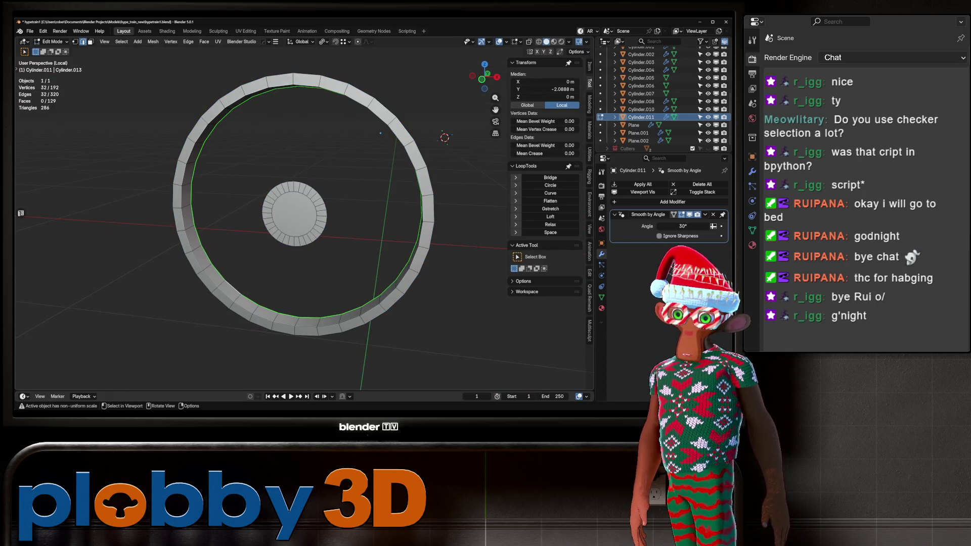
key(Tab)
middle_drag(354, 202, 341, 215)
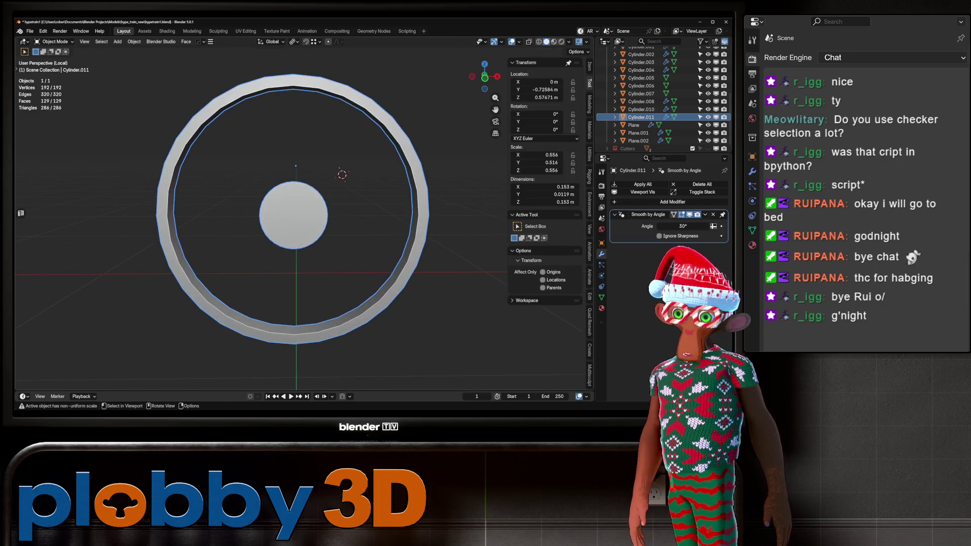
key(Tab)
key(q)
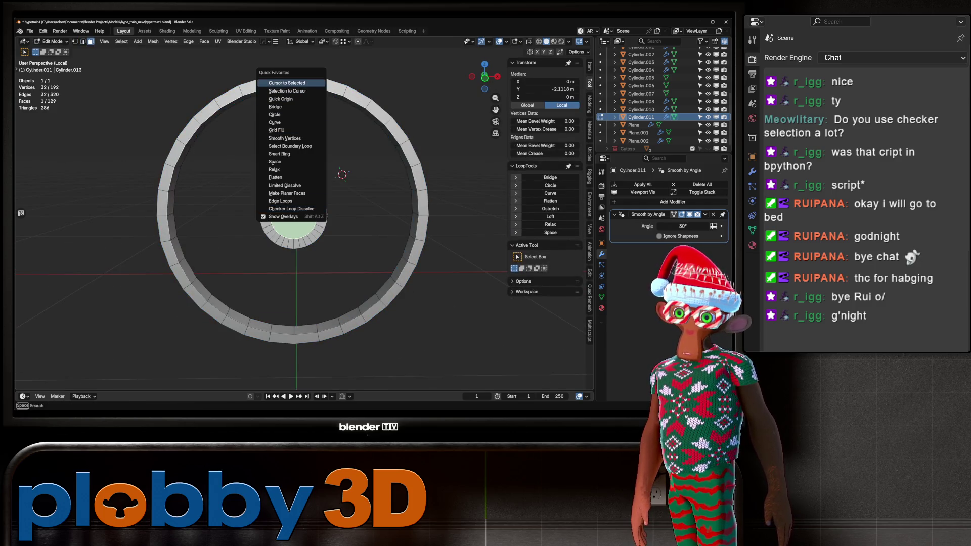
click(287, 83)
key(q)
click(326, 159)
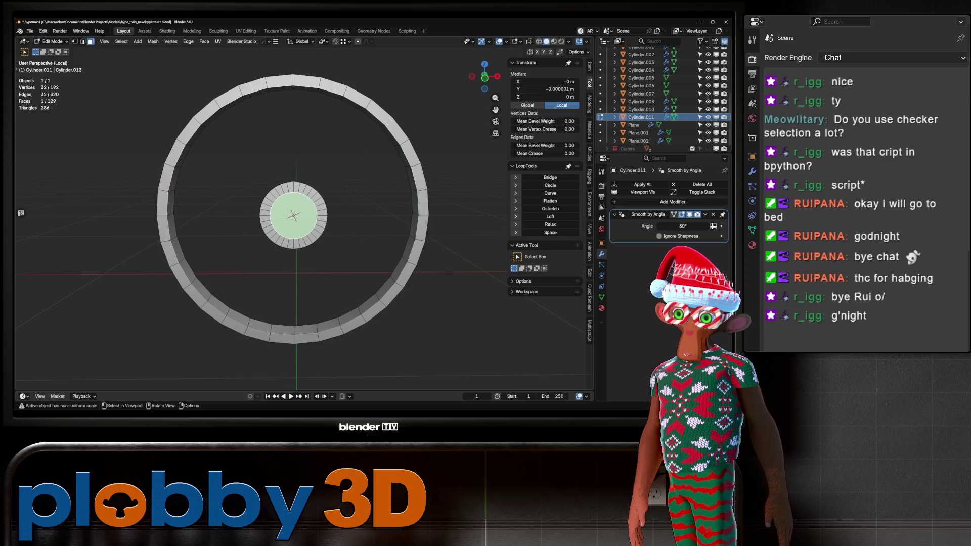
Relax the ring's inner edge loop with LoopTools Relax.
key(q)
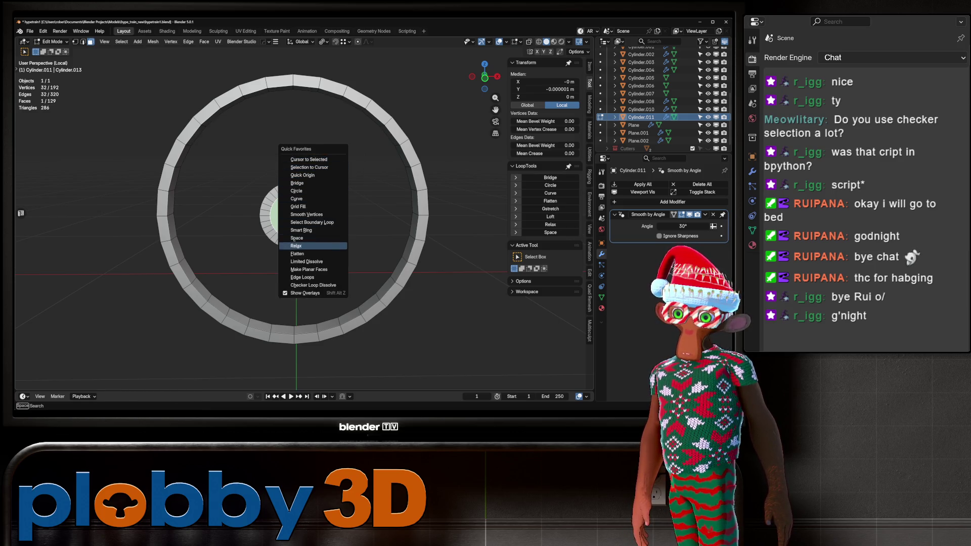
click(296, 245)
key(q)
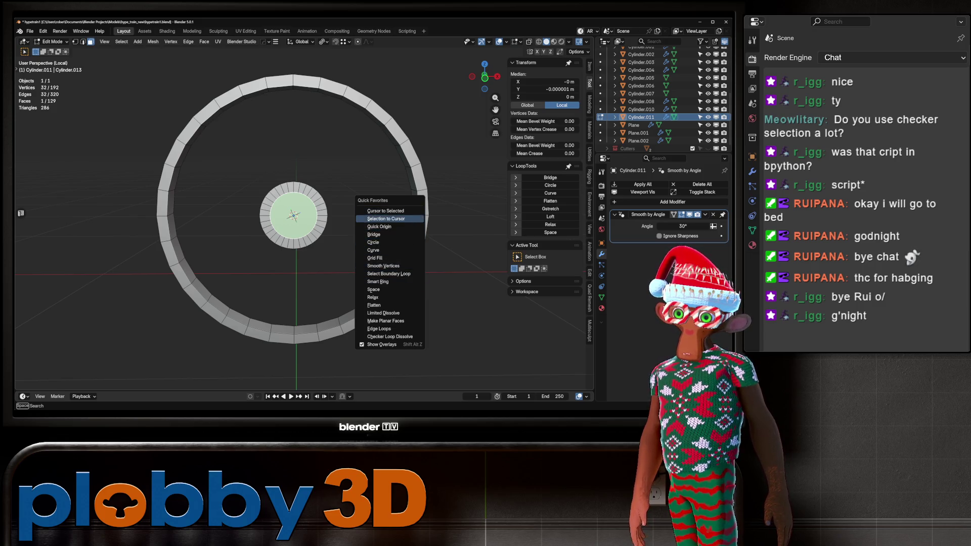
key(Escape)
key(Tab)
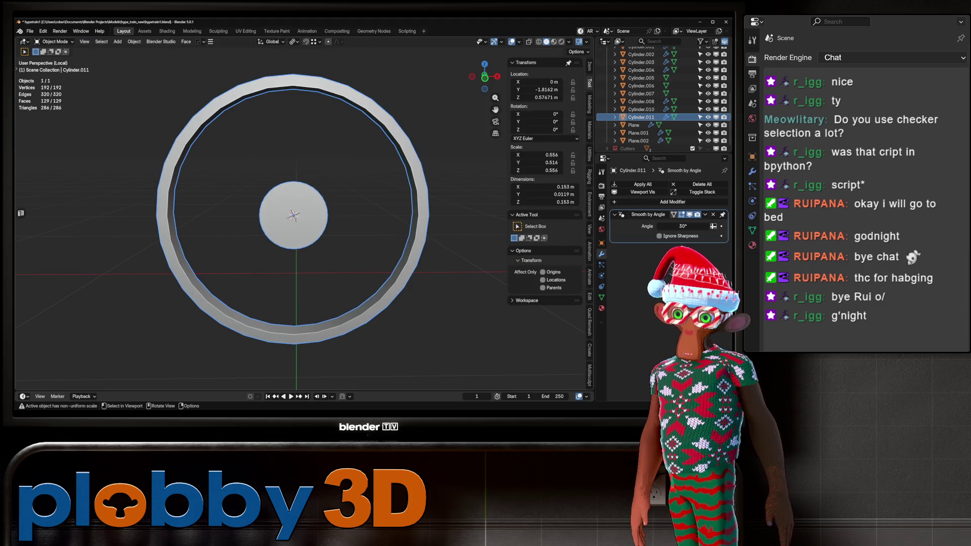
key(q)
key(Escape)
key(Tab)
key(q)
key(Escape)
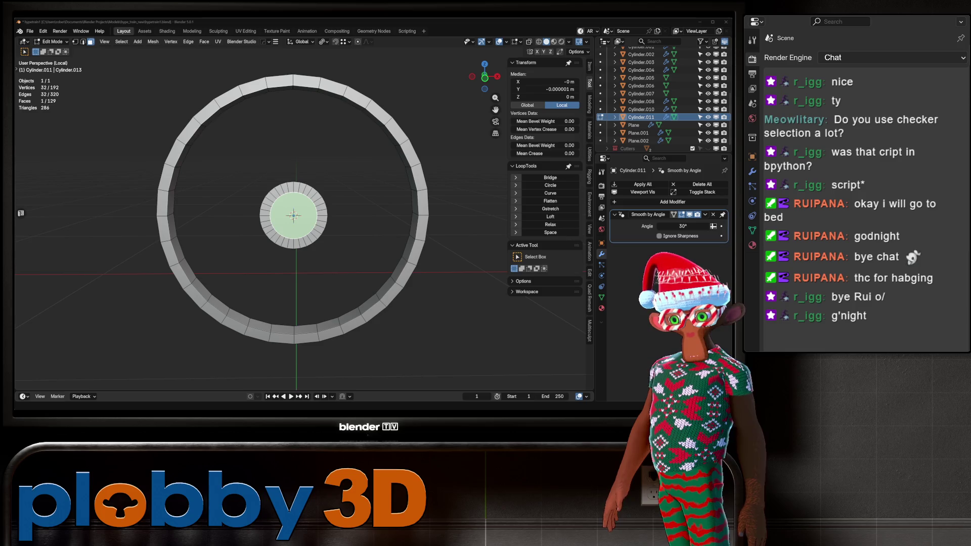
Push the central hub face outward along its normals with Shrink/Fatten.
mouse_move(293, 215)
middle_down()
mouse_move(334, 212)
mouse_move(362, 225)
middle_up()
key(alt+s)
key(Return)
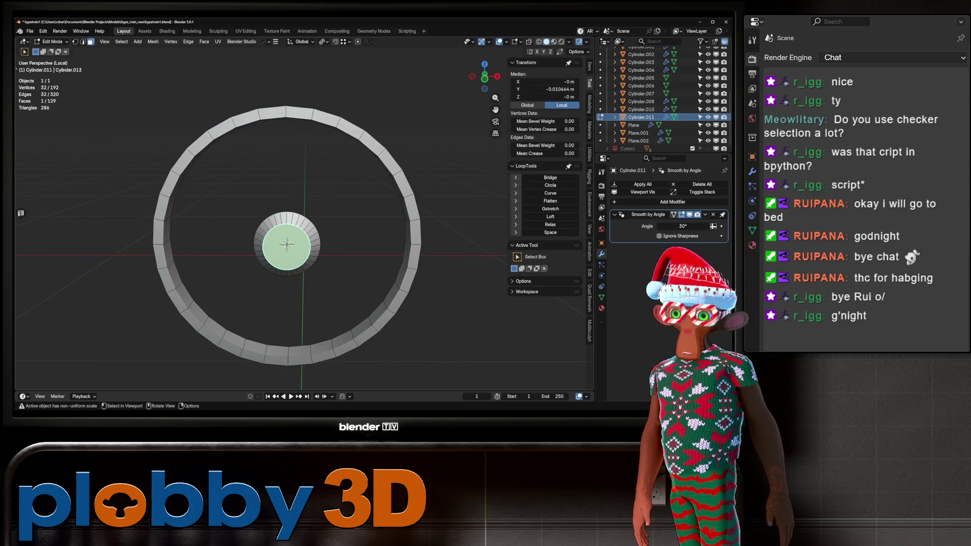
Bring up the Add > Mesh list in Object Mode.
key(shift+a)
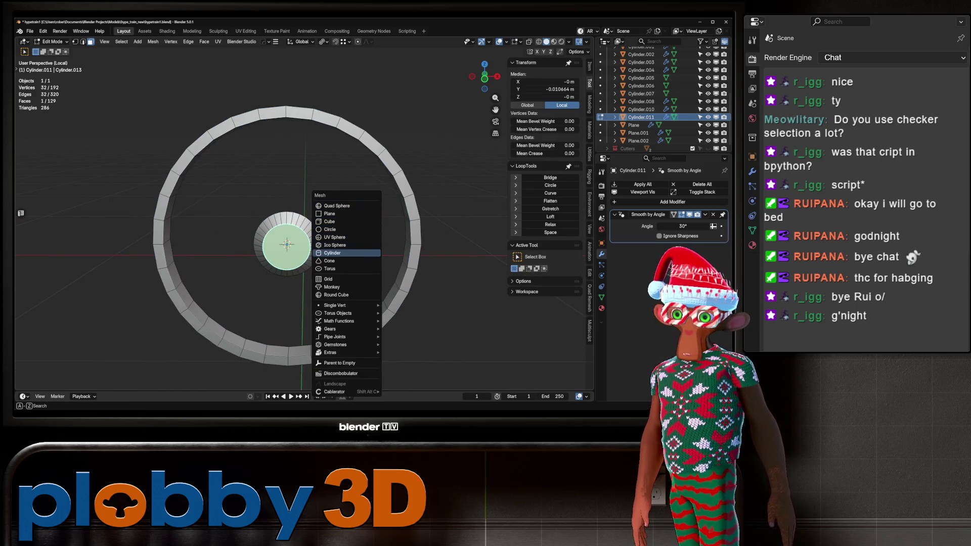
key(Escape)
key(Tab)
key(shift+a)
Add a 16-vertex cylinder, scale it down to hub size, and apply rotation and scale.
mouse_move(354, 213)
click(404, 260)
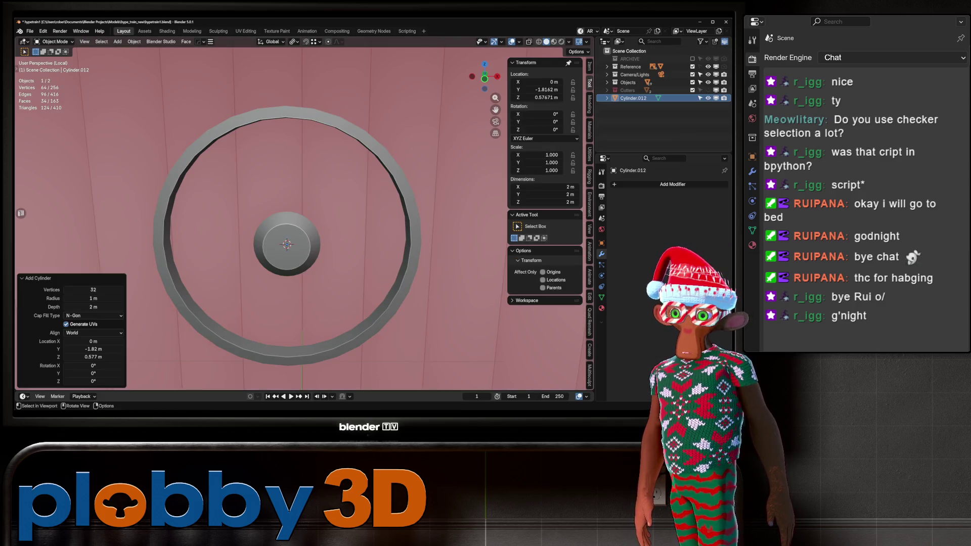
drag(93, 290, 93, 290)
text(16)
key(Return)
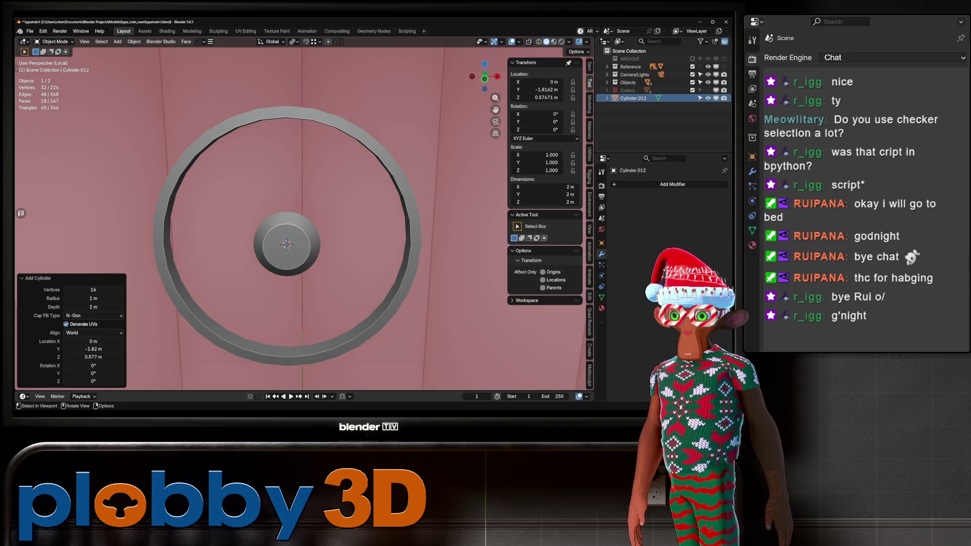
text(s.1)
key(Return)
text(s.1)
key(Return)
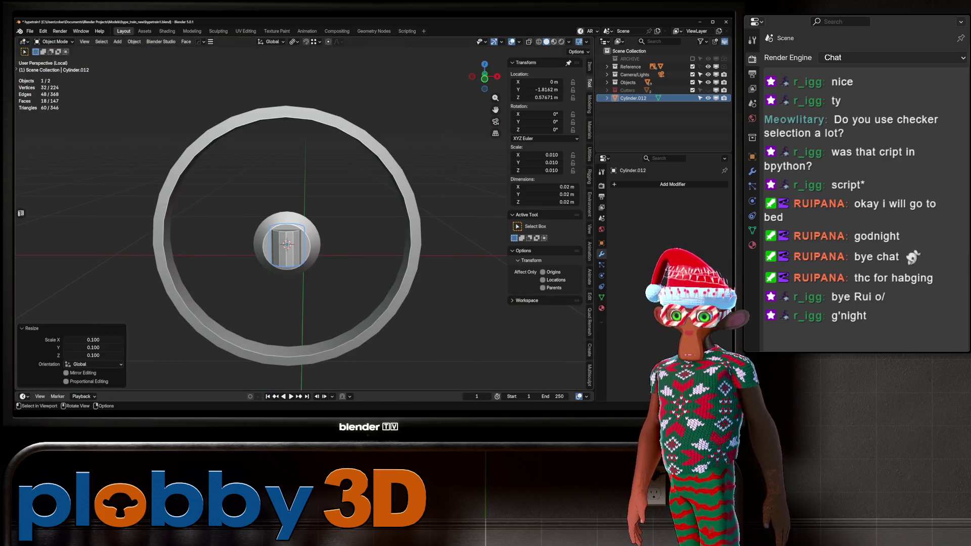
key(s)
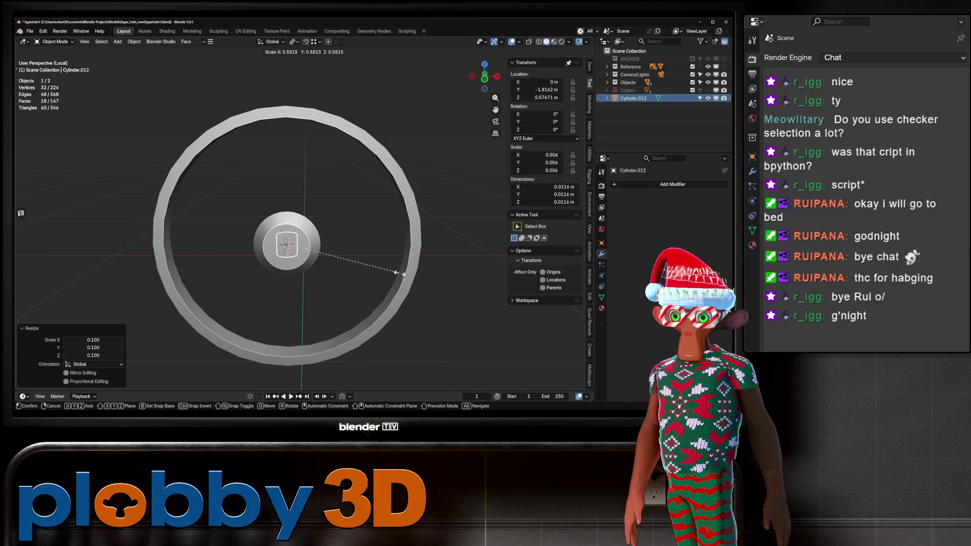
click(370, 270)
key(ctrl+a)
click(359, 271)
In Edit Mode, raise the cylinder geometry along Z and stretch its top faces along Z.
key(Tab)
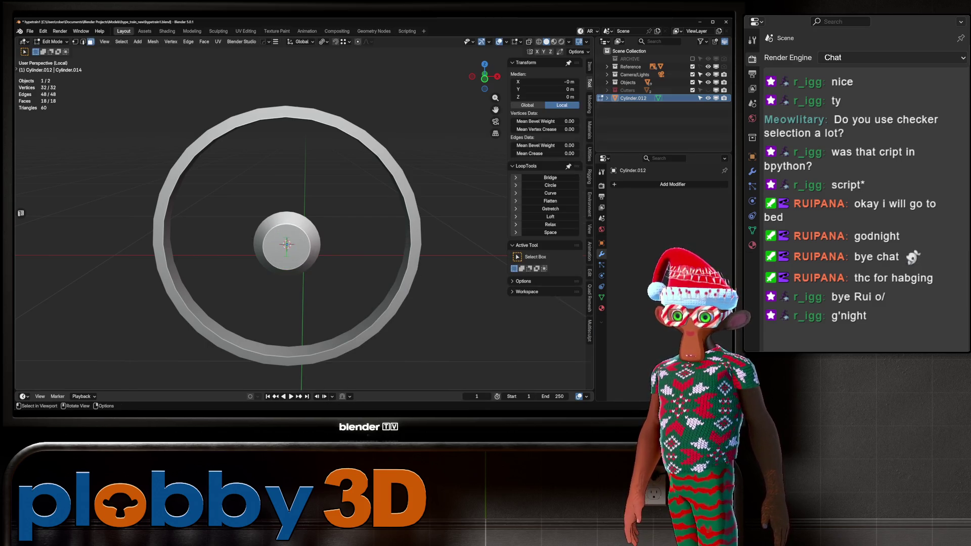
key(g)
key(z)
key(Escape)
key(g)
key(z)
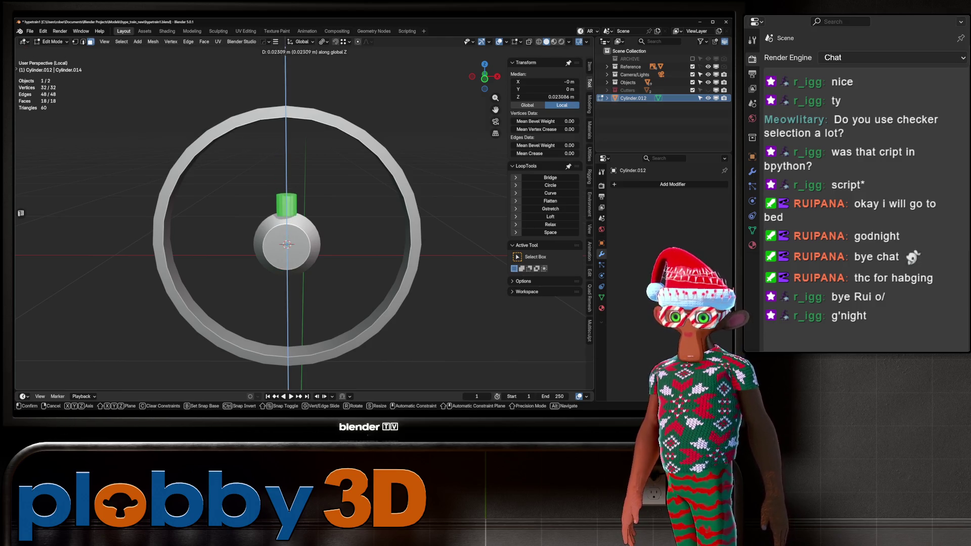
key(Return)
key(s)
key(z)
key(Return)
Shift the spoke's end faces up slightly and slim the spoke with a Shift+Z-locked scale.
key(g)
key(z)
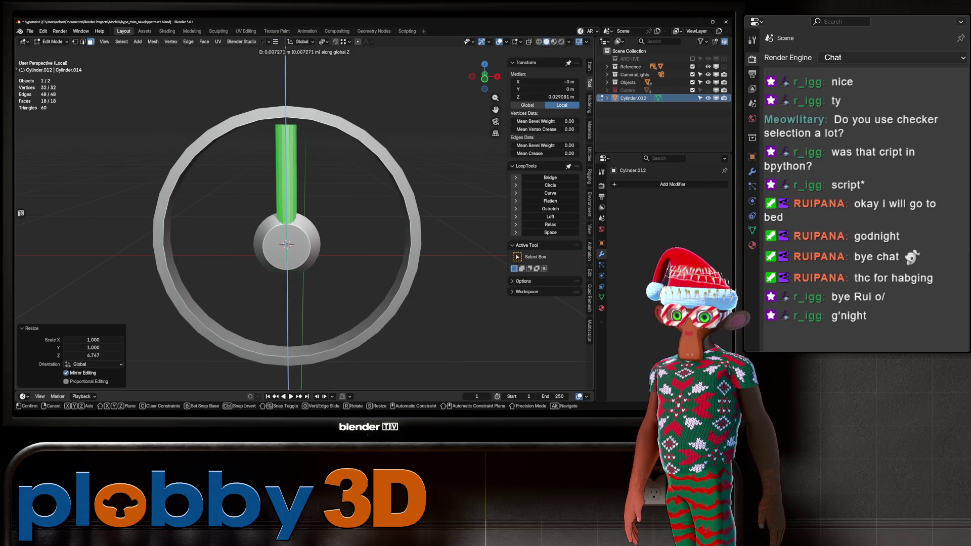
key(Return)
key(s)
key(shift+z)
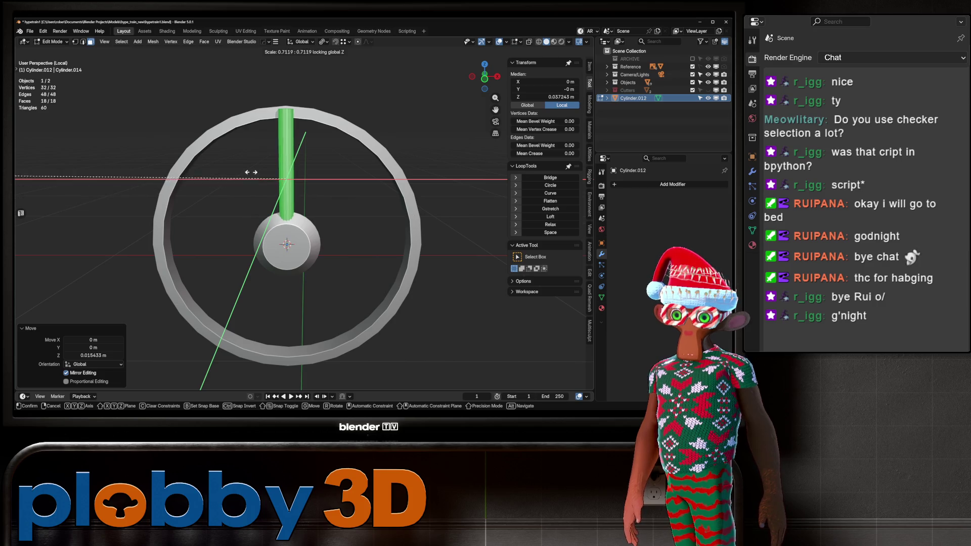
key(Return)
key(Tab)
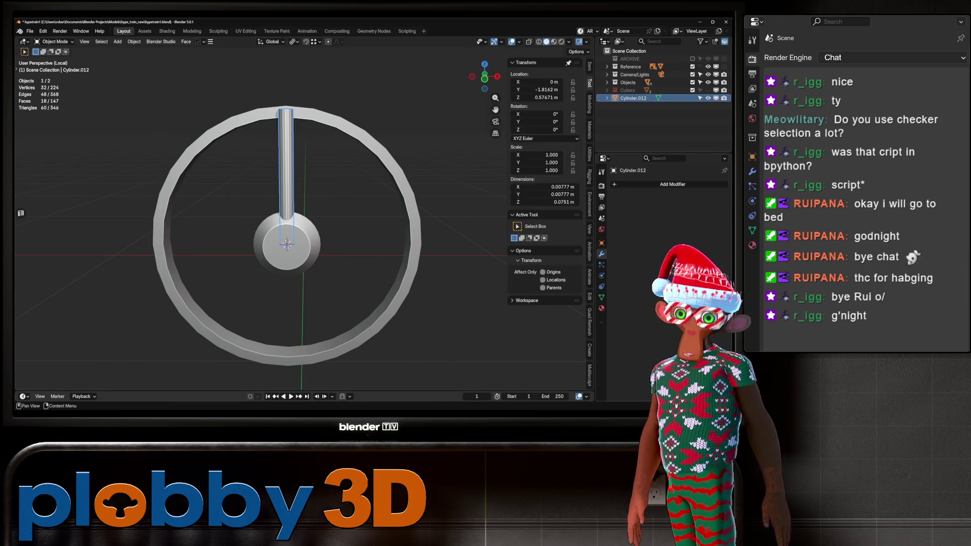
Add a Hard Ops radial array of eight spokes around the Y axis.
key(q)
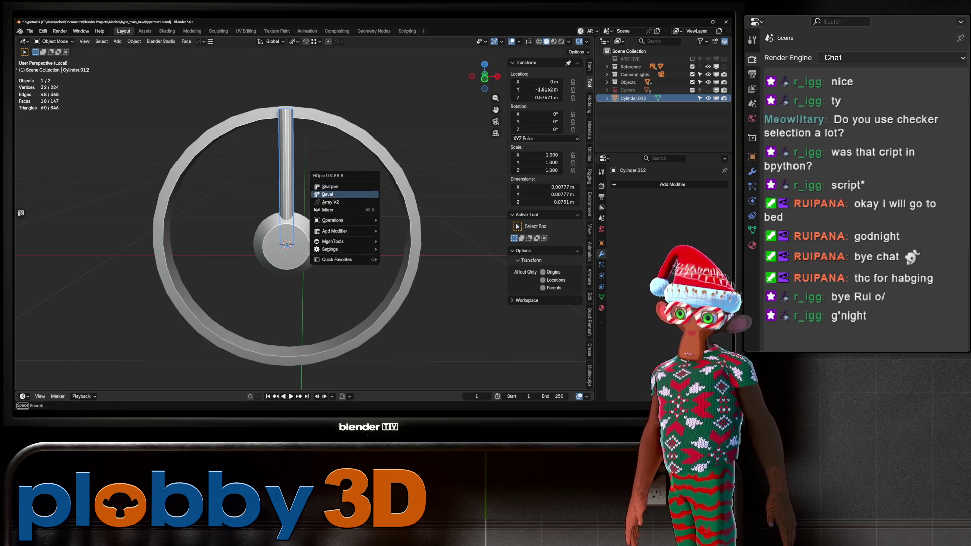
mouse_move(344, 241)
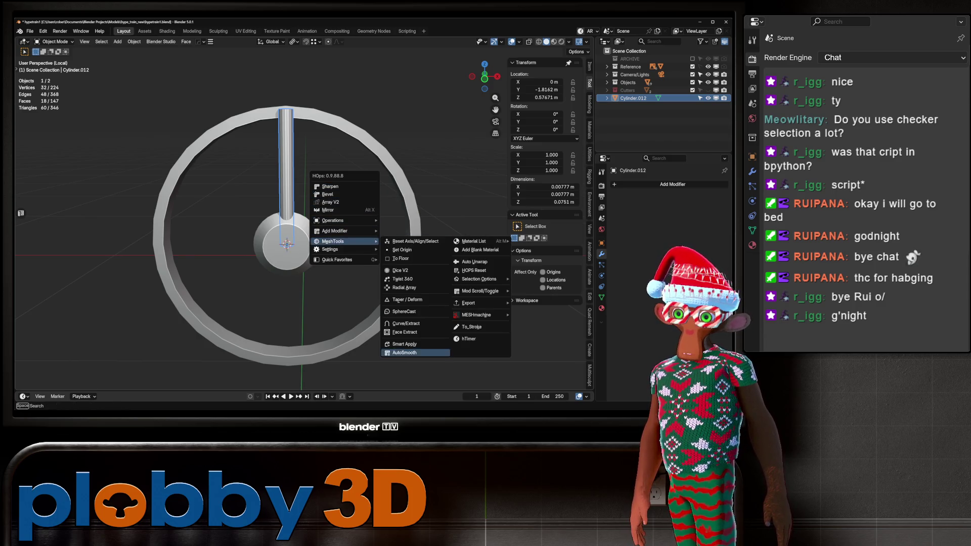
click(405, 288)
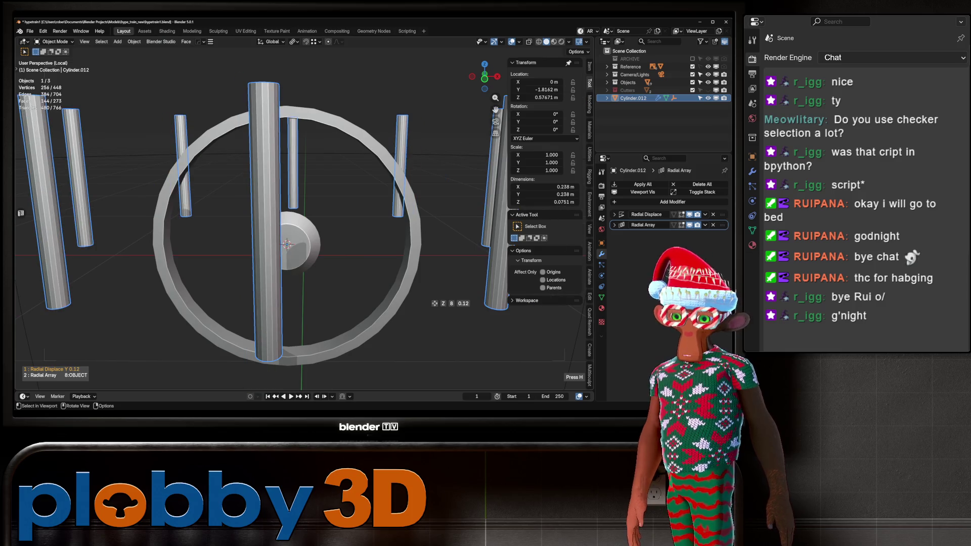
key(y)
mouse_move(432, 304)
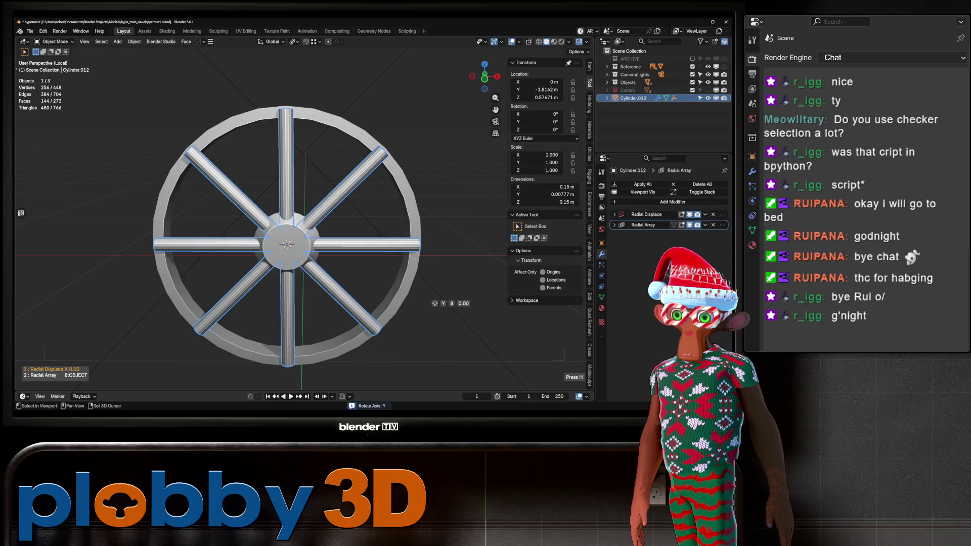
click(432, 304)
middle_drag(432, 304, 324, 296)
Apply the array modifiers on the spokes and delete the Radial Displace modifier.
key(g)
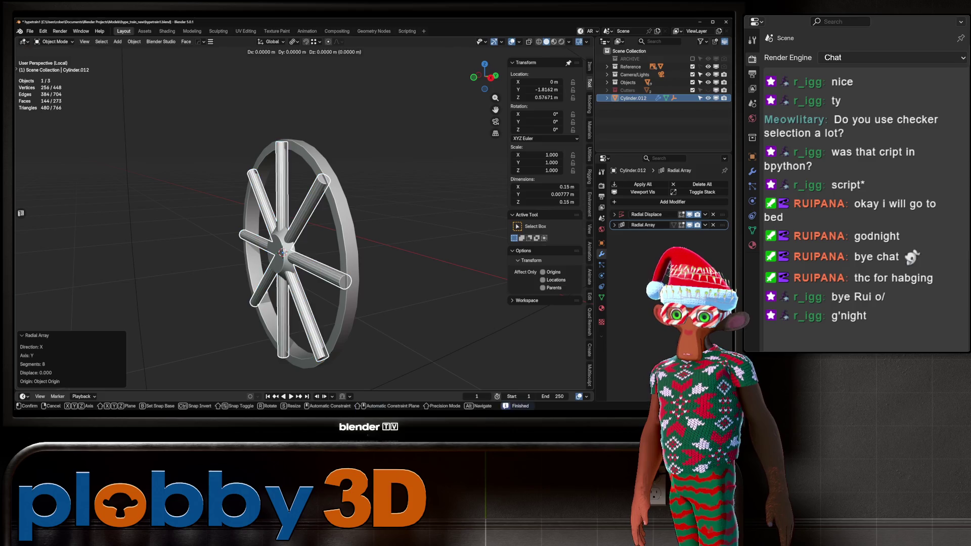
key(y)
key(Escape)
key(ctrl+z)
key(ctrl+shift+z)
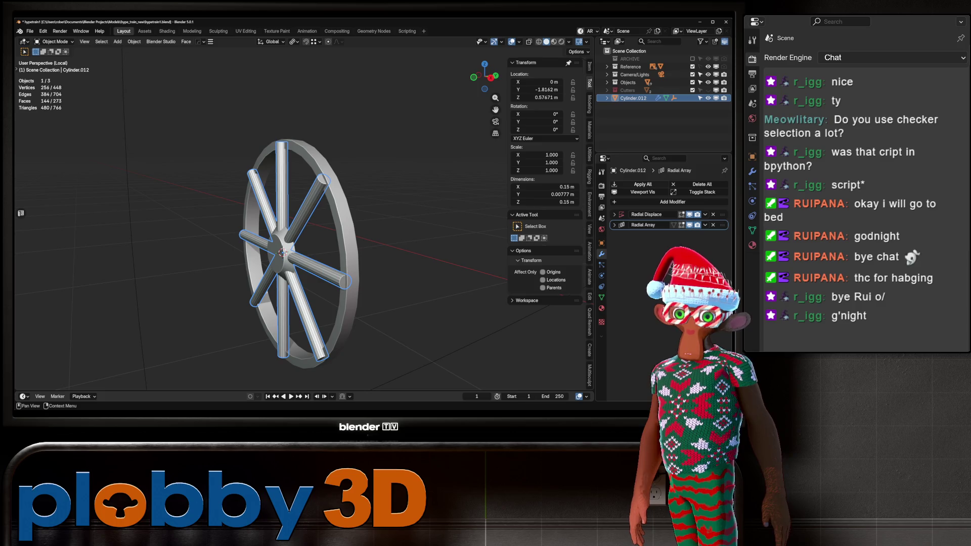
key(ctrl+a)
click(646, 214)
key(BackSpace)
key(Escape)
key(ctrl+x)
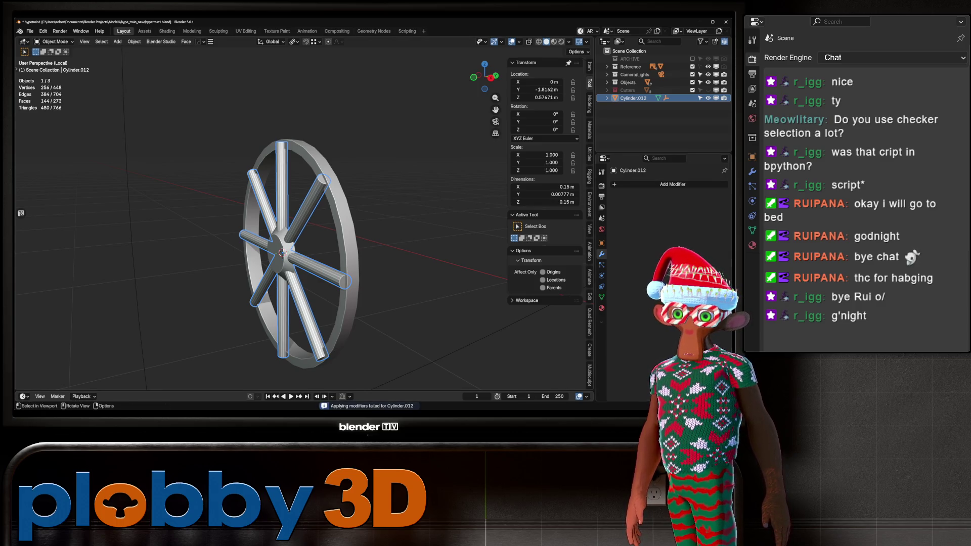
Move the spokes along Y into the rim's plane, then select the rim and the spokes.
middle_drag(354, 227, 445, 235)
key(g)
key(y)
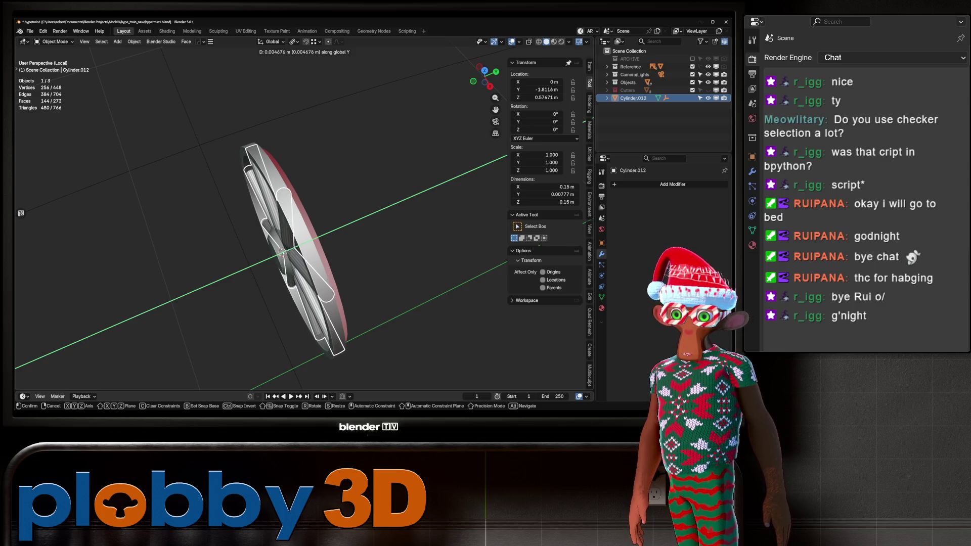
key(Return)
mouse_move(419, 232)
middle_down()
mouse_move(419, 192)
mouse_move(374, 223)
mouse_move(338, 220)
mouse_move(364, 220)
mouse_move(354, 220)
middle_up()
click(394, 218)
click(290, 284)
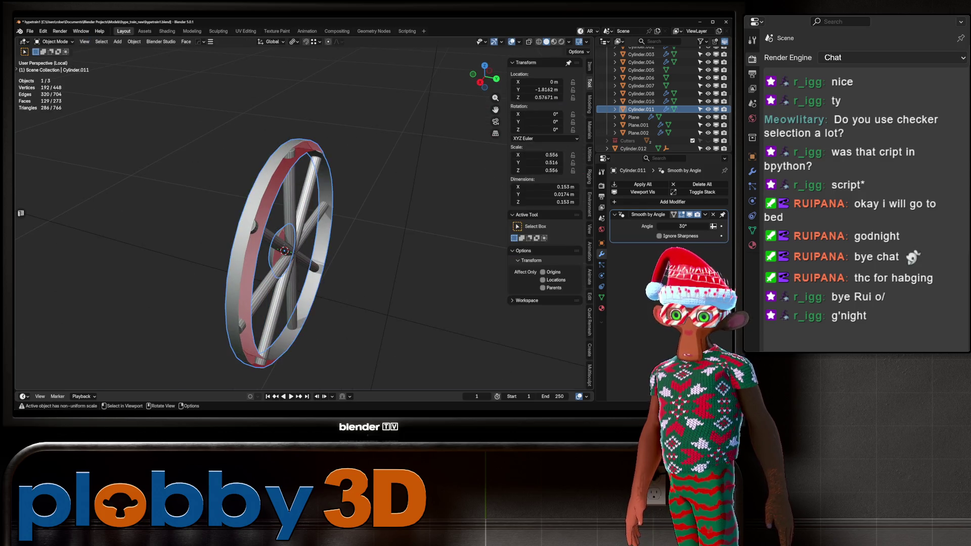
Snap the 3D cursor to the spokes' centre and set the rim's origin there.
key(q)
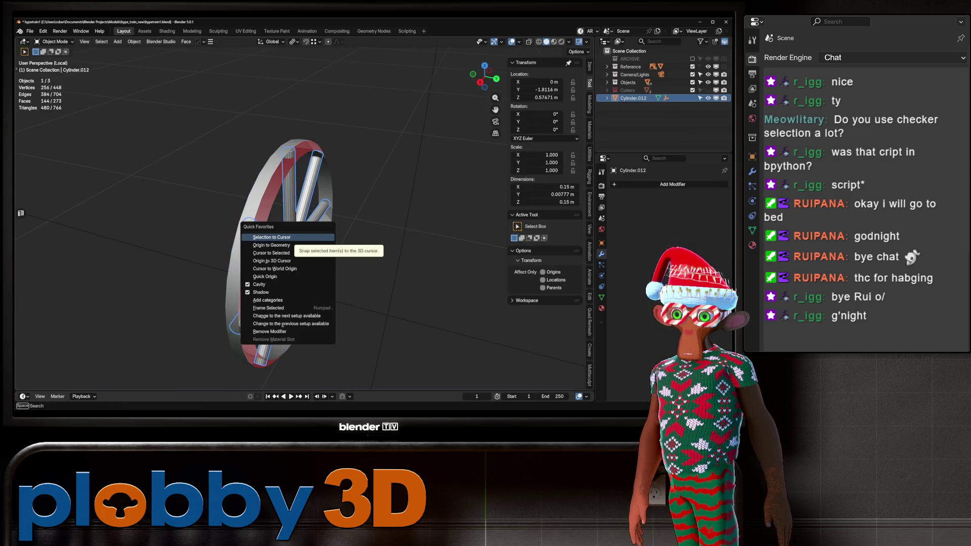
click(271, 253)
middle_drag(283, 263, 334, 253)
click(356, 303)
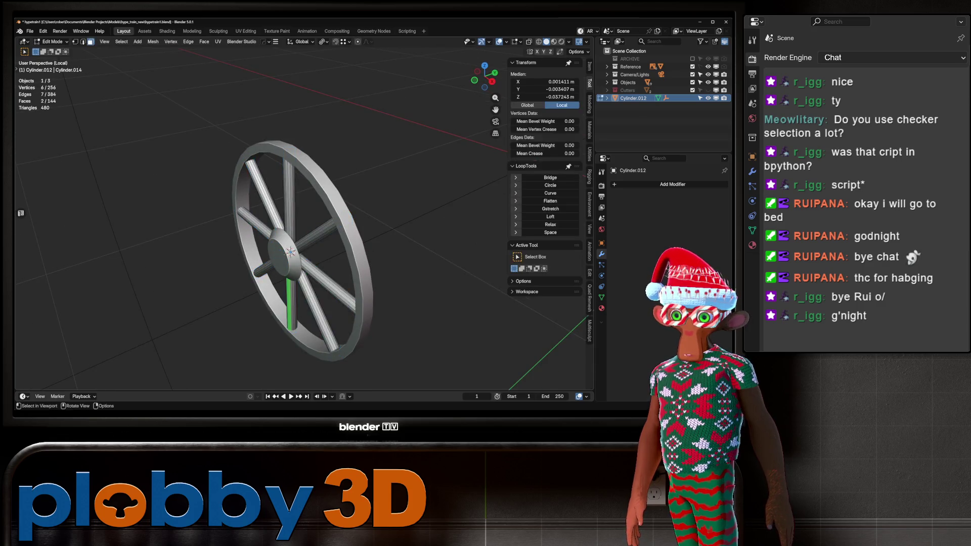
key(q)
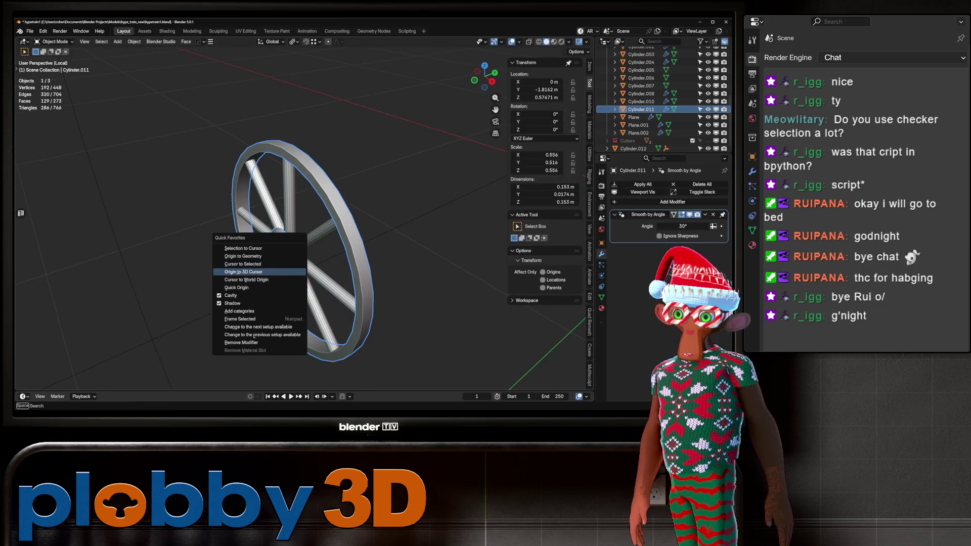
click(243, 272)
Mirror the rim and hub across its origin with Hops Mirror and apply it.
key(alt+x)
mouse_move(303, 253)
middle_down()
mouse_move(354, 238)
mouse_move(332, 224)
middle_up()
key(ctrl+a)
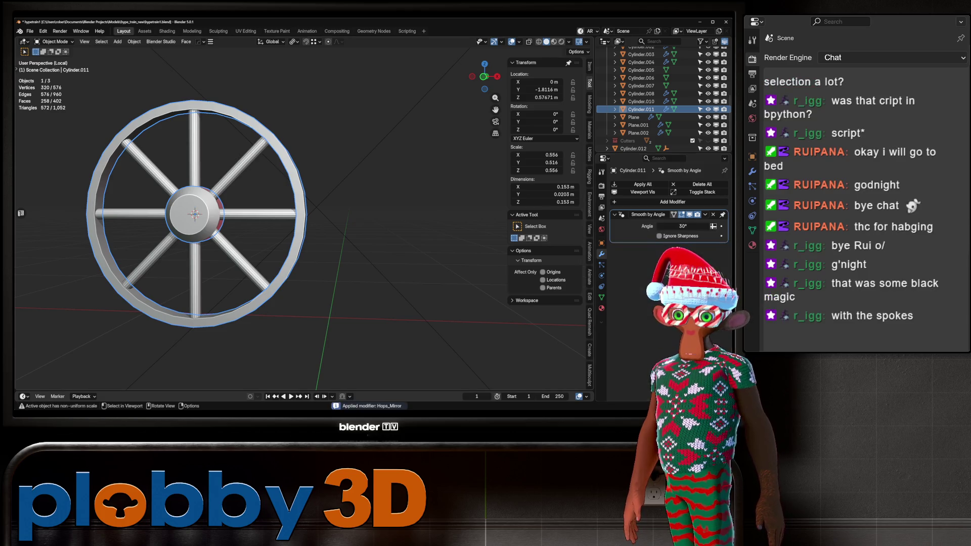
Bridge the hub's two edge loops into a closed boss, adjusting twist to straighten faces.
key(Tab)
key(KP_Decimal)
alt+click(152, 228)
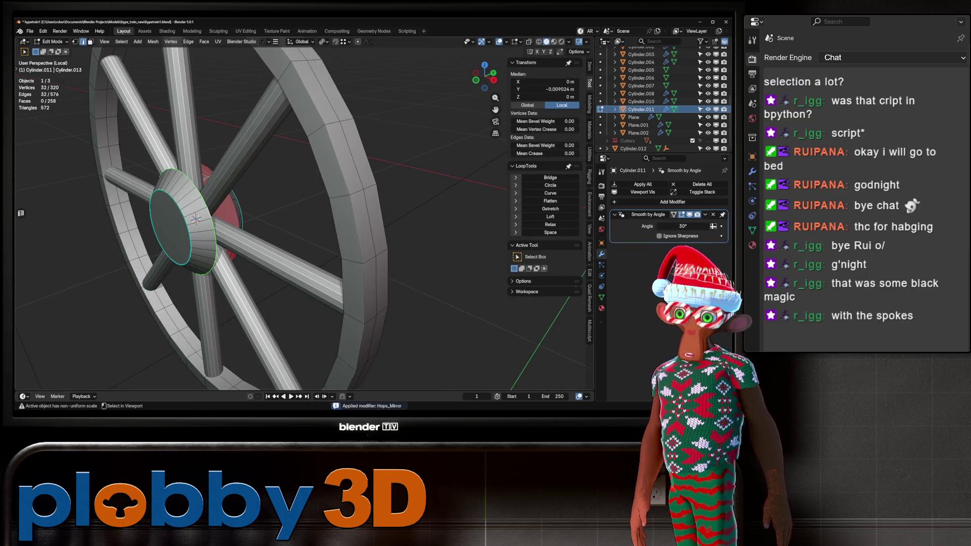
right_click(237, 204)
click(252, 230)
middle_drag(252, 230, 344, 223)
scroll(304, 217, up, 6)
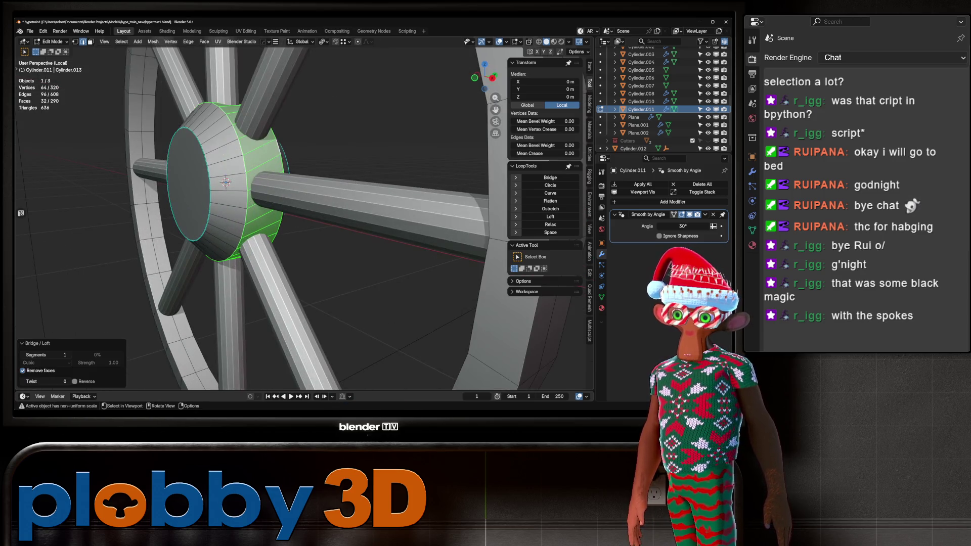
click(22, 381)
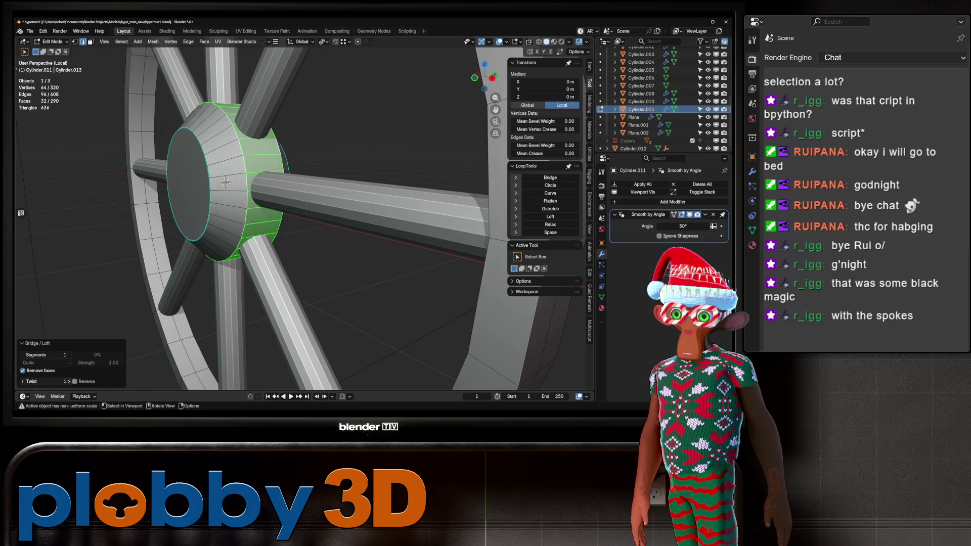
scroll(303, 217, down, 5)
key(Tab)
Apply Shade Auto Smooth at 30° to the spokes.
mouse_move(303, 217)
middle_down()
mouse_move(384, 213)
mouse_move(324, 223)
middle_up()
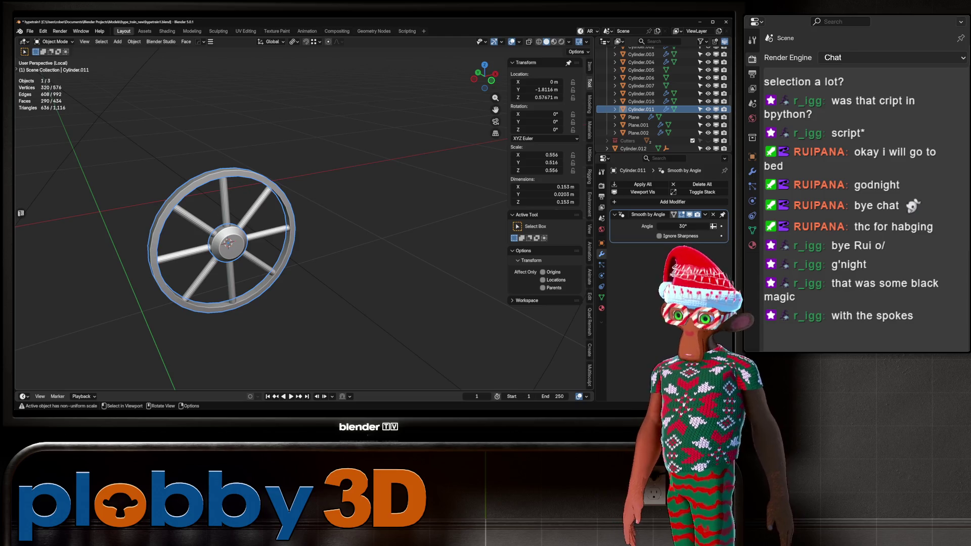
scroll(273, 228, up, 4)
mouse_move(273, 228)
middle_down()
mouse_move(304, 222)
mouse_move(228, 237)
mouse_move(276, 202)
mouse_move(260, 222)
middle_up()
click(222, 252)
right_click(223, 237)
click(223, 249)
click(243, 214)
scroll(253, 218, down, 3)
scroll(253, 217, up, 5)
click(257, 152)
middle_drag(258, 152, 253, 162)
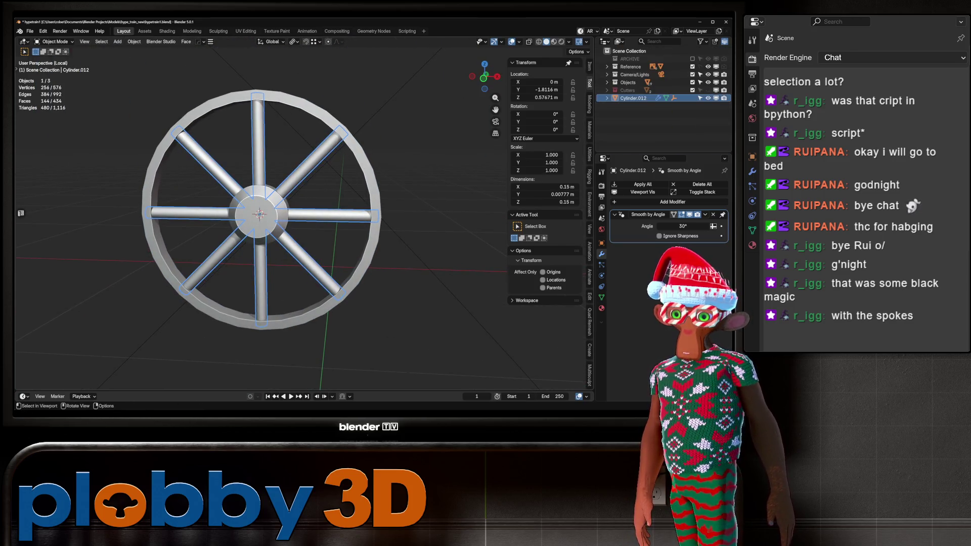
Add a cutter cylinder at the hub, rotated 90° on X and scaled down to hub size.
key(KP_Divide)
key(KP_Divide)
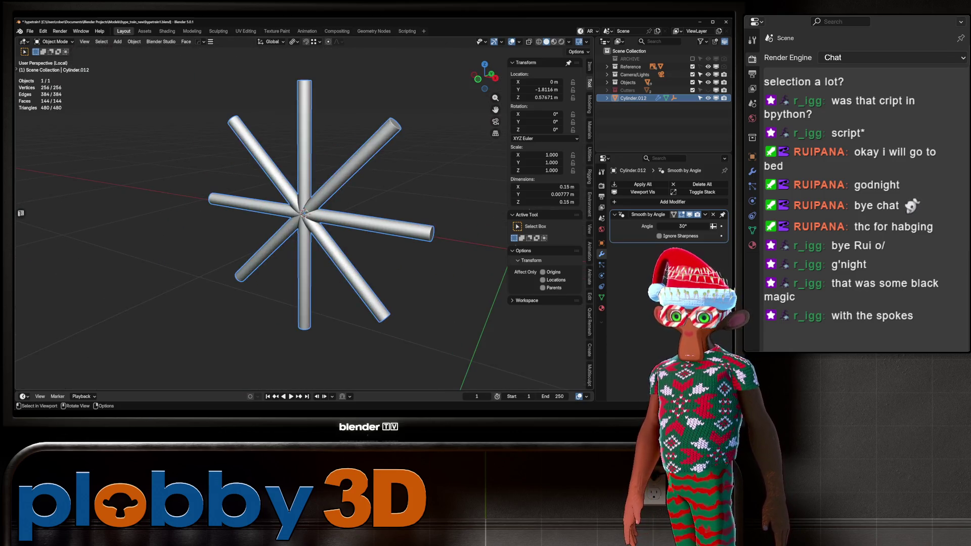
key(Tab)
middle_drag(303, 212, 291, 197)
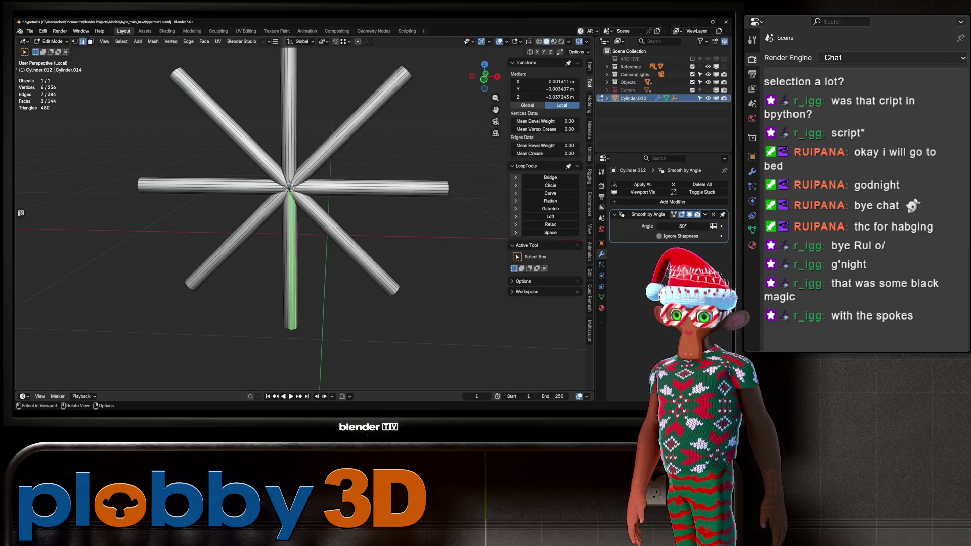
key(Tab)
key(KP_1)
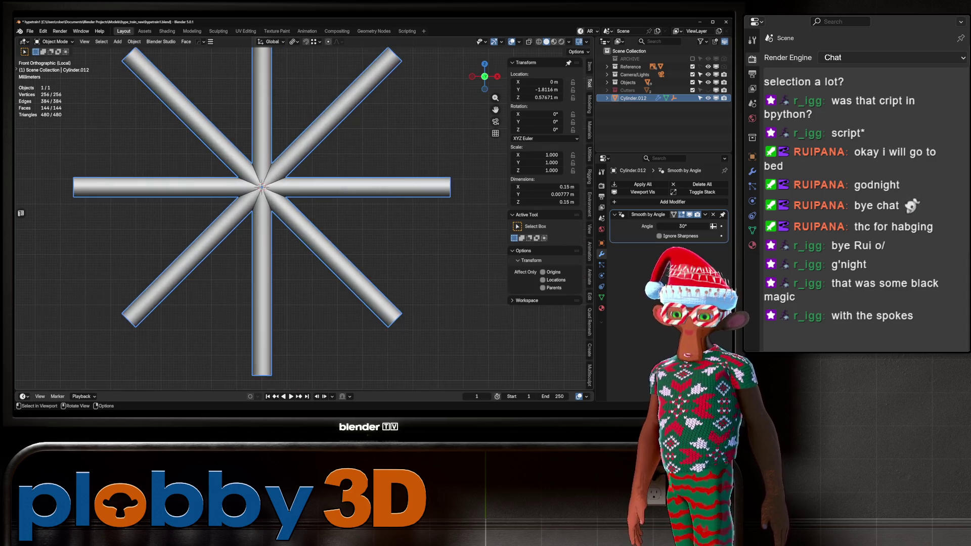
key(shift+a)
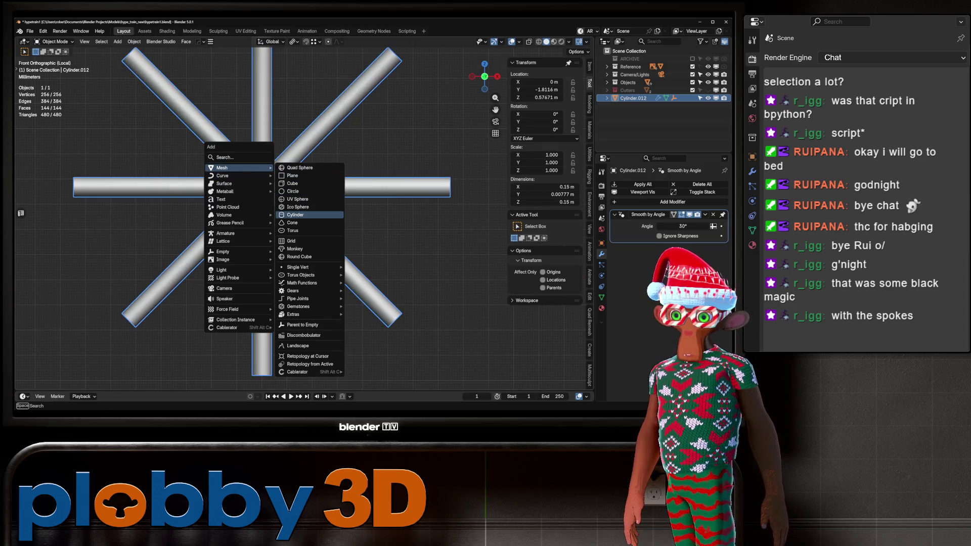
click(295, 214)
text(rx90)
key(Return)
text(s.1)
key(Return)
scroll(261, 187, down, 10)
key(s)
click(261, 187)
Enlarge the cutter slightly and subtract it from the spokes with a Hops Difference boolean.
middle_drag(261, 187, 304, 167)
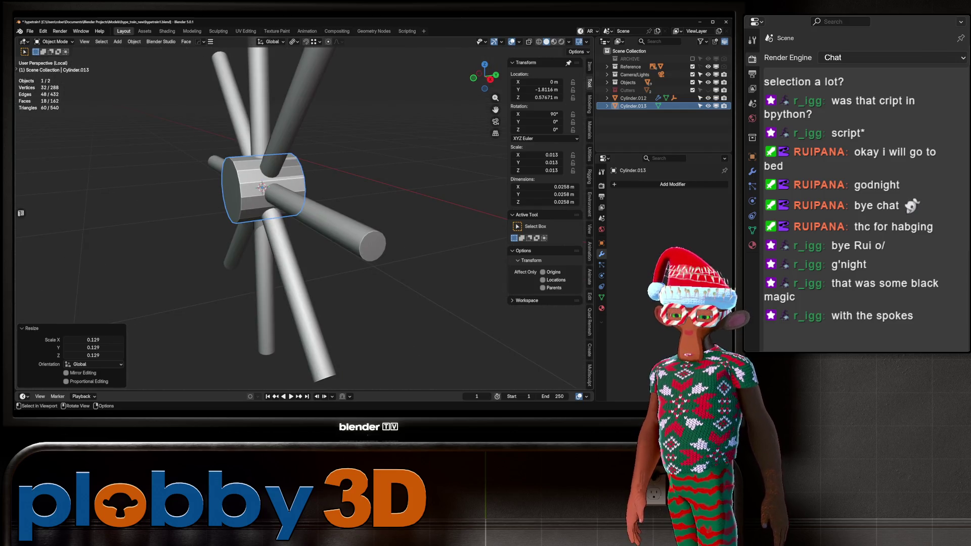
key(KP_Divide)
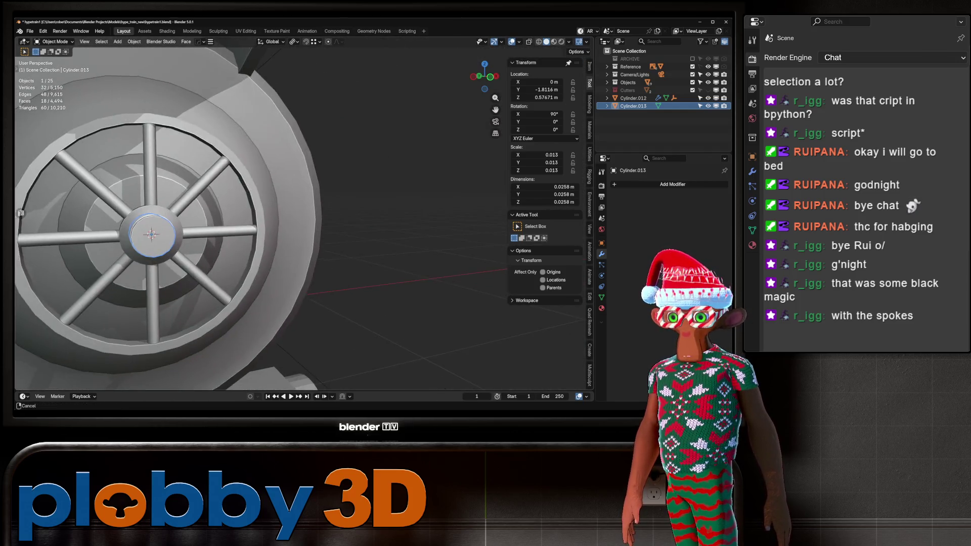
key(s)
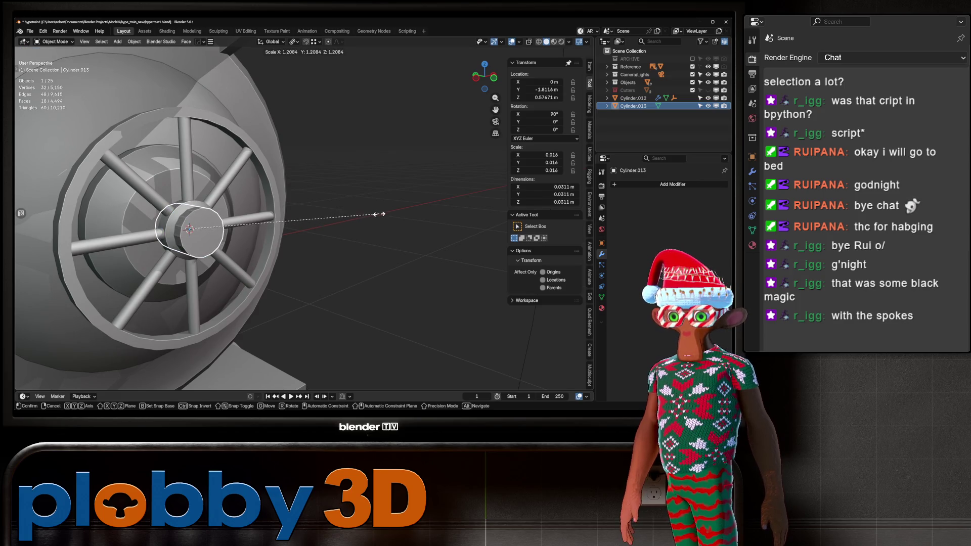
click(379, 214)
mouse_move(380, 214)
middle_down()
mouse_move(293, 225)
mouse_move(296, 199)
mouse_move(323, 200)
middle_up()
key(ctrl+KP_Subtract)
click(633, 121)
click(607, 90)
key(KP_Divide)
scroll(296, 198, up, 4)
Apply the Boolean on the spokes and run MACHIN3 Clean Up on the geometry.
key(ctrl+a)
key(Tab)
key(3)
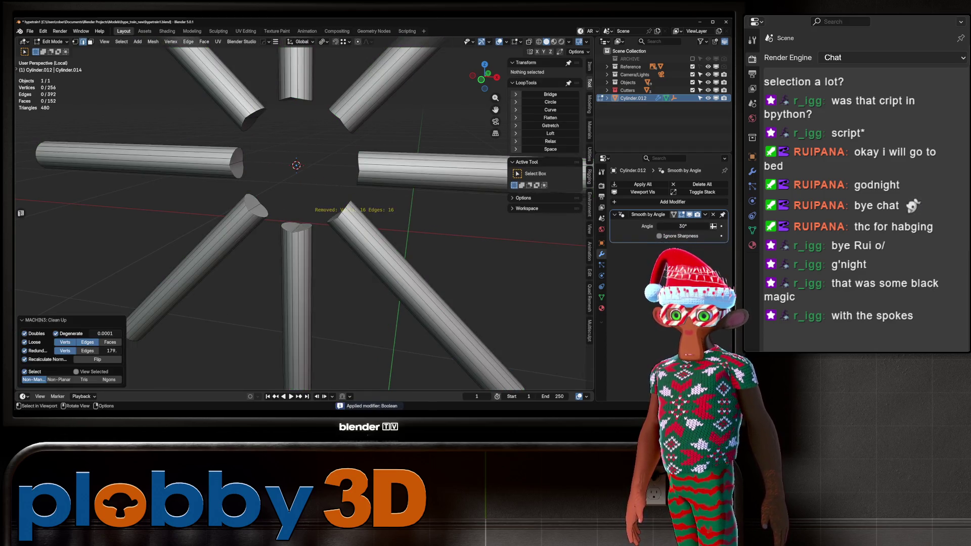
key(Tab)
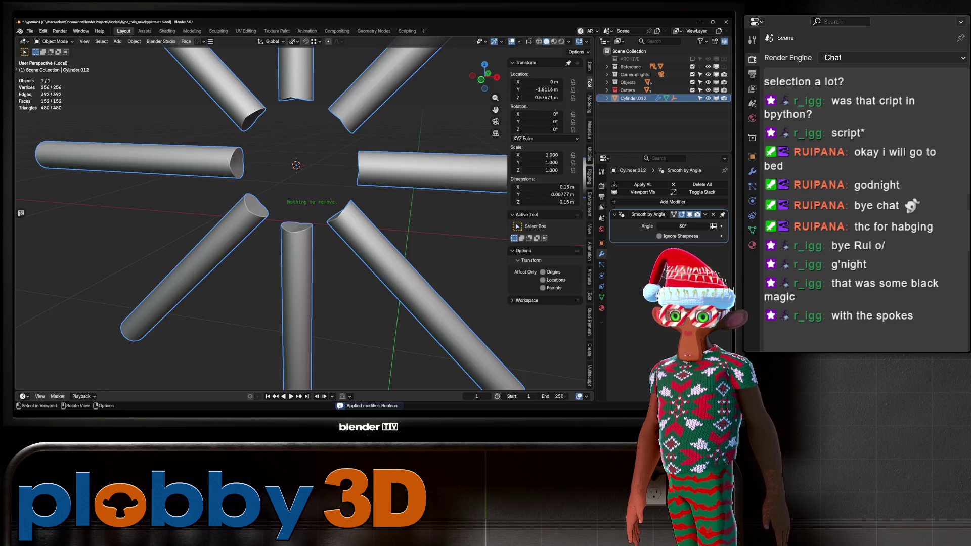
Select three spoke cap faces, then all faces of similar area with threshold 0.
middle_drag(296, 203, 321, 195)
key(Tab)
scroll(303, 217, up, 3)
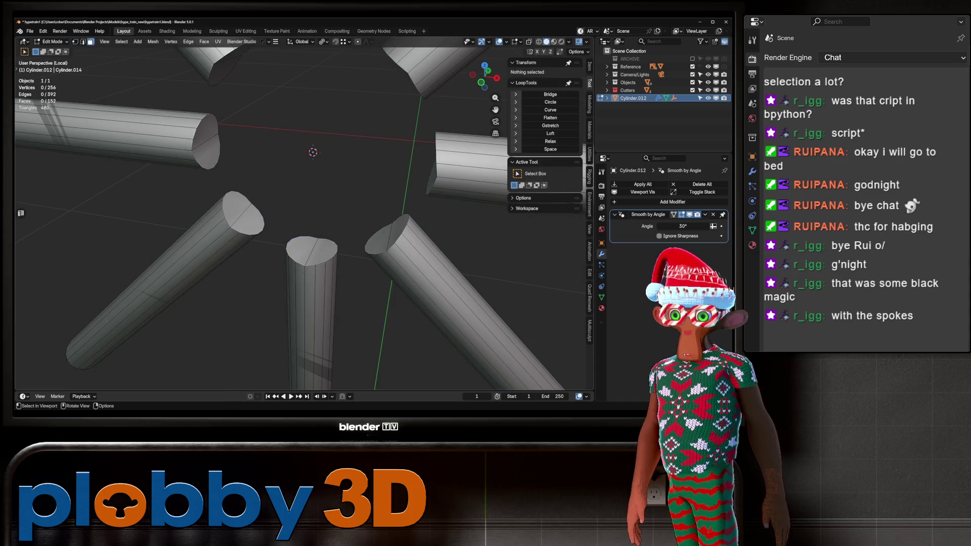
click(241, 218)
shift+click(313, 249)
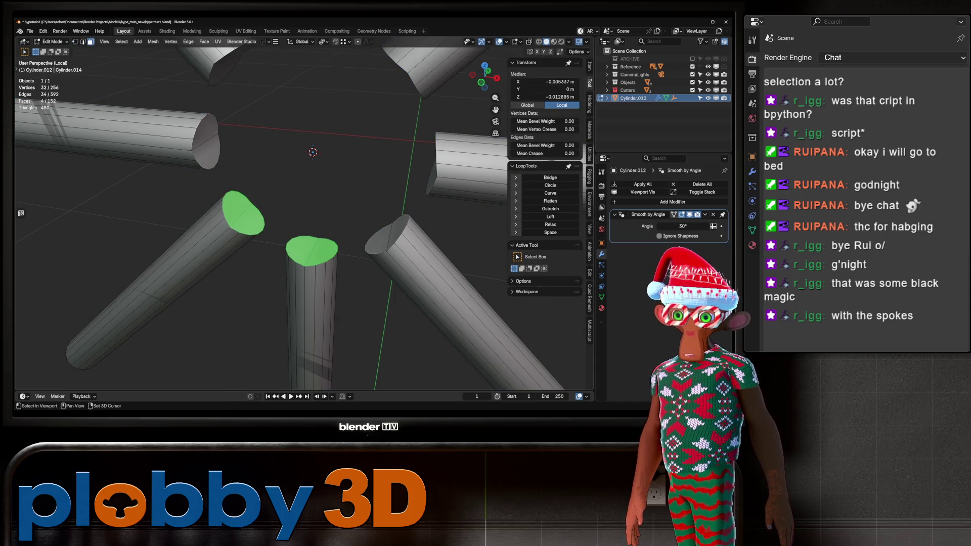
shift+click(391, 233)
key(shift+g)
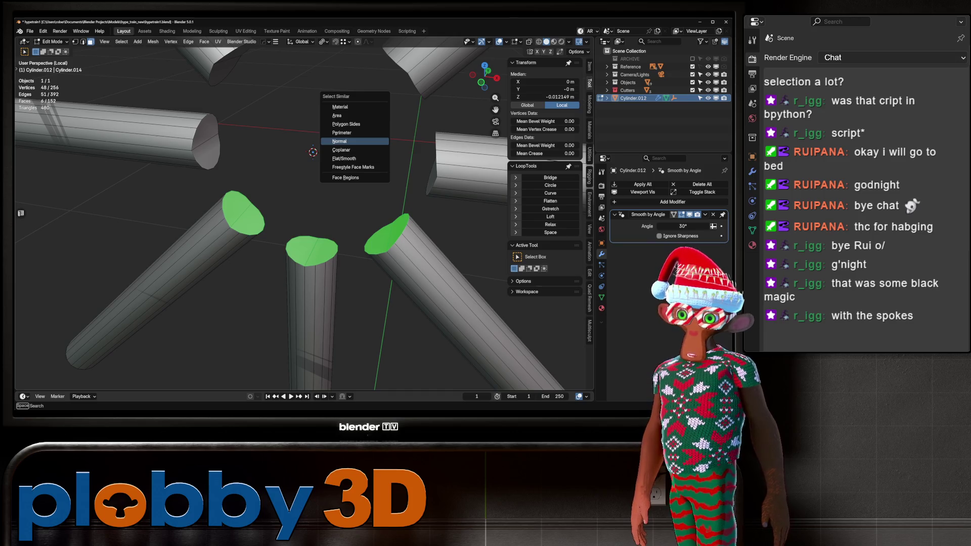
click(336, 115)
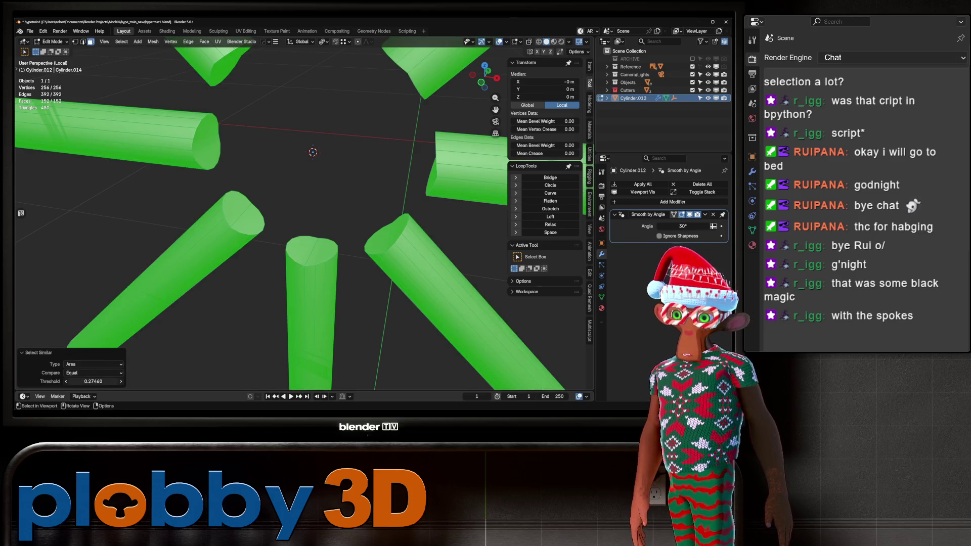
click(93, 381)
text(0)
key(Return)
key(KP_Decimal)
Delete the 15 cap faces and relax the spokes' open end loops with LoopTools.
key(x)
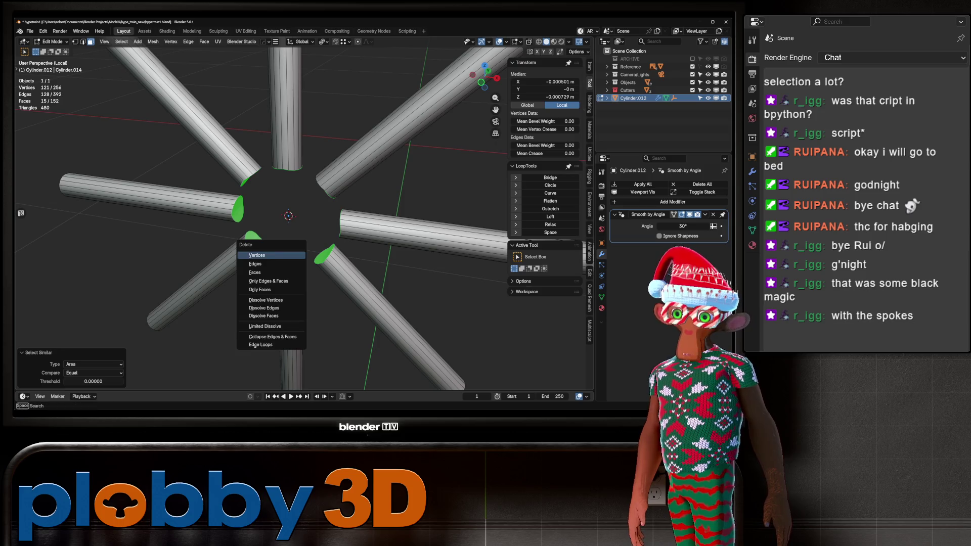
click(255, 272)
middle_drag(255, 272, 283, 263)
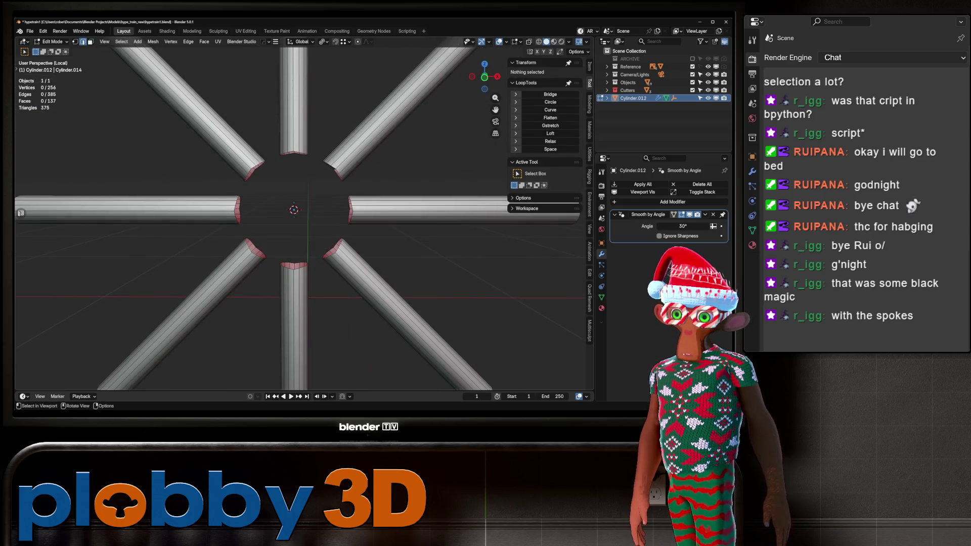
alt+click(294, 153)
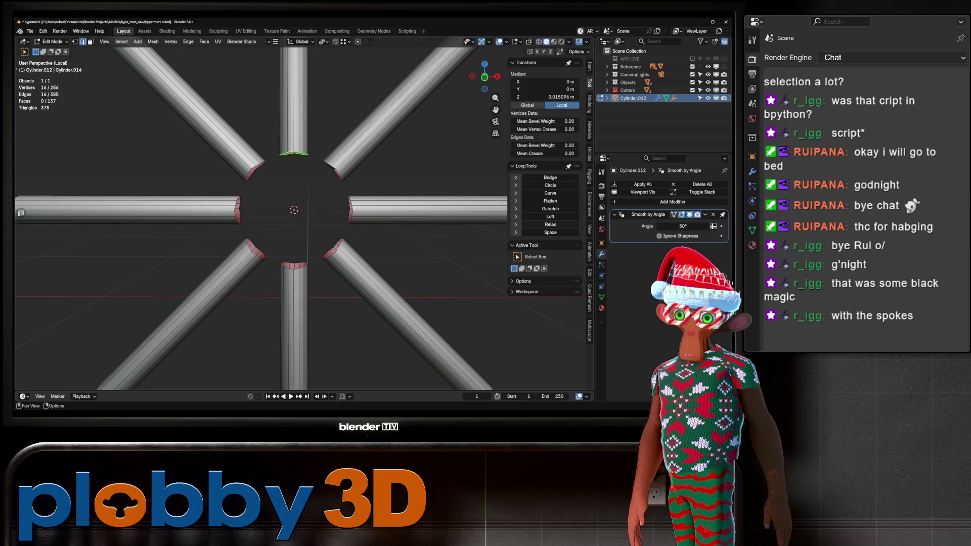
click(550, 225)
alt+click(253, 171)
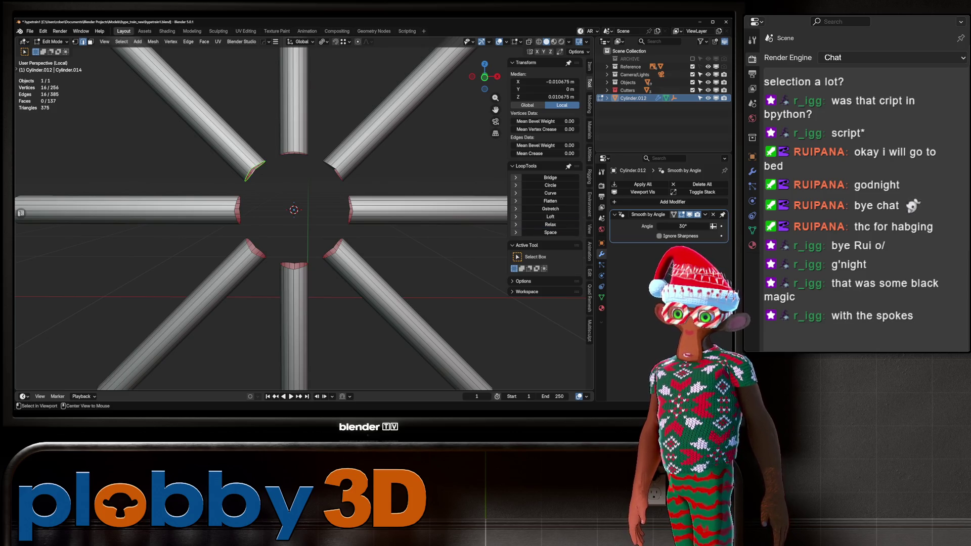
Return to object mode and leave isolation to view the whole wheel.
key(Tab)
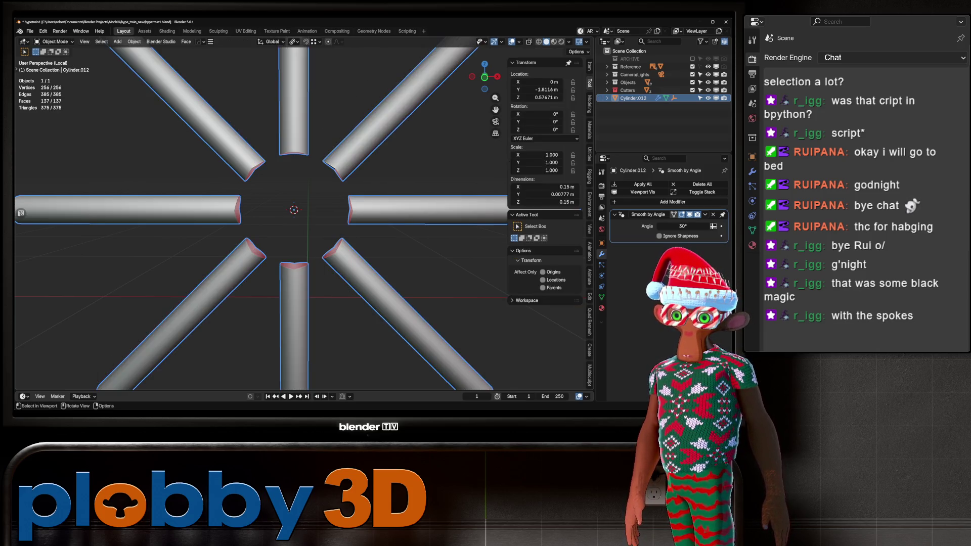
key(KP_Divide)
middle_drag(263, 227, 193, 232)
Delete Cylinder.013 and select the spokes object Cylinder.012.
key(Delete)
scroll(304, 217, down, 6)
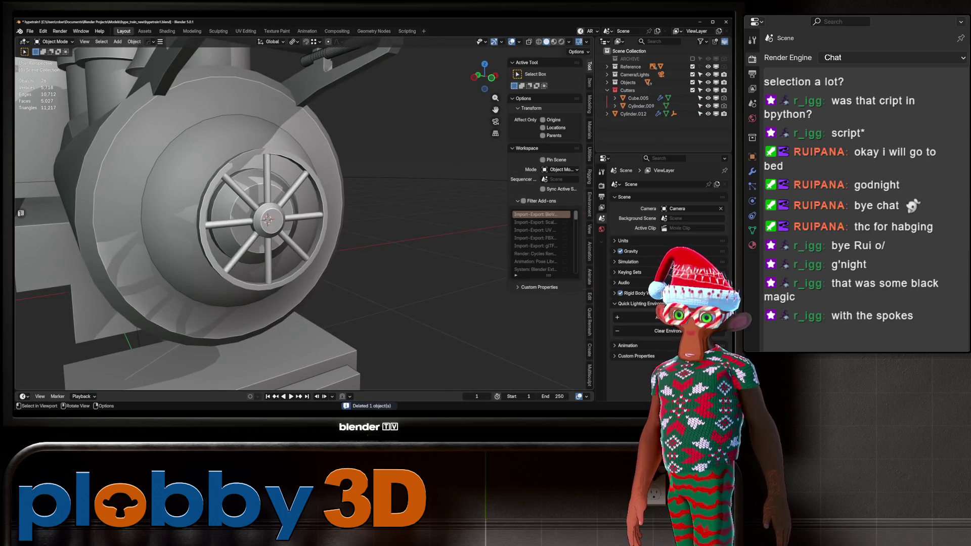
scroll(277, 187, up, 4)
middle_drag(277, 187, 374, 202)
scroll(303, 217, down, 5)
click(607, 90)
click(633, 98)
Nudge the spokes 0.000695 m along Y to sit inside the smokebox door rim.
scroll(421, 149, up, 8)
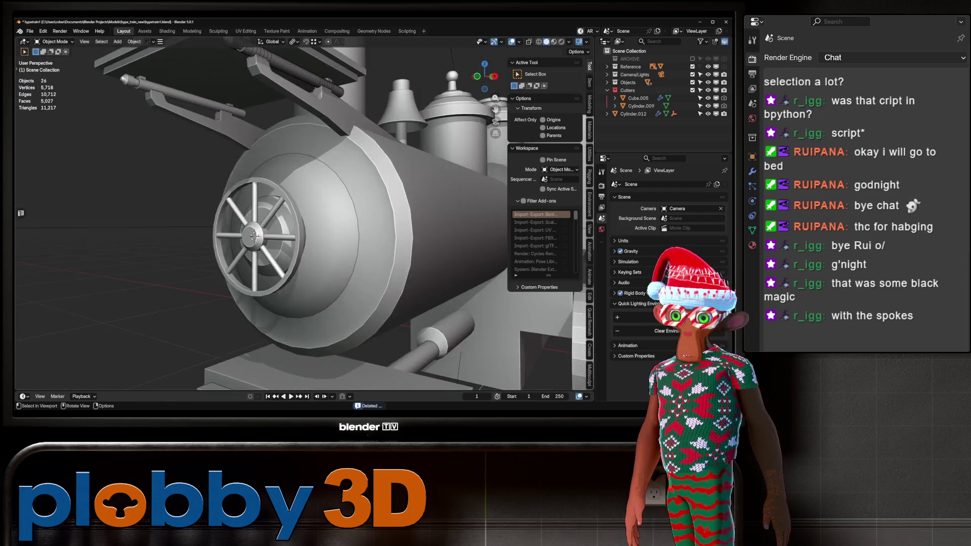
middle_drag(303, 213, 192, 223)
scroll(253, 217, up, 5)
scroll(263, 227, up, 3)
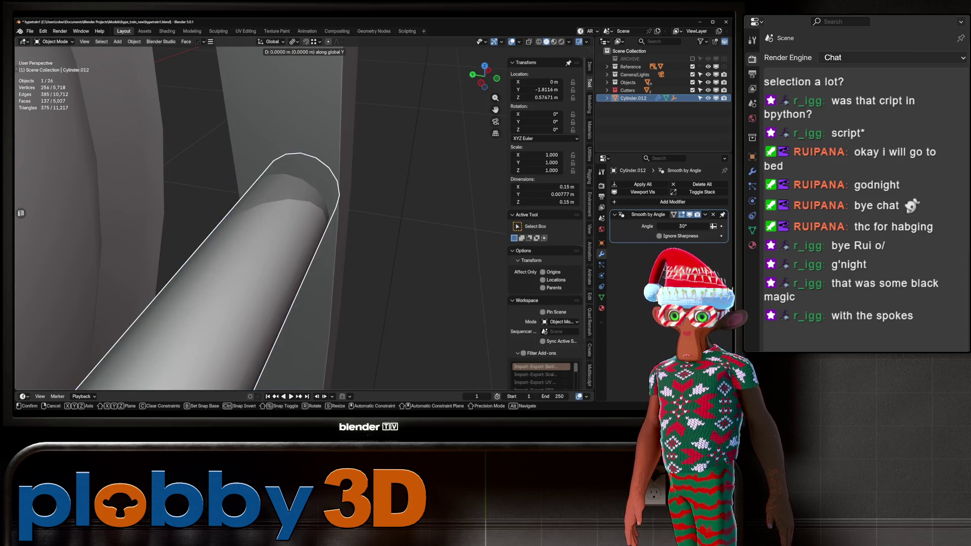
key(Return)
scroll(263, 217, down, 5)
mouse_move(263, 217)
middle_down()
mouse_move(213, 223)
mouse_move(262, 207)
mouse_move(263, 177)
middle_up()
Deselect the spokes and isolate them in Local View.
key(alt+a)
scroll(263, 218, down, 2)
scroll(263, 192, up, 4)
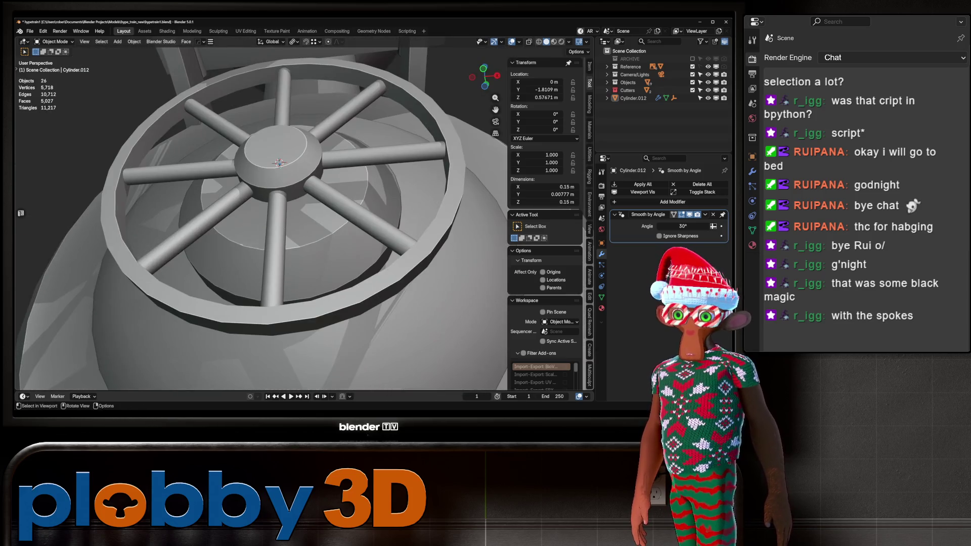
key(KP_Divide)
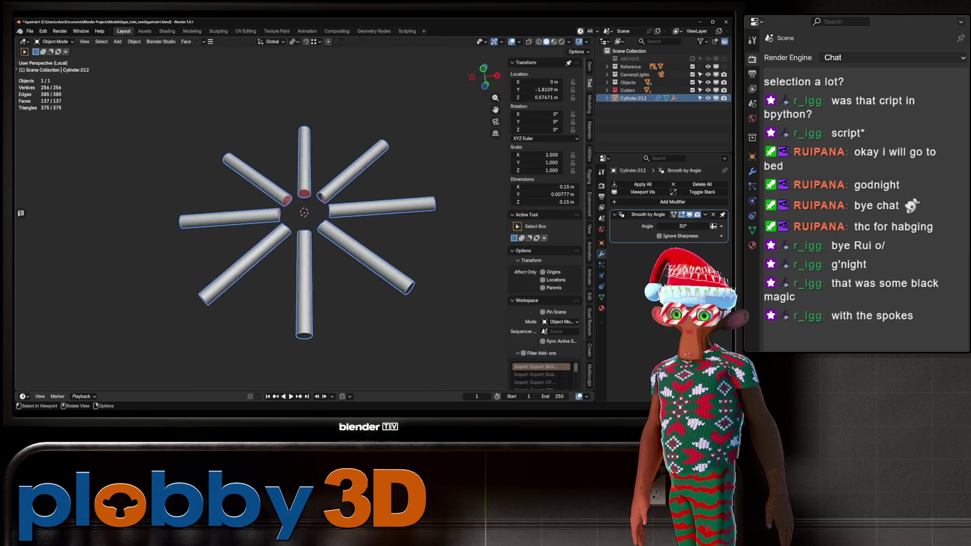
Mark the selected spoke edges as UV seams.
key(Tab)
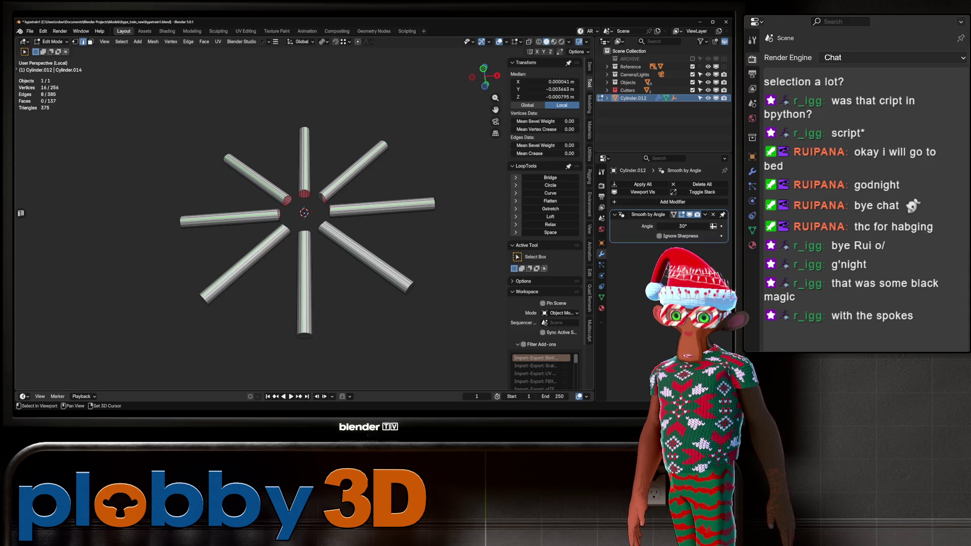
key(u)
click(381, 342)
middle_drag(380, 342, 318, 334)
key(alt+a)
mouse_move(304, 228)
middle_down()
mouse_move(283, 253)
mouse_move(207, 175)
middle_up()
Select the 8 remaining cap faces by similar area, delete them, and exit Local View.
click(207, 175)
key(shift+g)
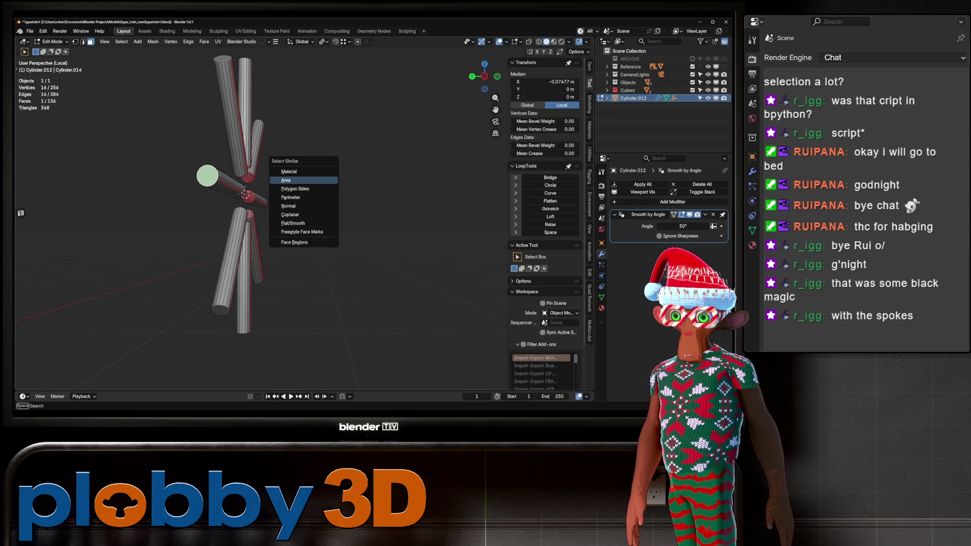
click(303, 181)
drag(93, 382, 85, 381)
middle_drag(243, 212, 233, 166)
key(x)
click(202, 144)
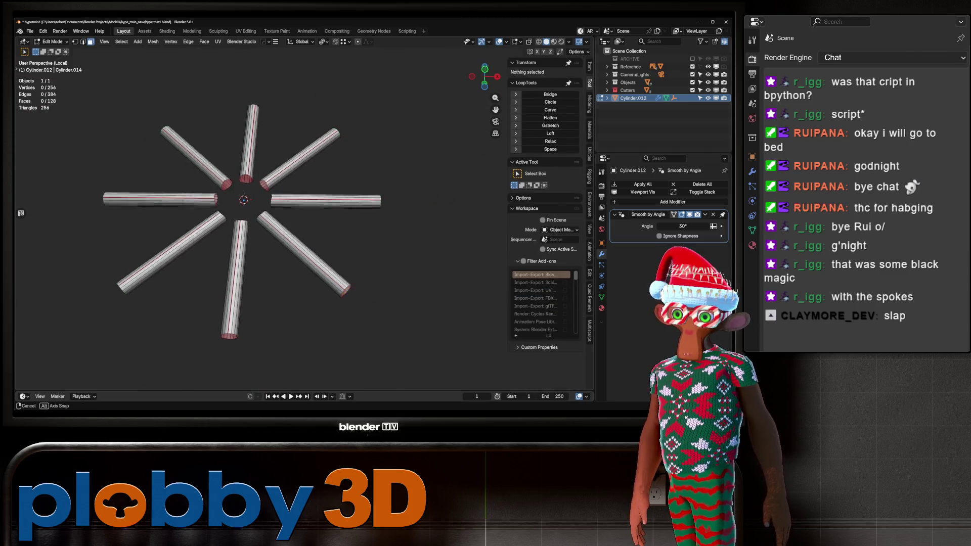
key(Tab)
key(KP_Divide)
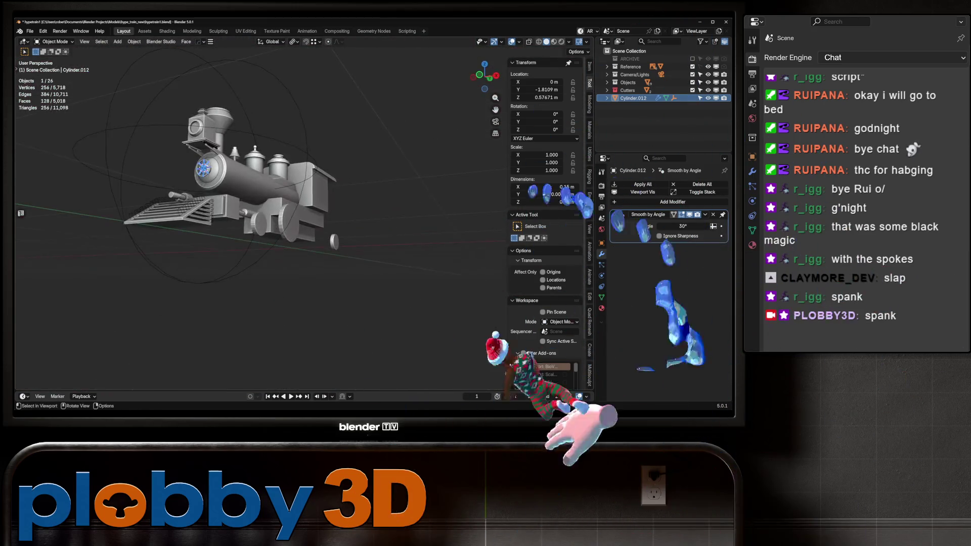
Delete the selected object, then isolate wheel rim Cylinder.011 for editing.
key(Delete)
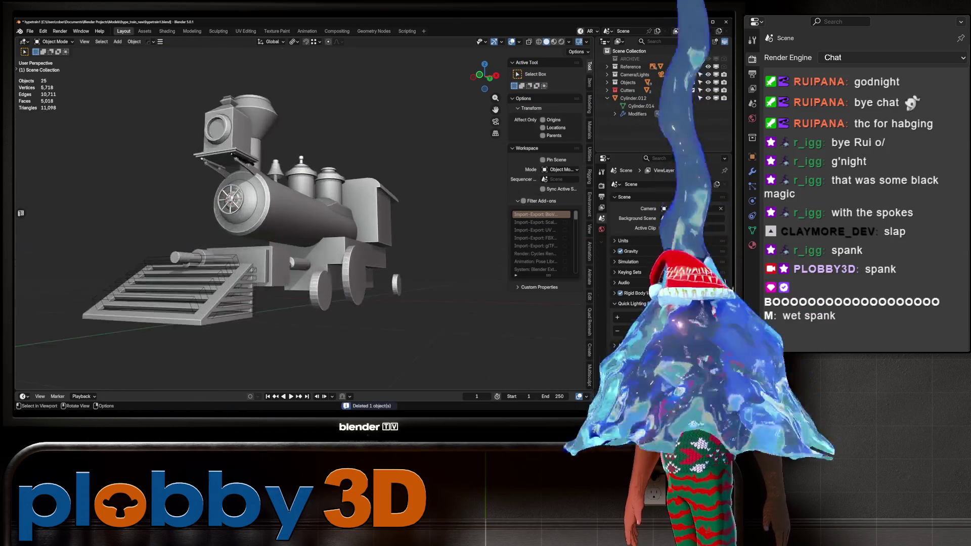
key(q)
click(218, 202)
key(KP_Decimal)
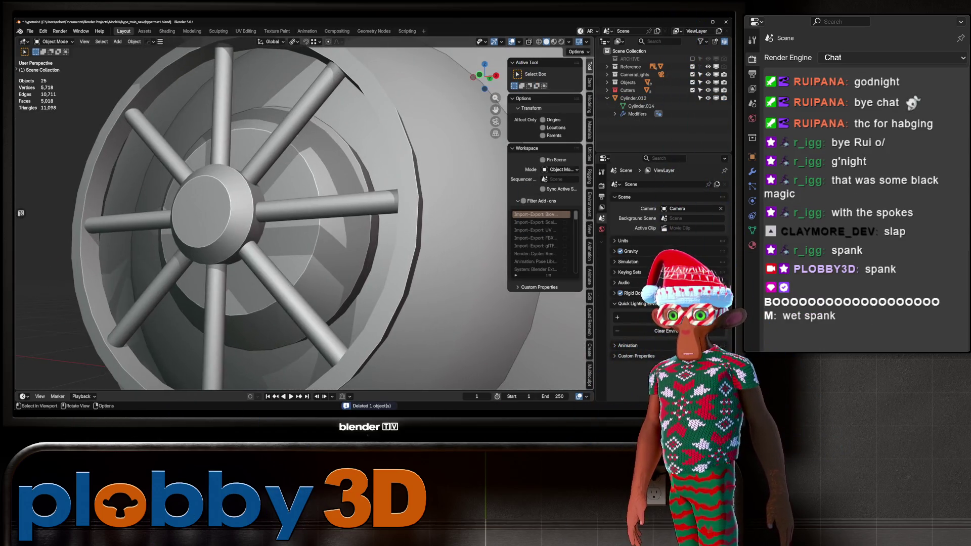
click(407, 253)
key(KP_Decimal)
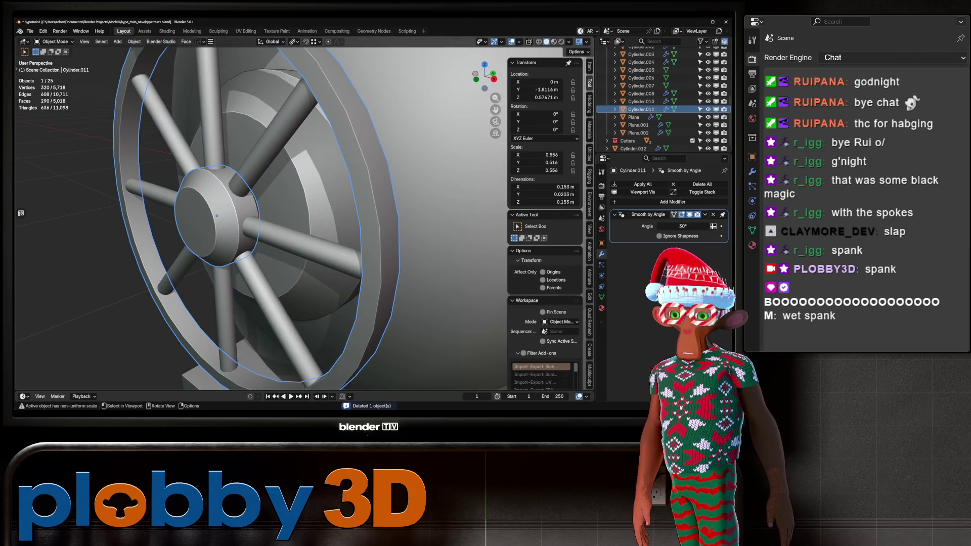
key(KP_Divide)
key(Tab)
Dissolve the selected hub edges of the wheel rim.
scroll(187, 195, up, 4)
middle_drag(187, 194, 179, 205)
shift+click(189, 204)
key(2)
shift+click(179, 204)
right_click(273, 285)
scroll(273, 286, down, 6)
scroll(273, 285, up, 4)
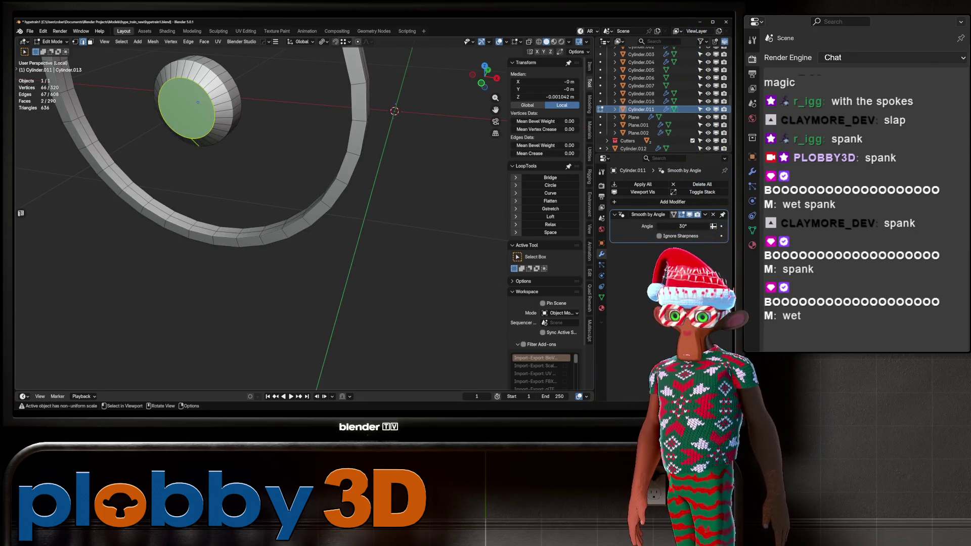
middle_drag(273, 286, 273, 262)
key(x)
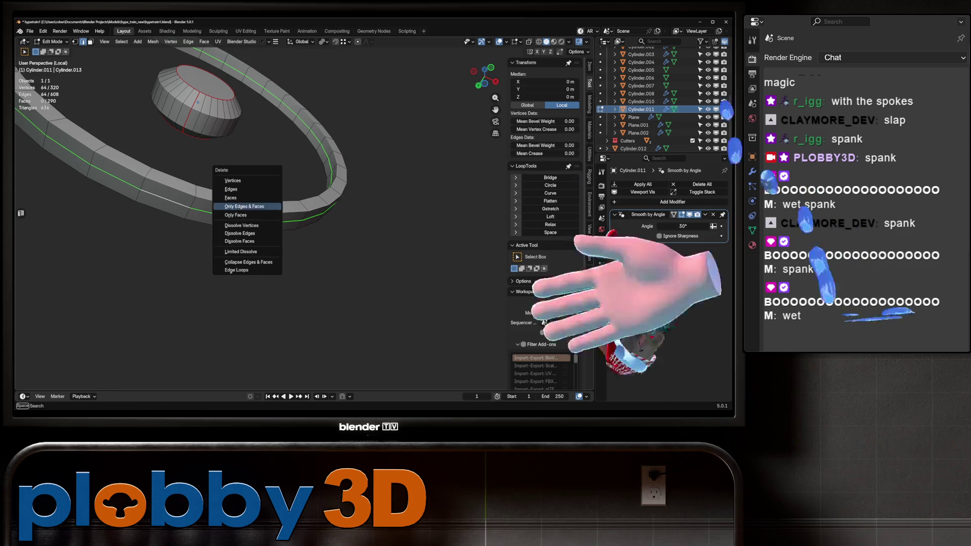
click(253, 213)
Mark the rim's inner edge loop as a UV seam and leave isolation.
mouse_move(253, 212)
middle_down()
mouse_move(283, 237)
mouse_move(314, 223)
mouse_move(313, 202)
middle_up()
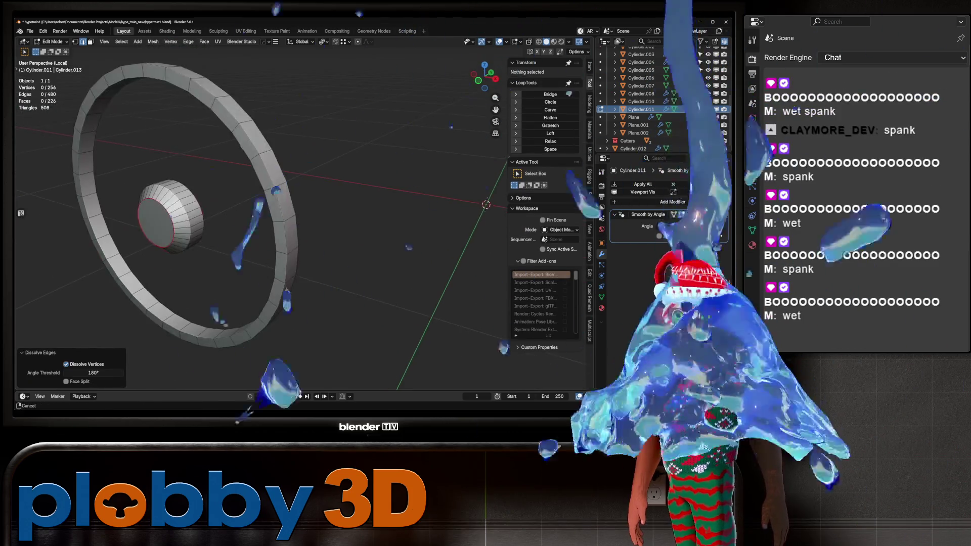
alt+click(95, 202)
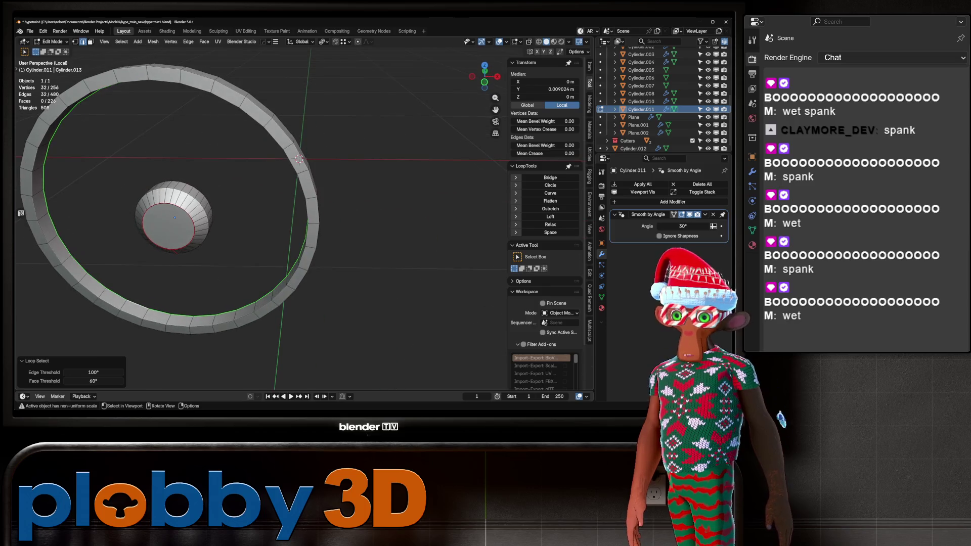
right_click(281, 298)
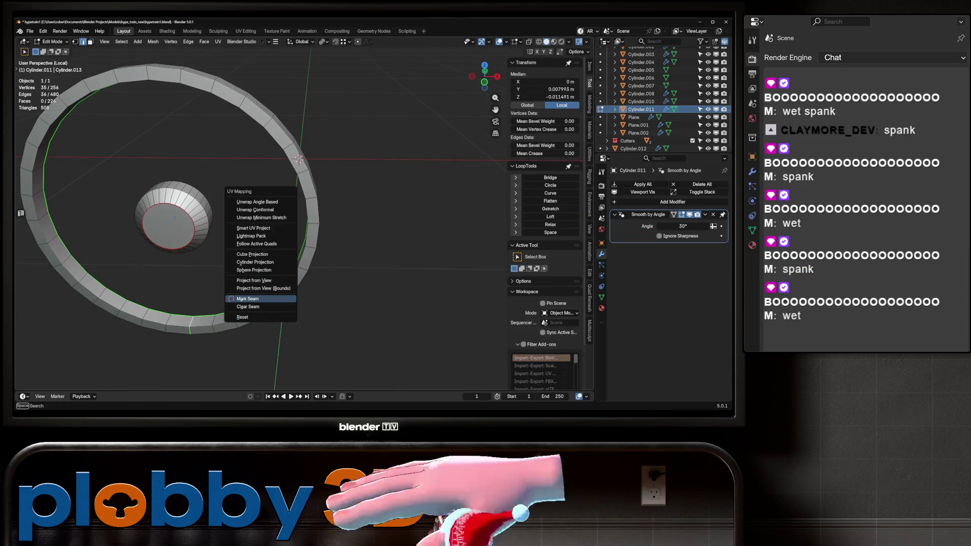
key(Tab)
key(KP_Divide)
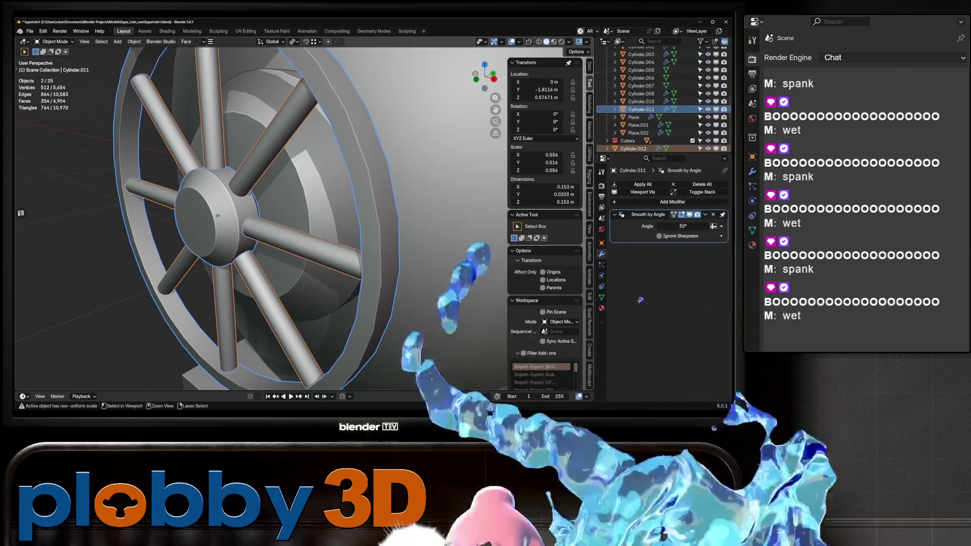
Join the spokes into the rim and edit the joined wheel in UV Editing.
key(Delete)
scroll(217, 216, down, 3)
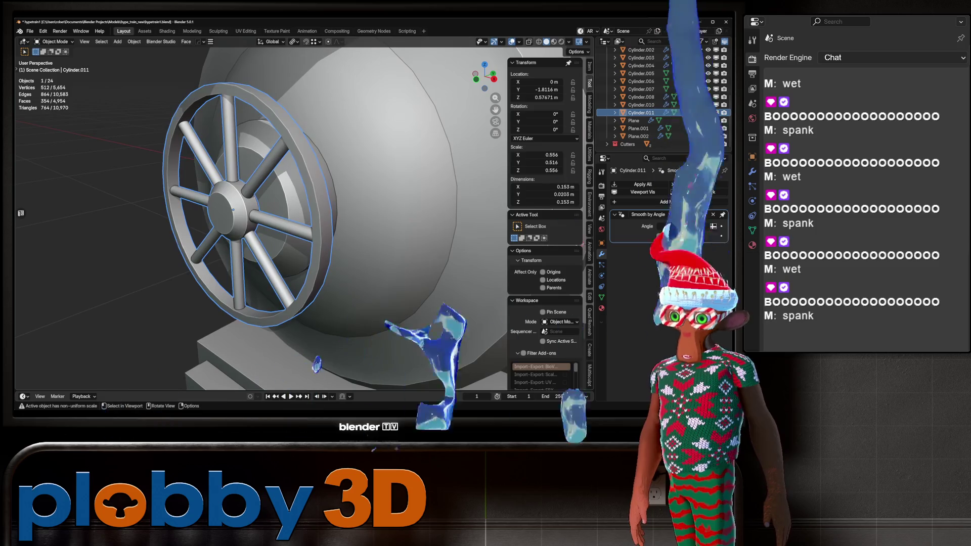
key(Tab)
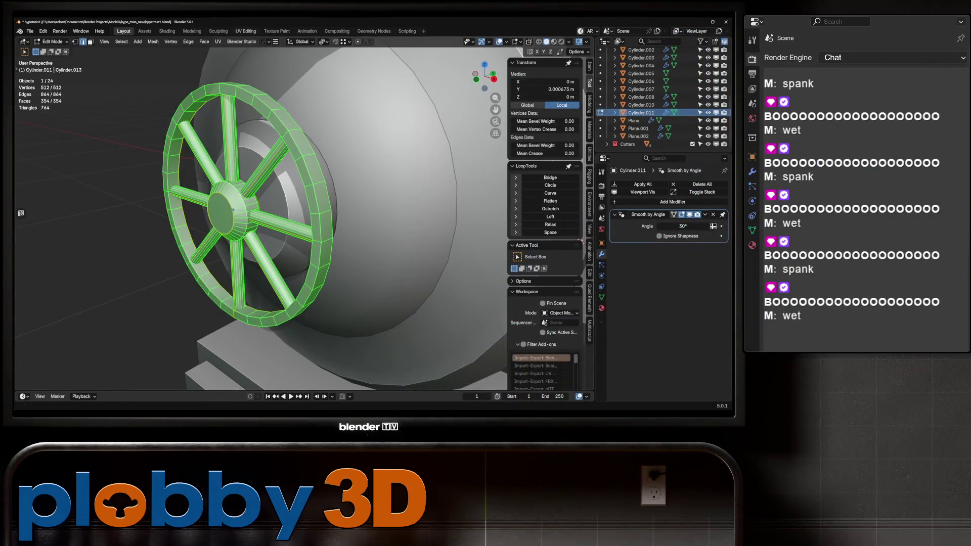
key(ctrl+Page_Down)
key(ctrl+Page_Down)
key(ctrl+Page_Down)
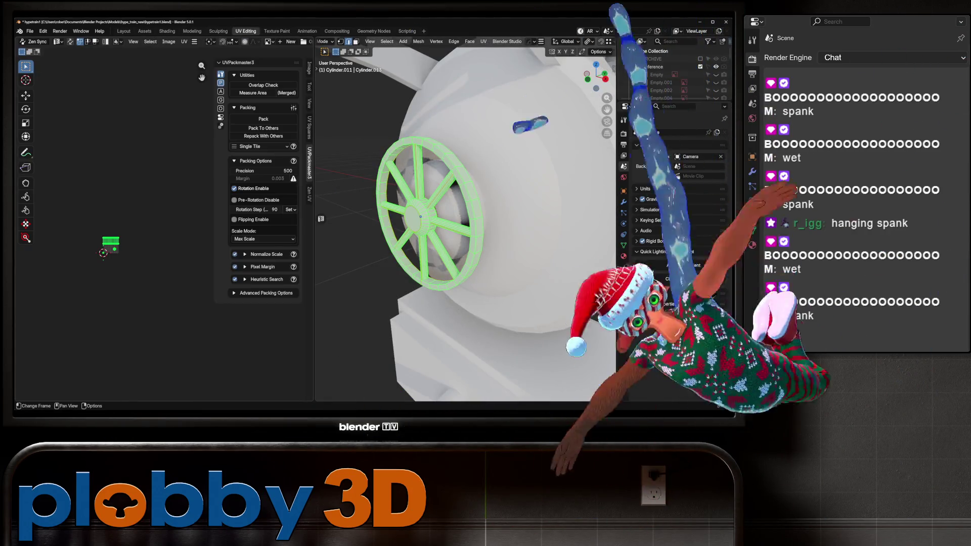
Unwrap the wheel with the Conformal method.
key(u)
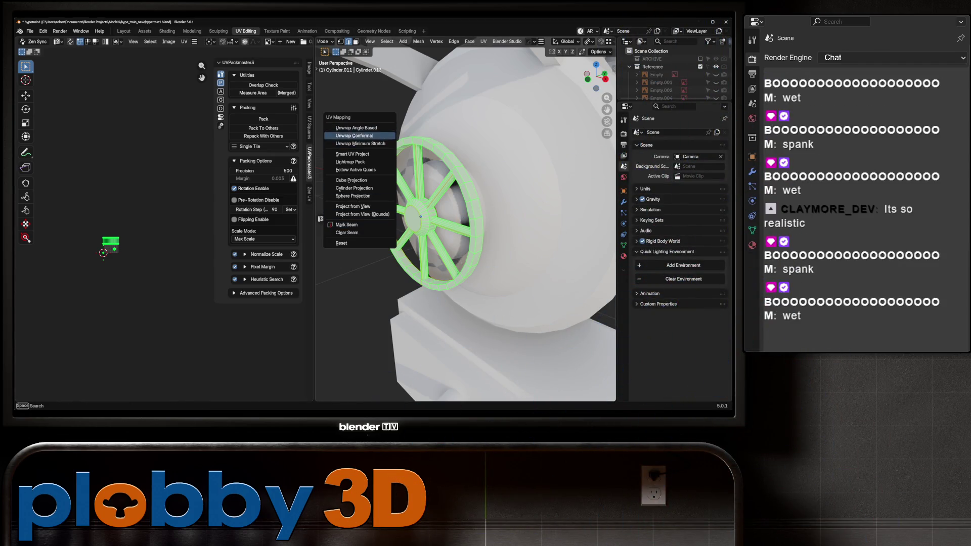
click(354, 135)
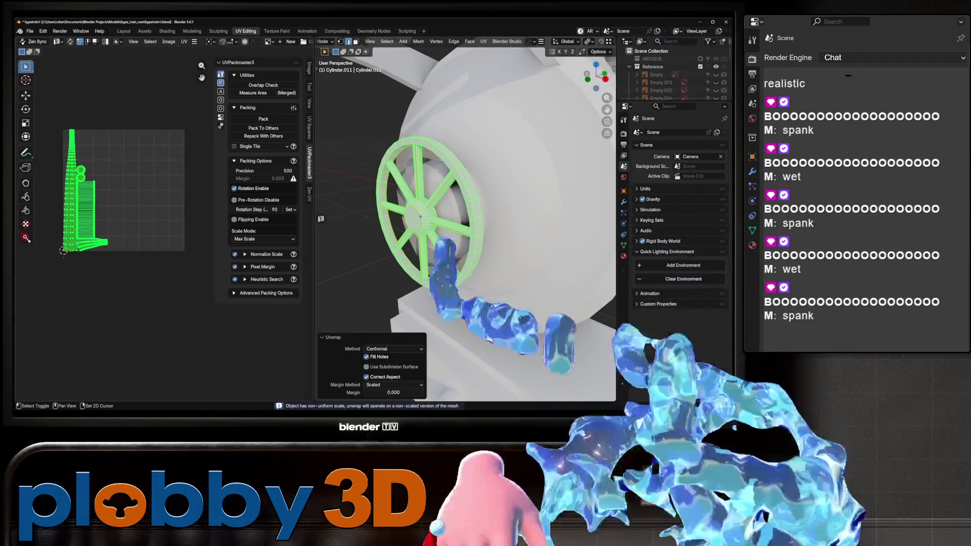
key(ctrl+z)
key(u)
click(364, 174)
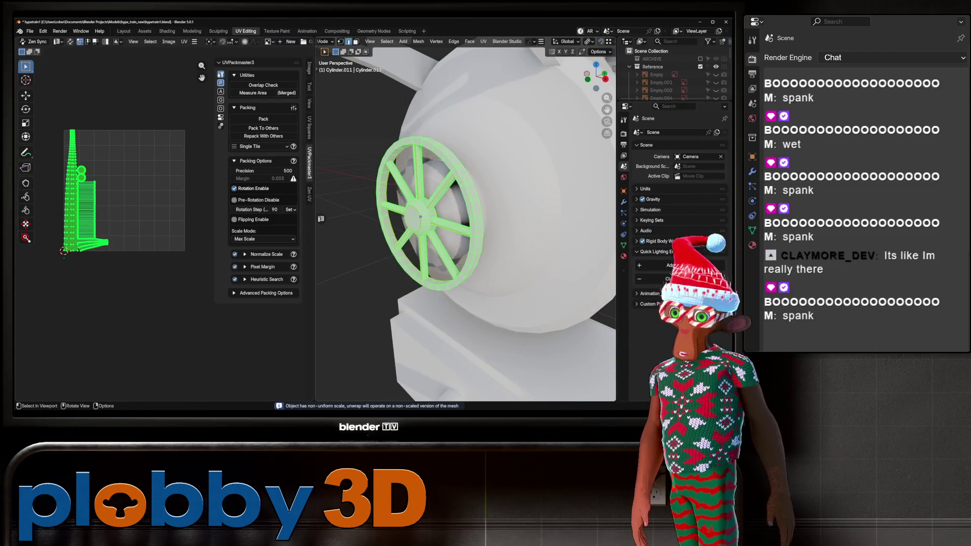
key(u)
click(388, 200)
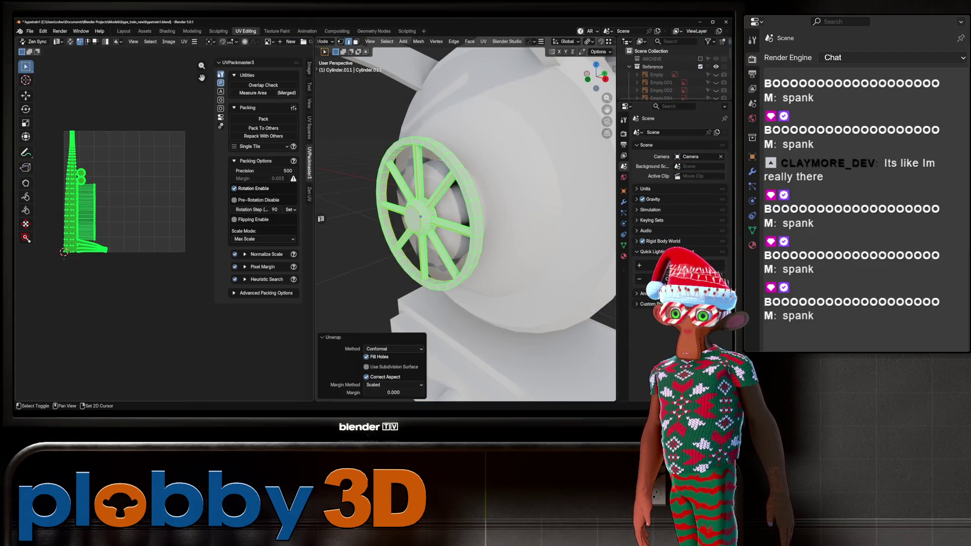
Pack the wheel's UV islands into the tile with UVPackmaster.
scroll(45, 197, up, 6)
scroll(46, 198, down, 2)
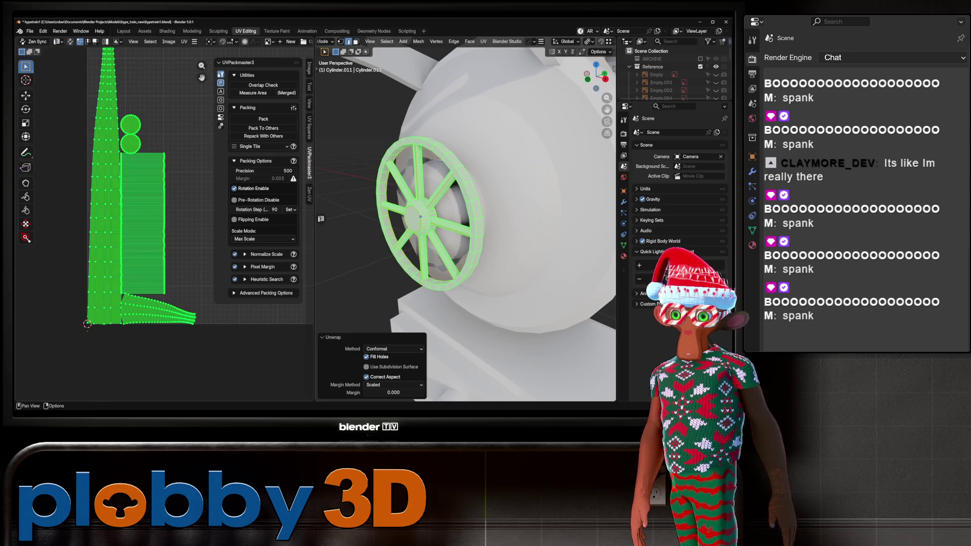
shift+scroll(121, 207, up, 3)
ctrl+scroll(121, 207, right, 3)
click(263, 119)
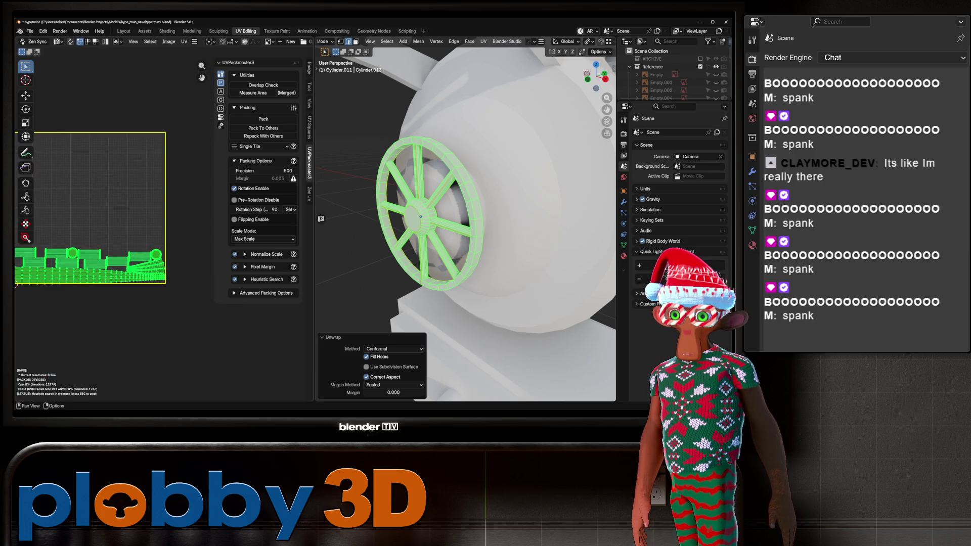
mouse_move(475, 304)
middle_down()
mouse_move(450, 298)
mouse_move(448, 333)
mouse_move(446, 311)
mouse_move(528, 91)
middle_up()
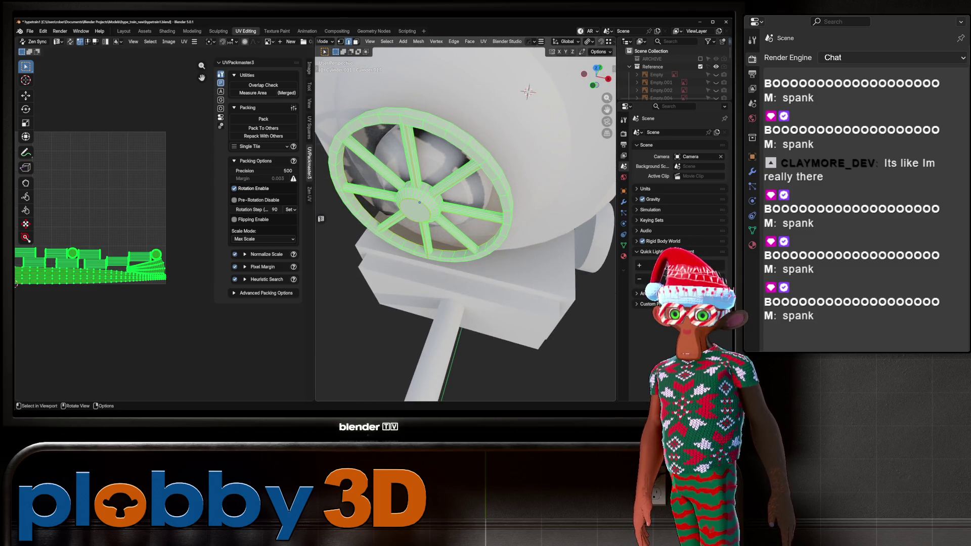
Select the entire wheel mesh and unwrap it conformally again.
key(alt+a)
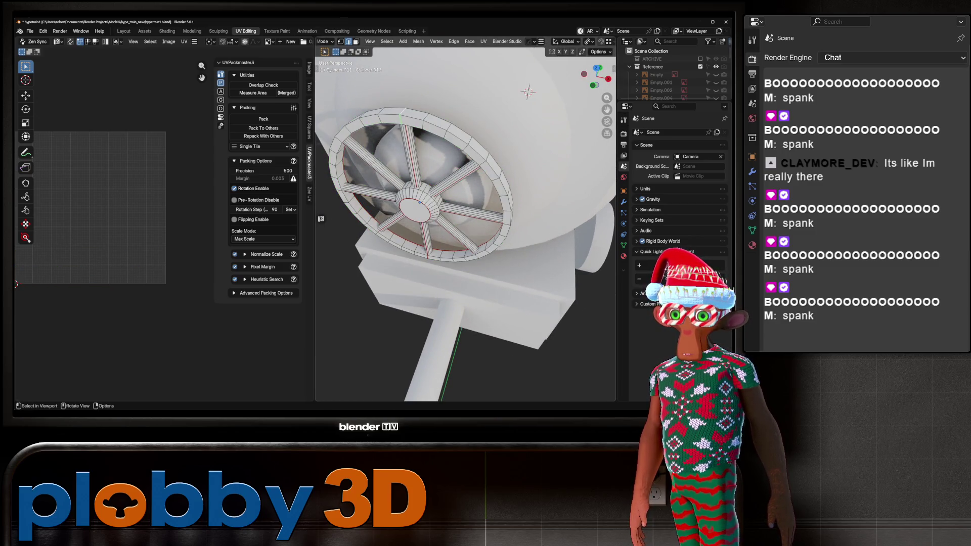
key(u)
key(Escape)
key(a)
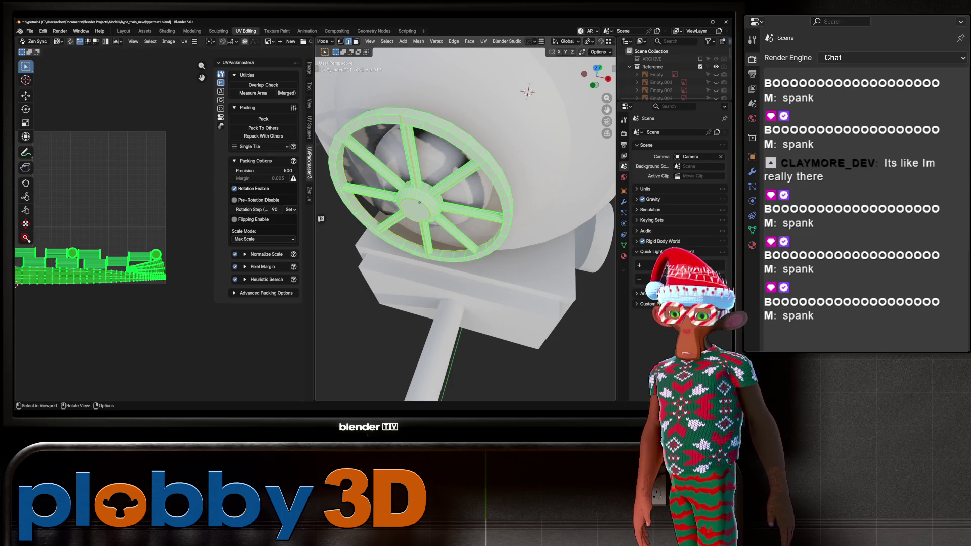
key(u)
click(444, 53)
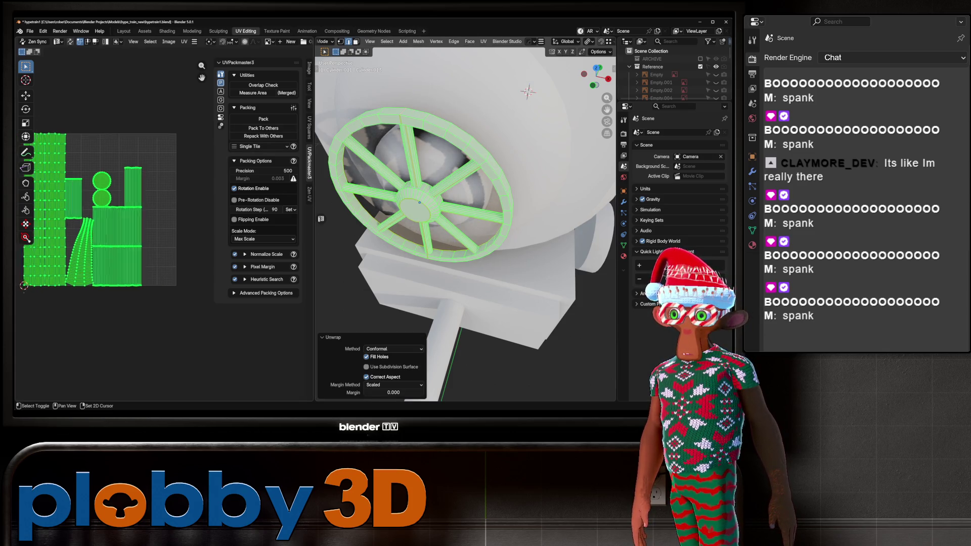
Back in object mode, box-select and delete the leftover pipe under the running board.
key(Tab)
scroll(466, 222, down, 4)
mouse_move(465, 222)
middle_down()
mouse_move(531, 212)
mouse_move(485, 218)
mouse_move(506, 213)
middle_up()
scroll(465, 222, up, 5)
key(b)
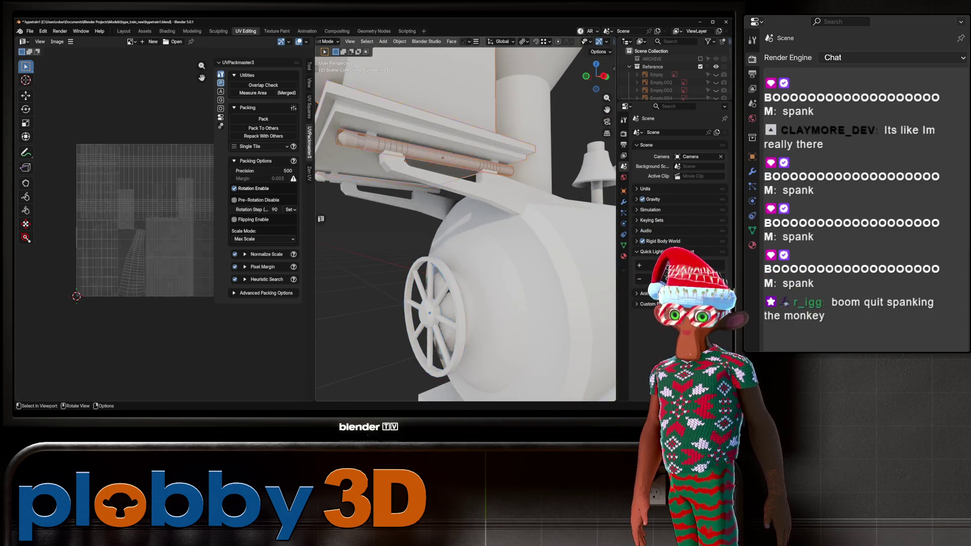
drag(334, 127, 516, 175)
key(Delete)
scroll(465, 223, down, 4)
middle_drag(465, 222, 566, 206)
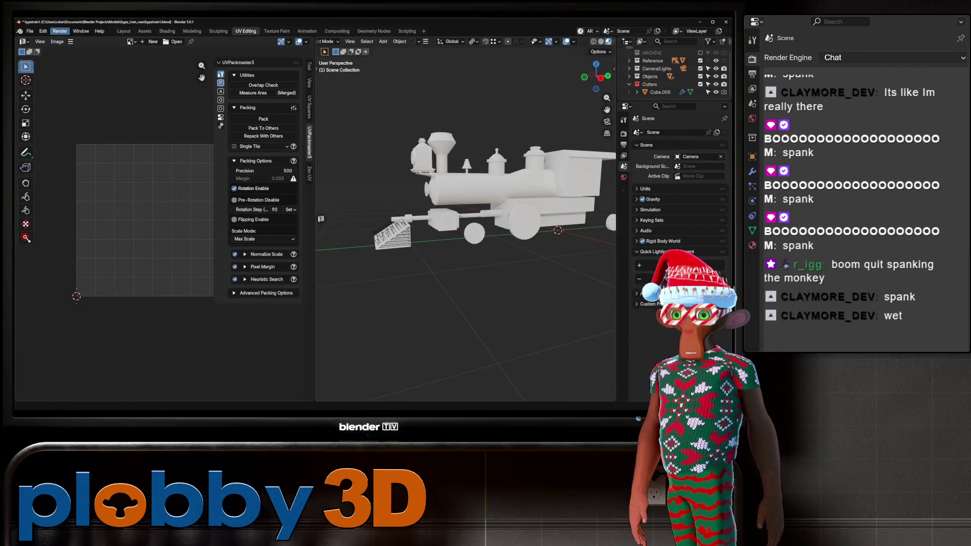
In the Layout workspace, inset the front end face of rod Cylinder.008.
click(123, 31)
middle_drag(304, 202, 242, 192)
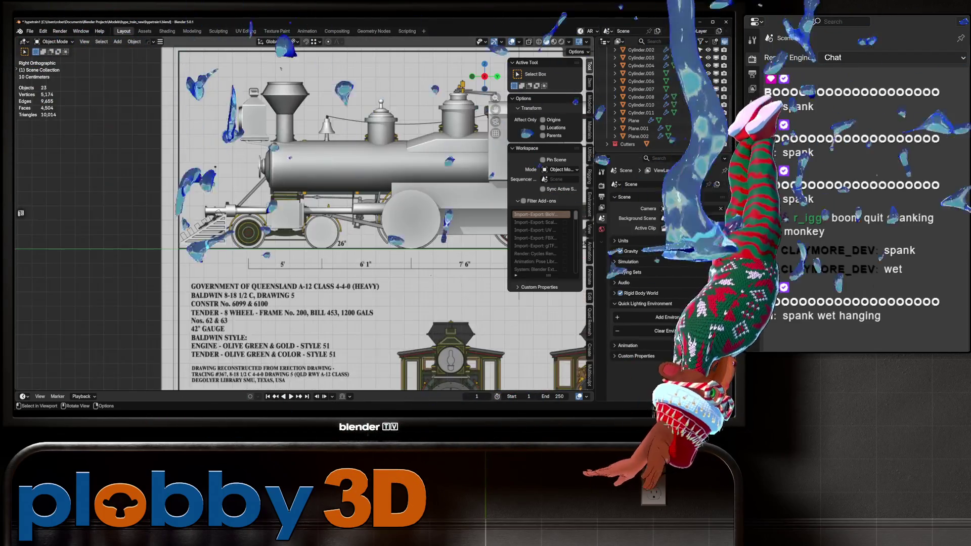
scroll(303, 217, up, 5)
key(Tab)
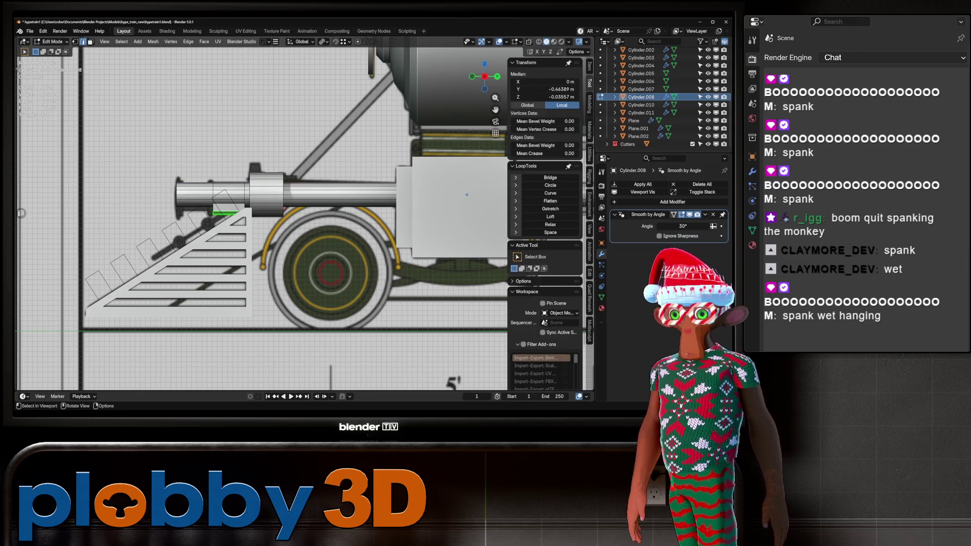
middle_drag(467, 194, 386, 169)
key(i)
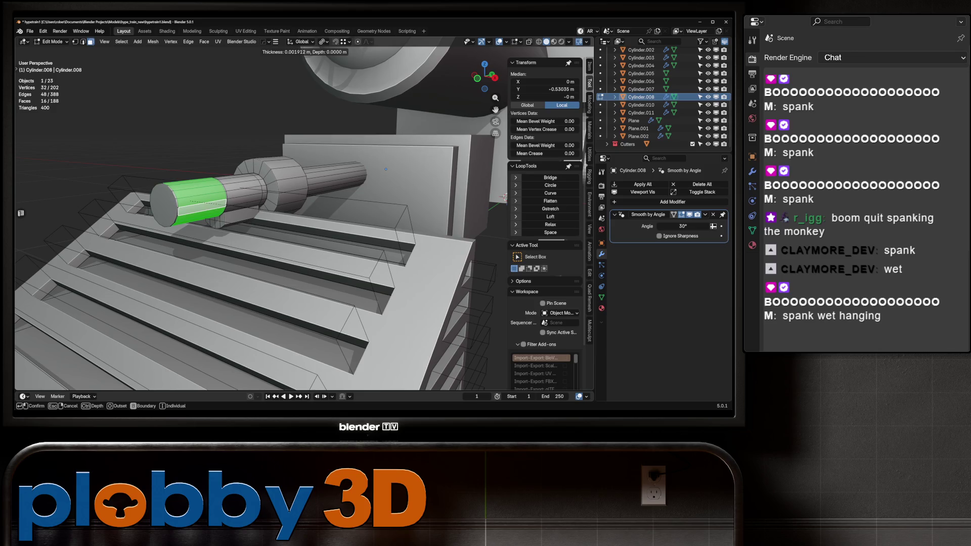
click(386, 168)
Extrude, fatten and scale the end along Y into a stepped flanged cap.
key(KP_3)
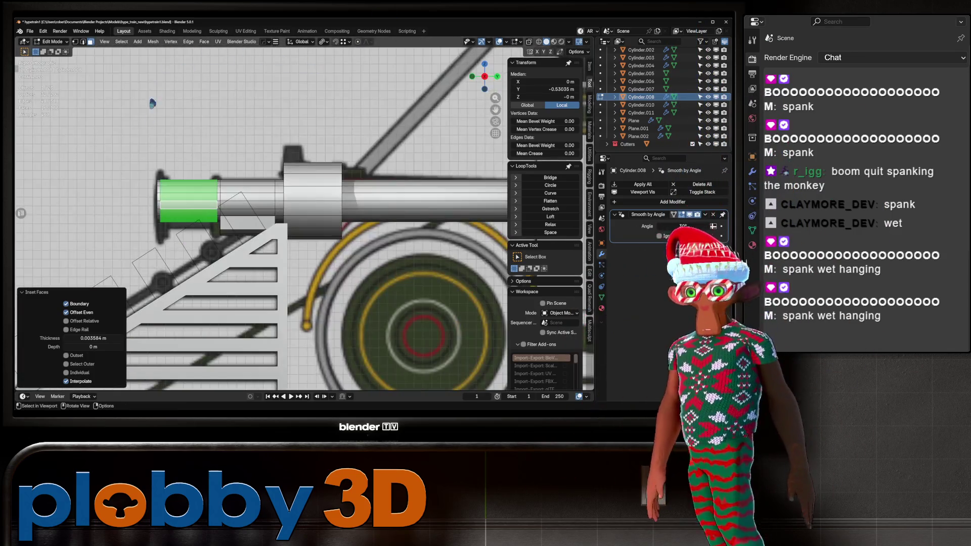
key(e)
key(Escape)
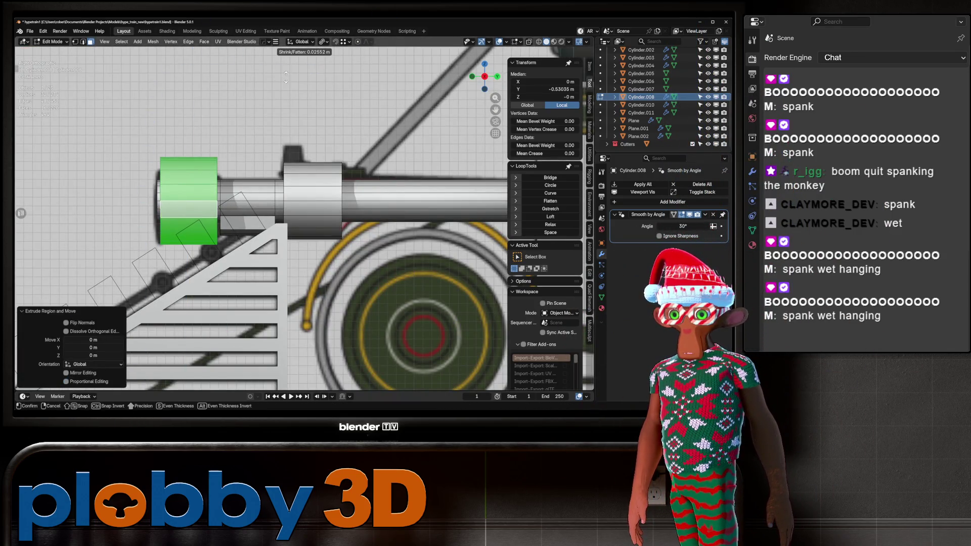
right_click(307, 106)
right_click(263, 115)
click(263, 116)
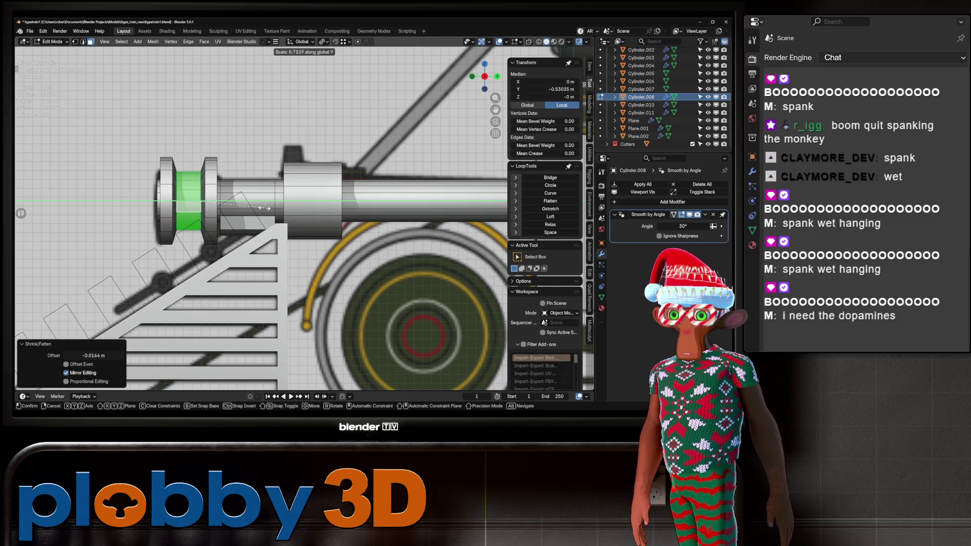
click(248, 207)
Return to object mode and deselect the rod.
key(Tab)
mouse_move(247, 207)
middle_down()
mouse_move(283, 177)
mouse_move(358, 173)
middle_up()
scroll(283, 177, down, 3)
click(324, 170)
scroll(298, 174, up, 4)
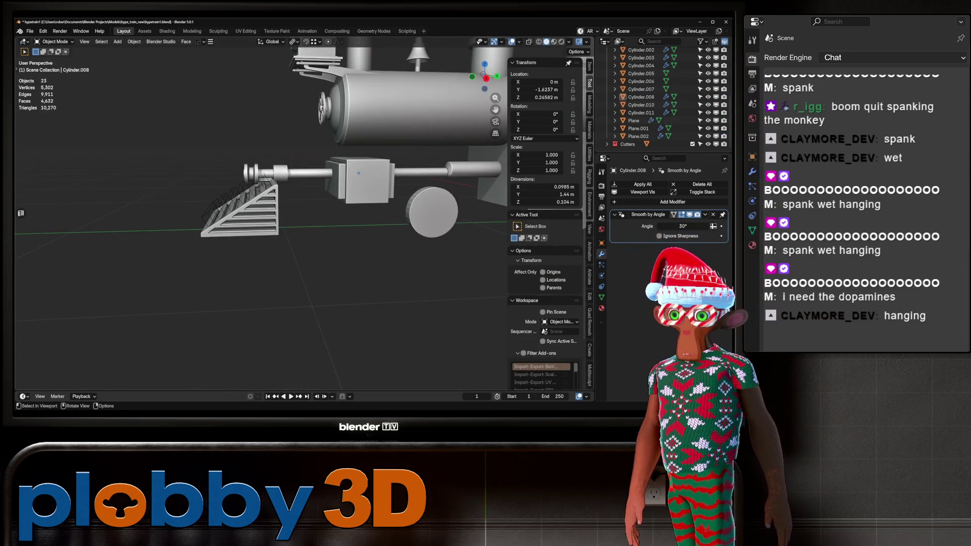
Delete Cube.005 and select the grille block Cube.004.
key(Delete)
click(243, 229)
mouse_move(243, 229)
middle_down()
mouse_move(230, 141)
mouse_move(203, 134)
mouse_move(222, 121)
mouse_move(273, 132)
middle_up()
scroll(230, 141, up, 6)
scroll(229, 141, down, 5)
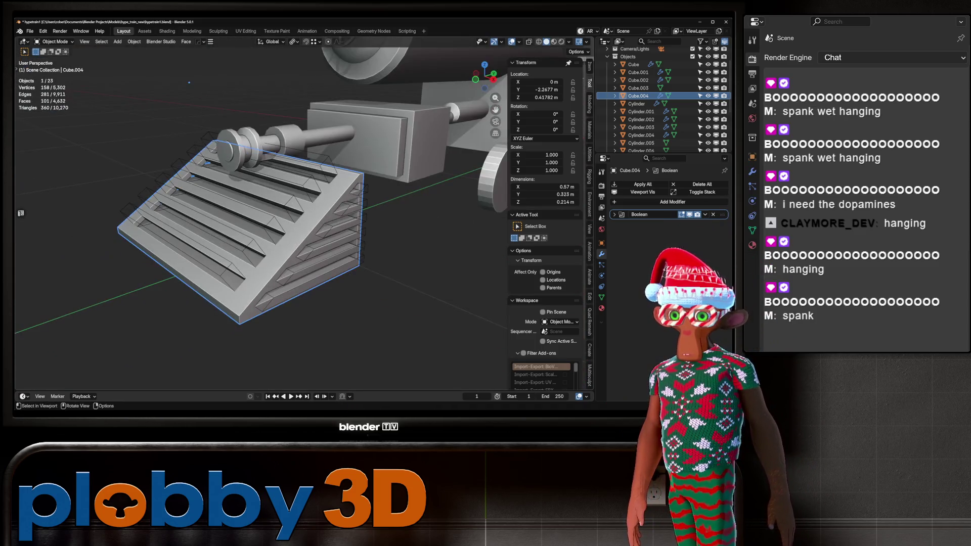
Move a duplicate of Cube.004 into ARCHIVE and delete the leftover cutter.
key(shift+d)
key(Escape)
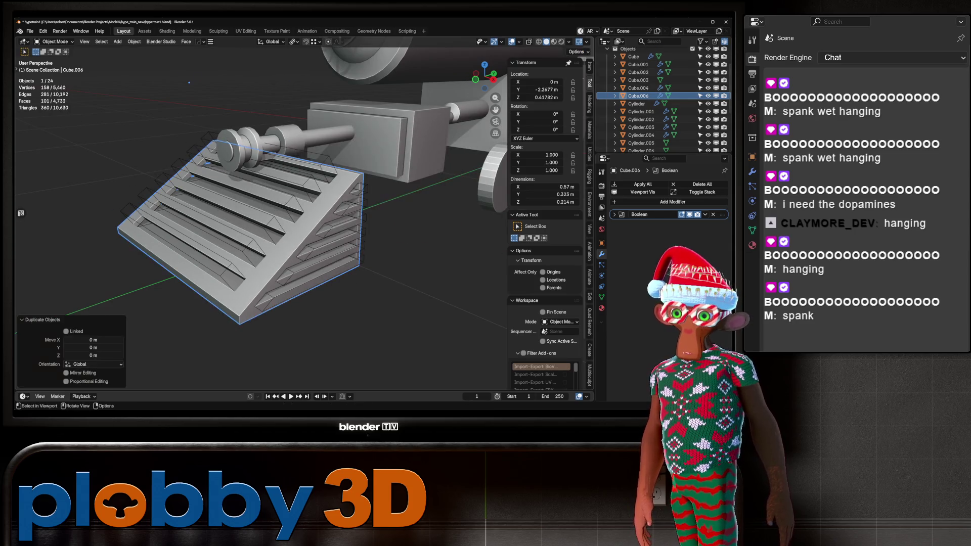
click(324, 215)
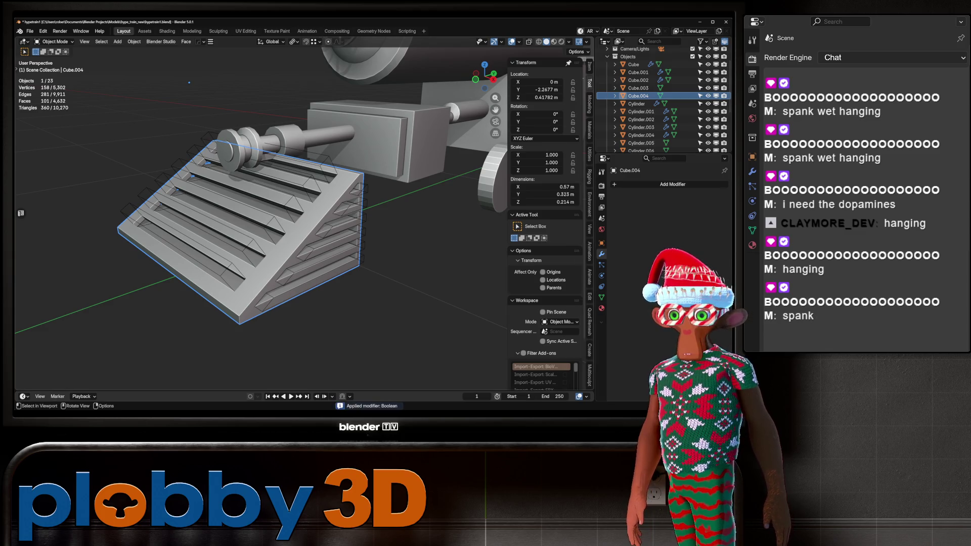
key(Delete)
key(Home)
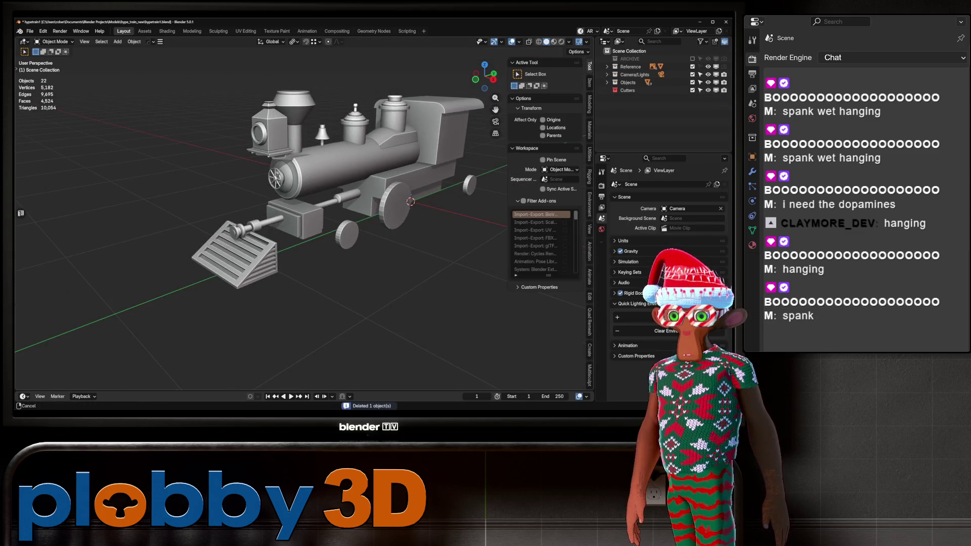
middle_drag(263, 213, 290, 210)
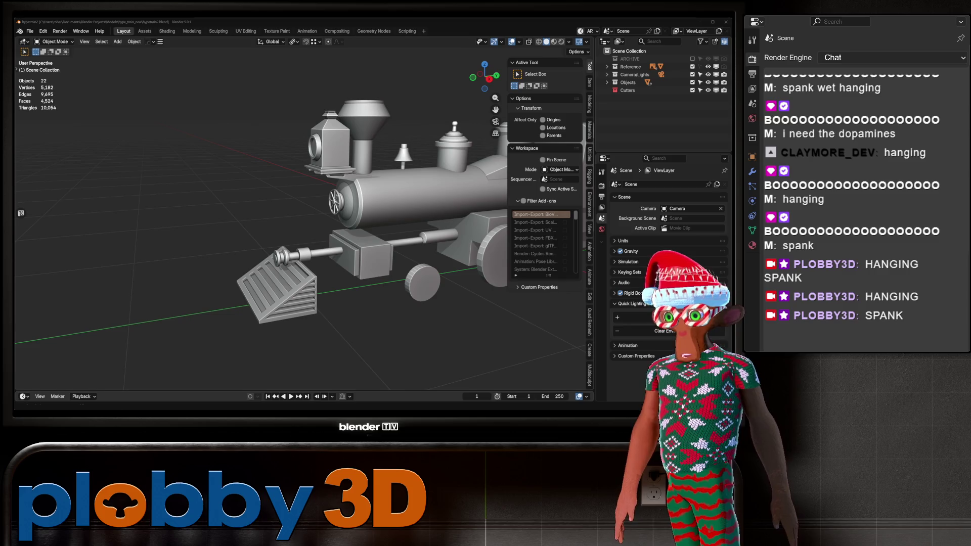
middle_drag(304, 203, 419, 207)
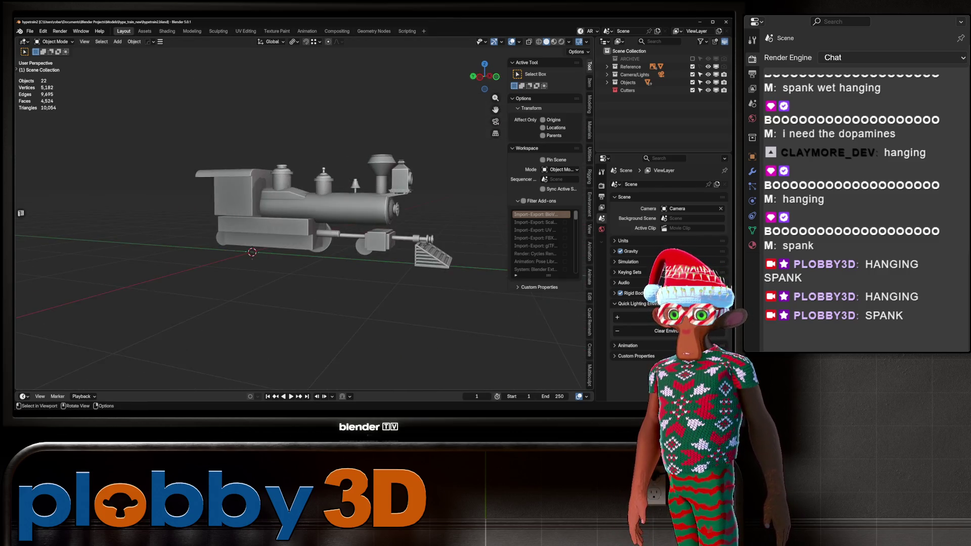
scroll(298, 222, up, 5)
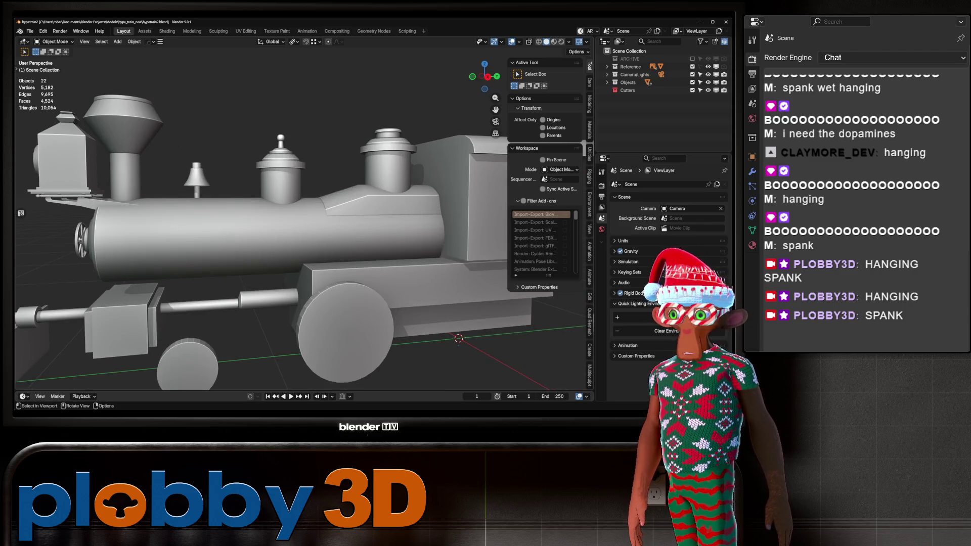
scroll(298, 222, down, 5)
mouse_move(298, 222)
middle_down()
mouse_move(354, 223)
mouse_move(283, 222)
mouse_move(324, 218)
mouse_move(283, 207)
mouse_move(364, 222)
mouse_move(314, 217)
mouse_move(334, 223)
mouse_move(409, 202)
middle_up()
scroll(343, 223, up, 3)
scroll(344, 222, down, 4)
scroll(344, 222, up, 2)
scroll(344, 223, down, 3)
scroll(344, 223, up, 3)
scroll(354, 222, down, 3)
scroll(324, 223, up, 4)
scroll(303, 223, down, 4)
scroll(283, 222, down, 3)
scroll(284, 208, down, 2)
scroll(303, 222, up, 3)
scroll(364, 223, up, 3)
scroll(394, 208, down, 3)
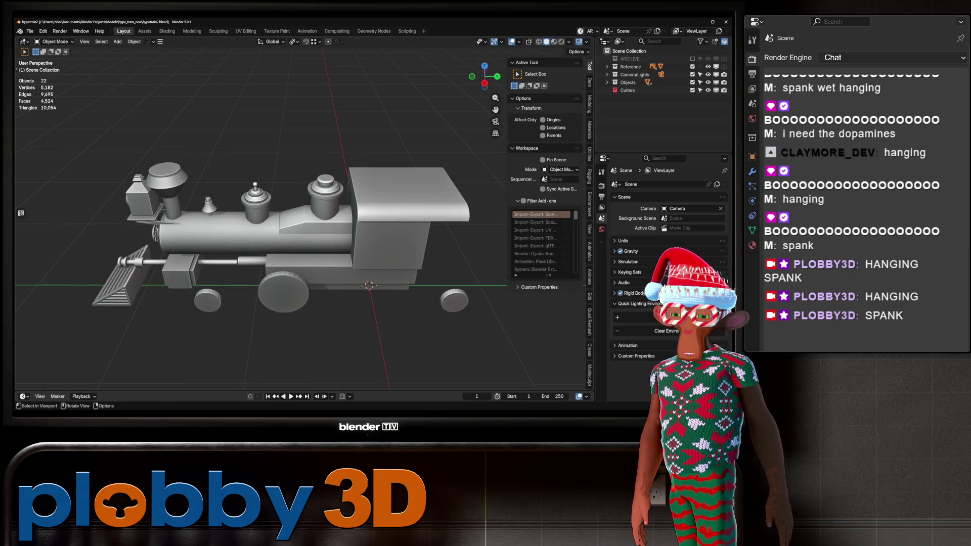
mouse_move(303, 222)
middle_down()
mouse_move(353, 222)
mouse_move(167, 226)
middle_up()
scroll(304, 227, up, 5)
mouse_move(304, 227)
middle_down()
mouse_move(263, 213)
mouse_move(242, 232)
mouse_move(326, 263)
mouse_move(283, 283)
middle_up()
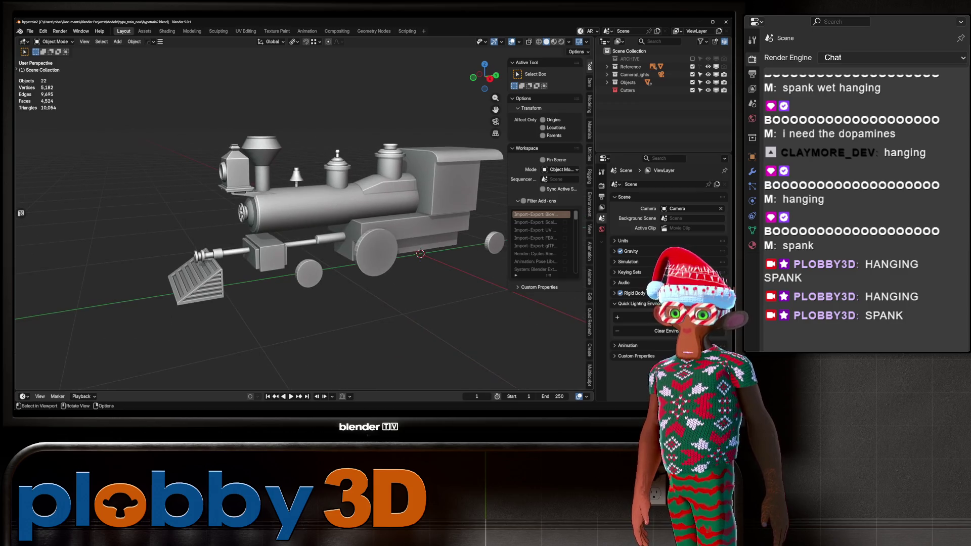
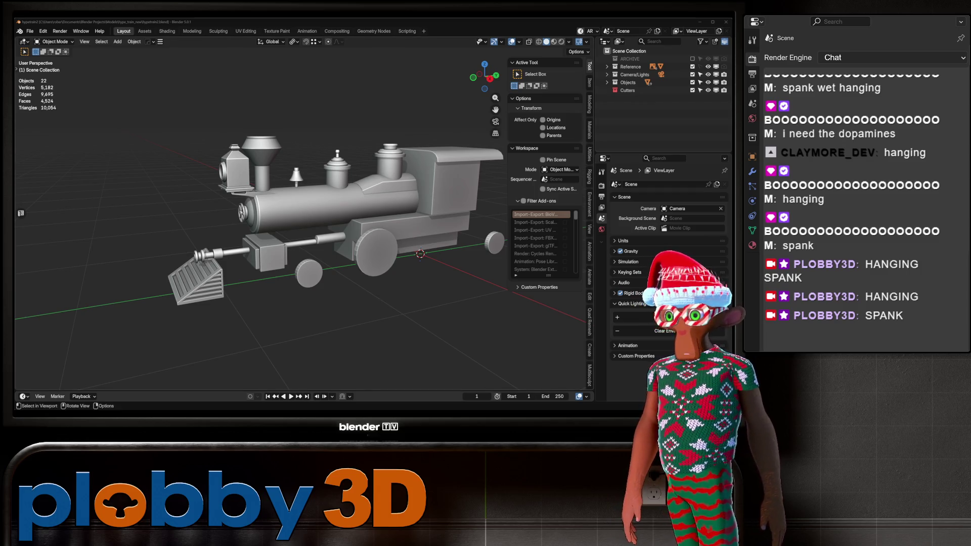
Compare the train's front and right side view against the blueprint.
scroll(303, 228, down, 2)
mouse_move(303, 227)
middle_down()
mouse_move(212, 222)
mouse_move(363, 222)
mouse_move(344, 228)
middle_up()
scroll(304, 227, up, 3)
scroll(304, 227, up, 2)
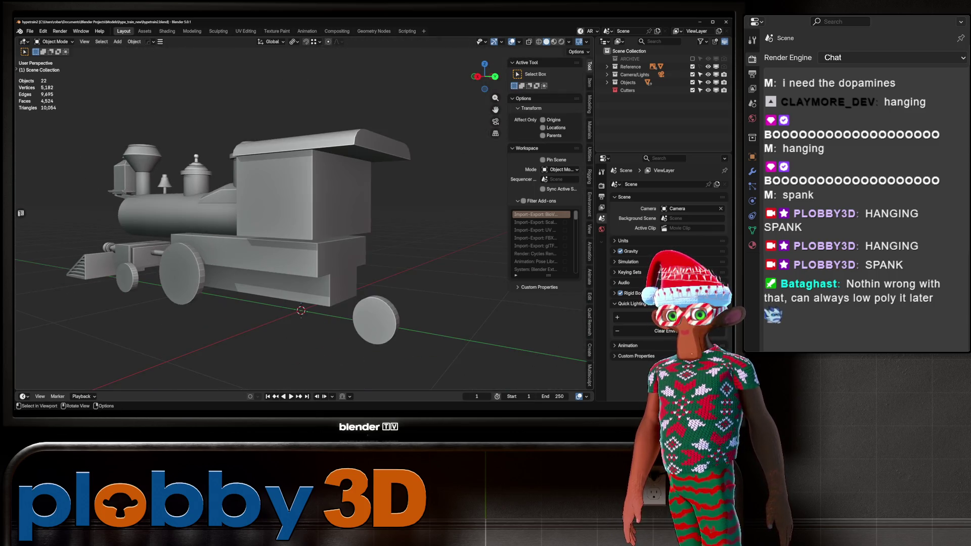
key(KP_3)
scroll(303, 228, down, 3)
shift+middle_drag(263, 227, 384, 222)
scroll(374, 222, up, 2)
scroll(384, 222, up, 3)
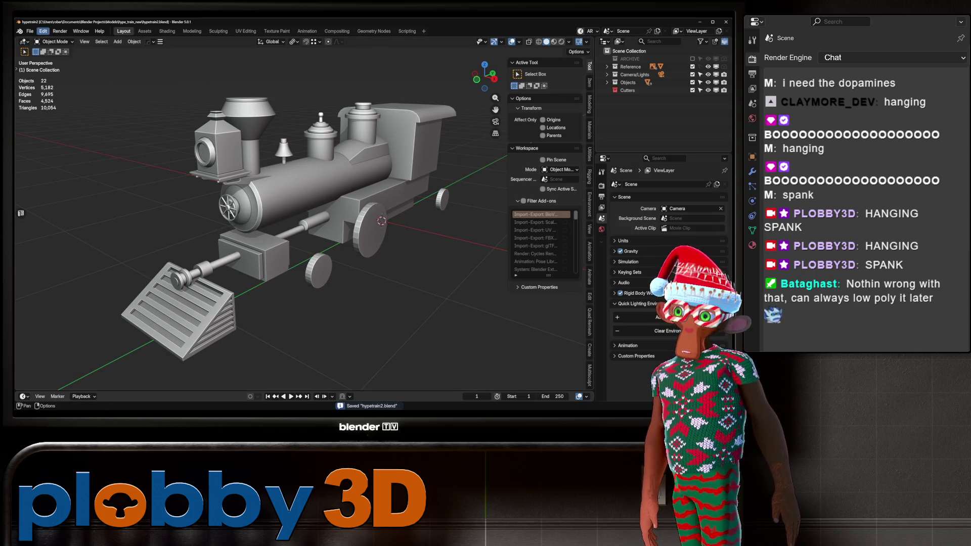
Start File > Open and browse up from Models into the STREAM ASSETS folder.
click(30, 31)
click(43, 48)
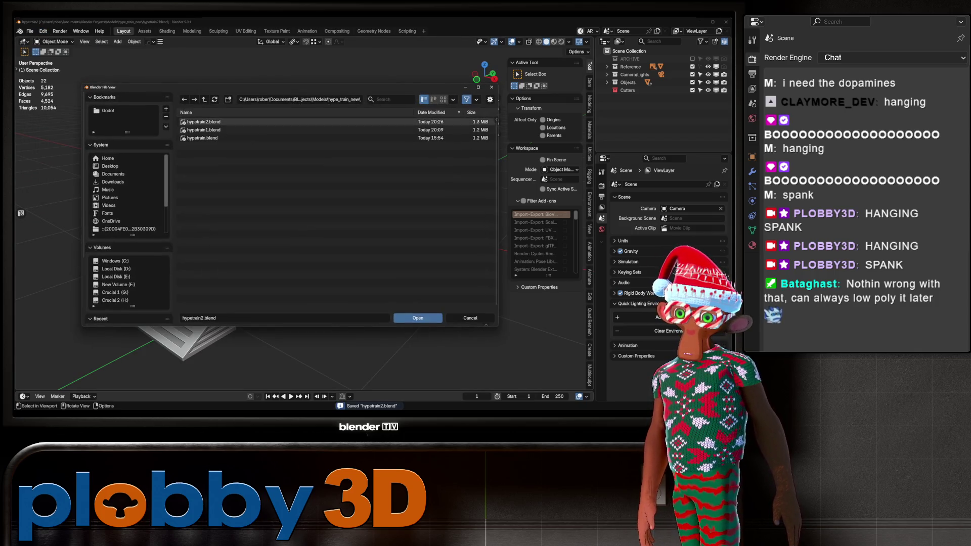
key(BackSpace)
key(BackSpace)
double_click(202, 130)
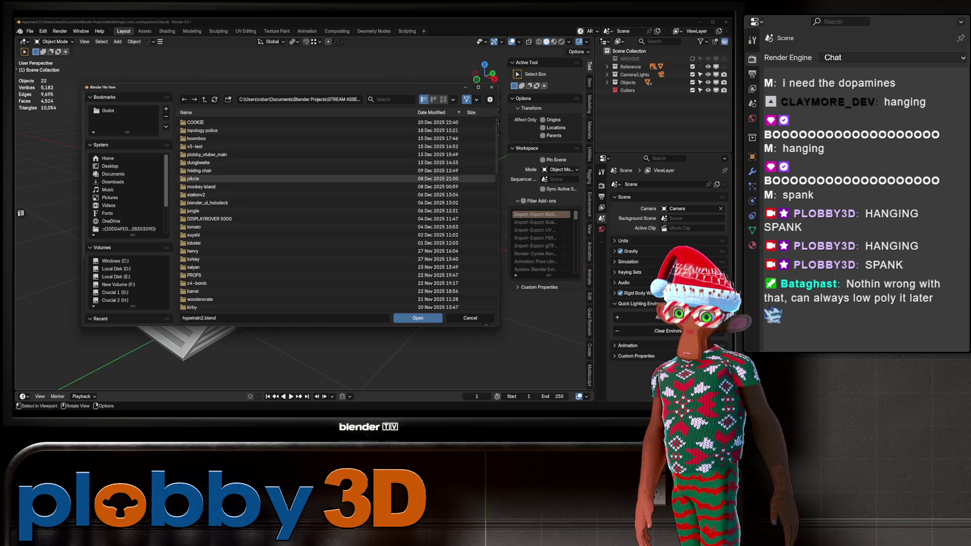
scroll(213, 219, down, 5)
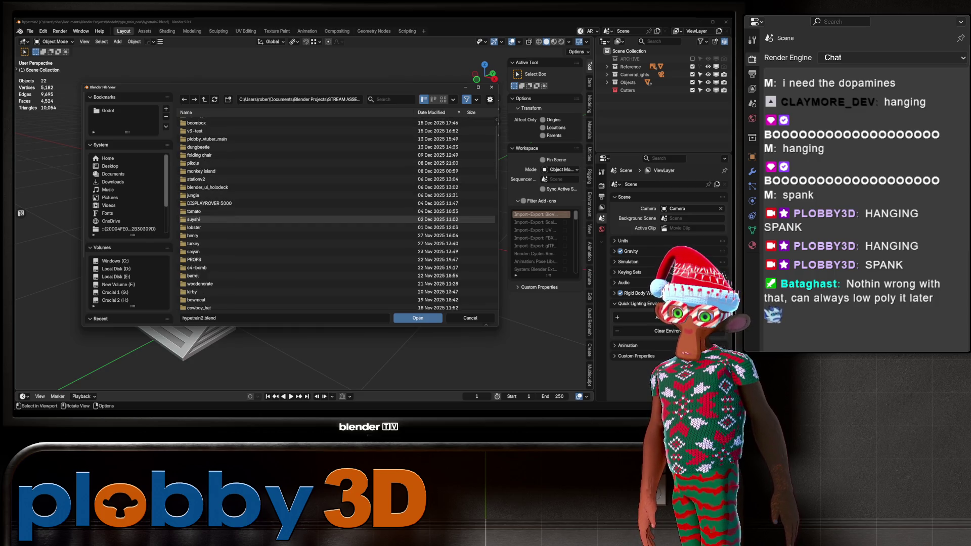
scroll(213, 221, down, 5)
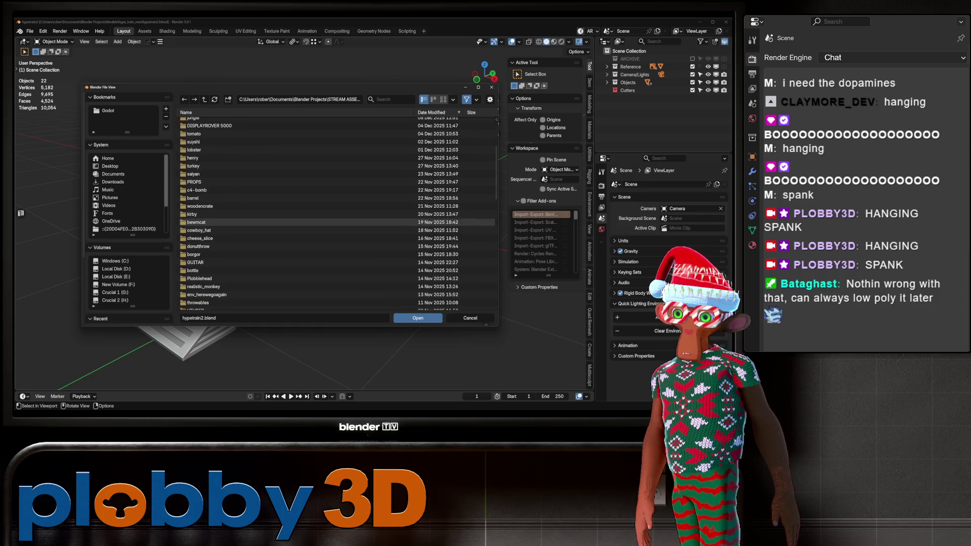
scroll(212, 219, down, 7)
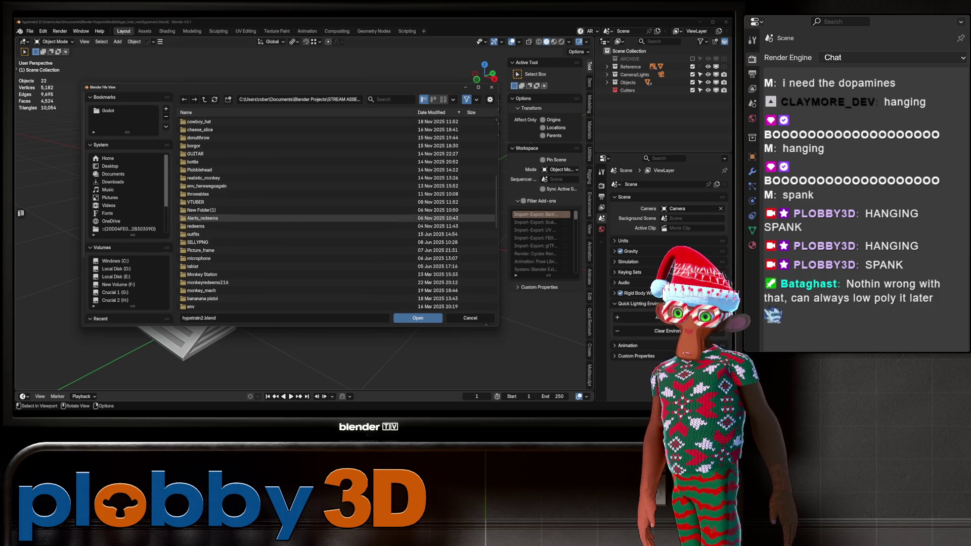
scroll(212, 220, down, 6)
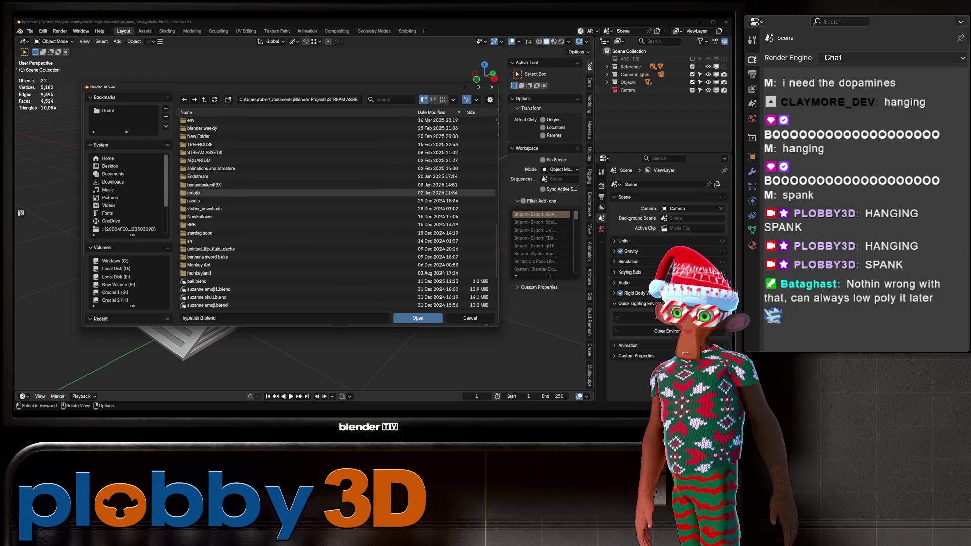
scroll(212, 183, up, 1)
scroll(212, 183, up, 2)
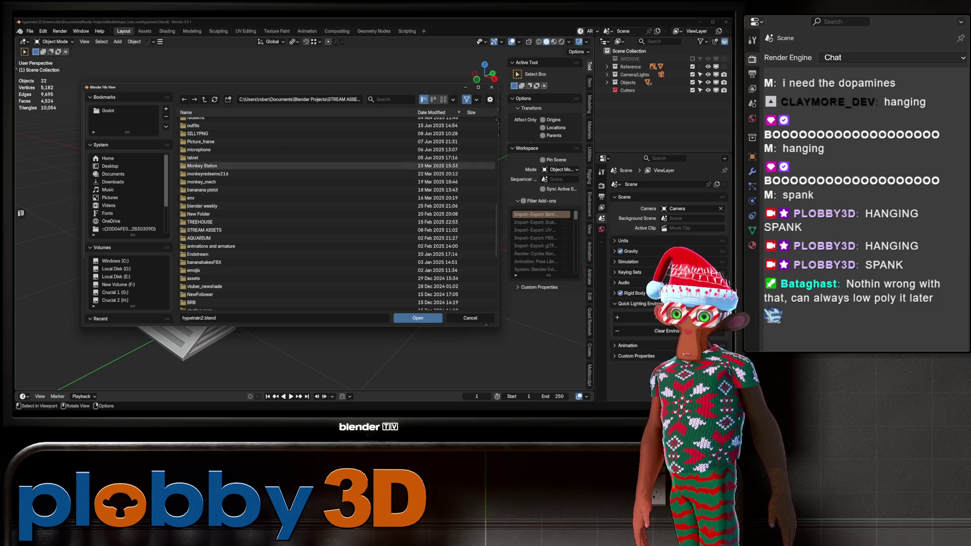
scroll(212, 147, up, 2)
click(203, 132)
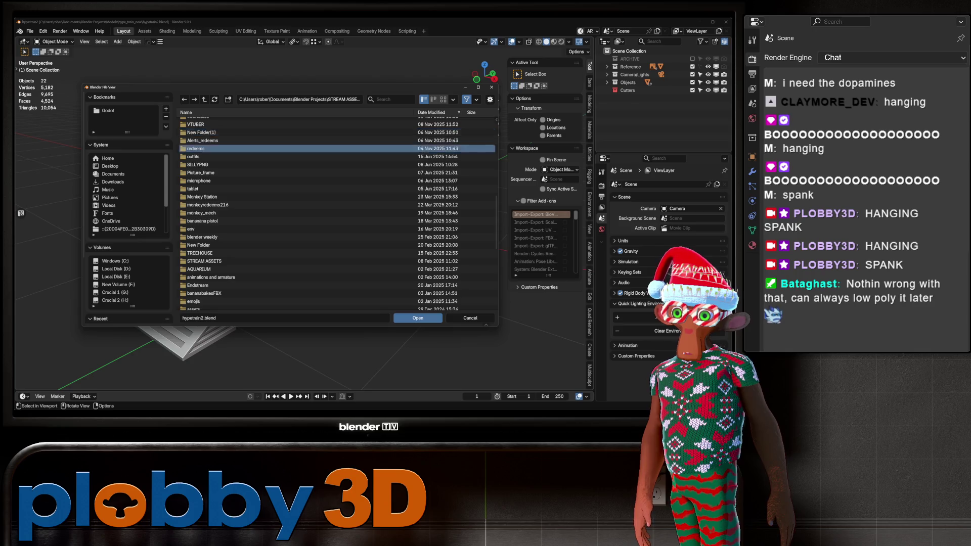
Go into Alerts_redeems > TRAIN and open hypetrain12.blend.
double_click(196, 149)
key(BackSpace)
scroll(228, 182, down, 10)
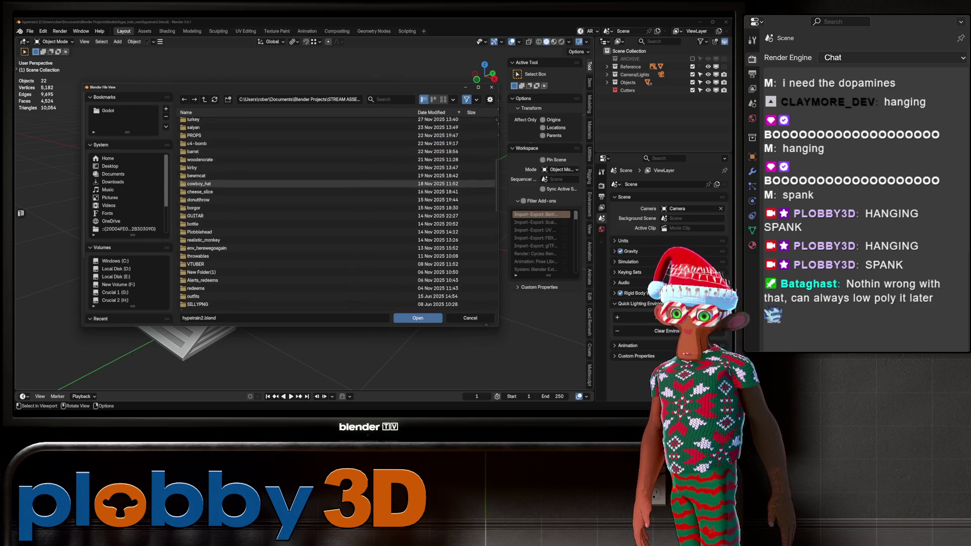
double_click(200, 280)
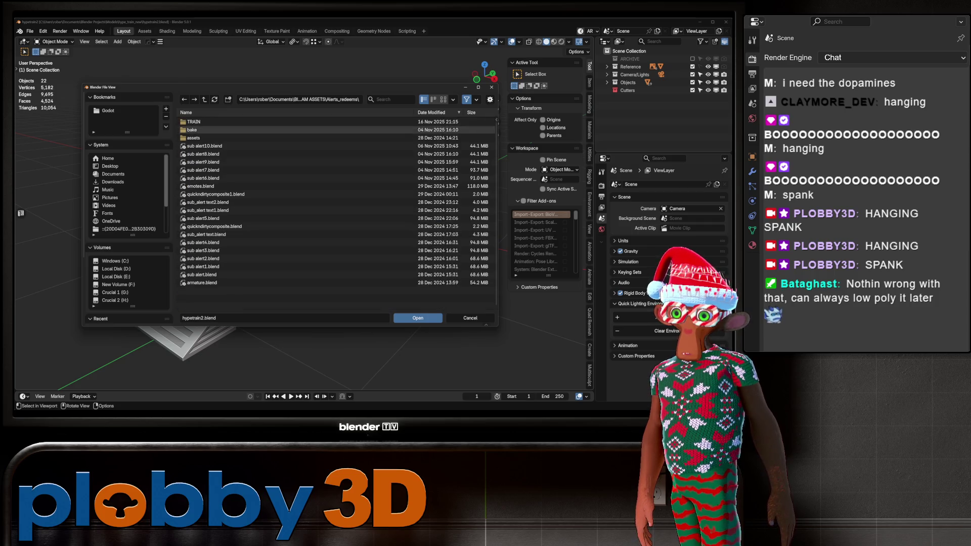
double_click(194, 122)
click(203, 138)
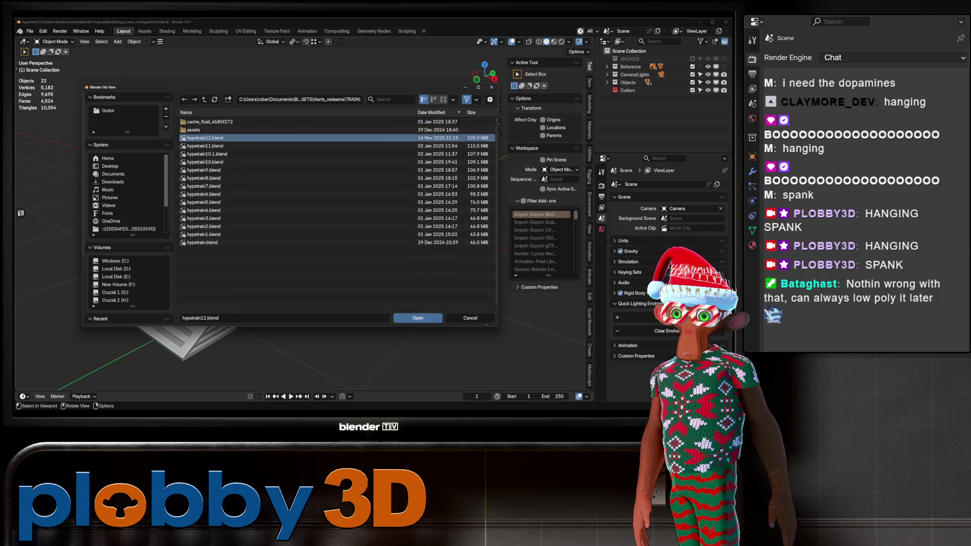
double_click(217, 138)
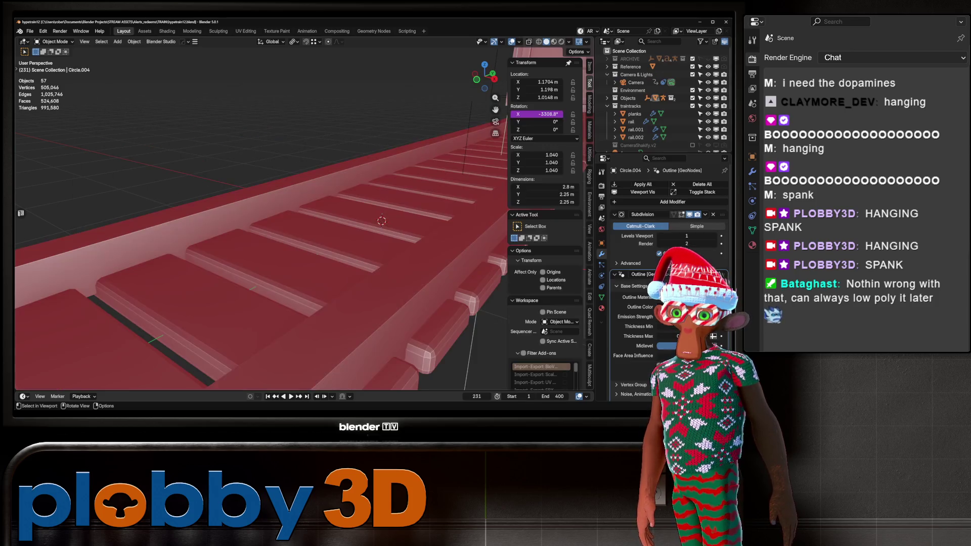
Orbit around the hypetrain12 locomotive and inspect its mesh topology in Edit Mode.
mouse_move(261, 218)
middle_down()
mouse_move(455, 218)
mouse_move(268, 226)
mouse_move(384, 225)
middle_up()
scroll(304, 213, up, 3)
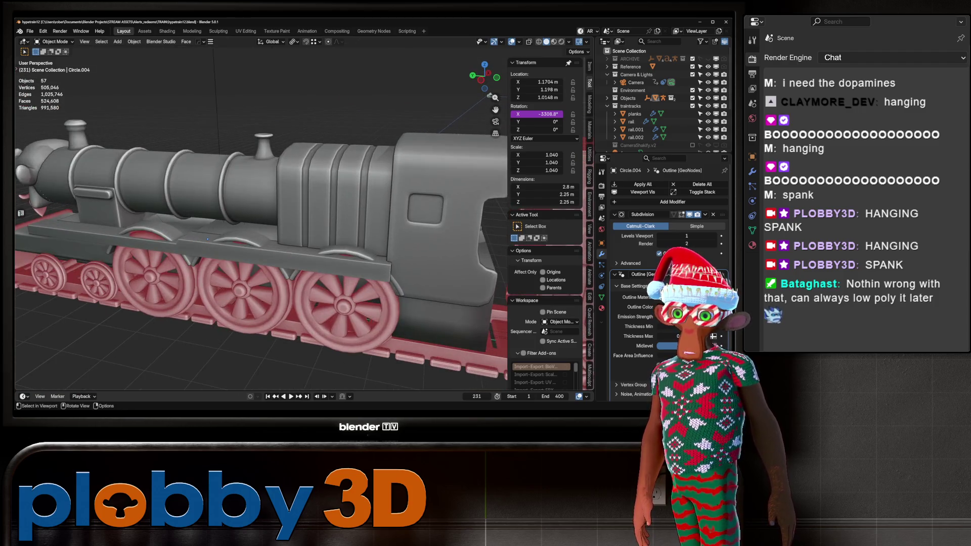
click(303, 212)
mouse_move(303, 212)
middle_down()
mouse_move(356, 212)
mouse_move(333, 213)
middle_up()
scroll(334, 213, up, 3)
key(Tab)
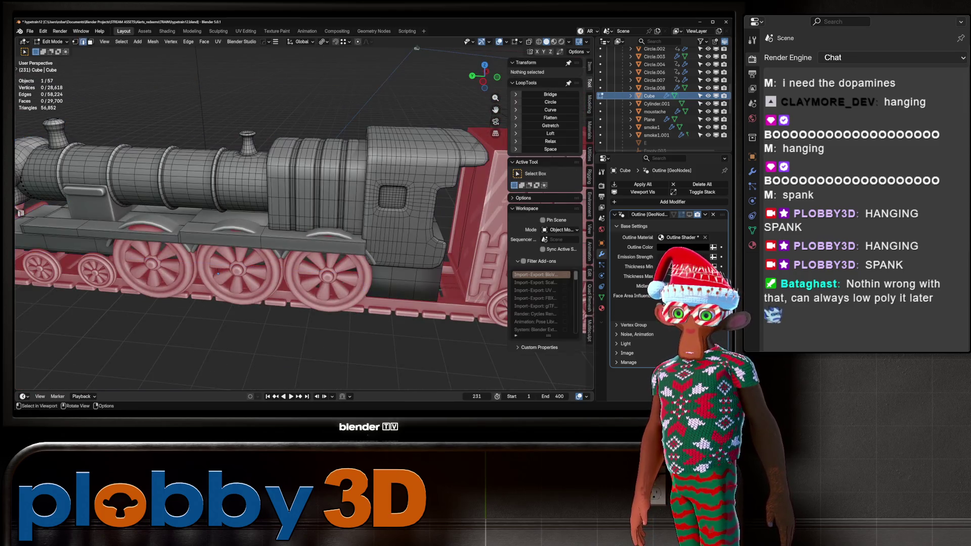
key(Tab)
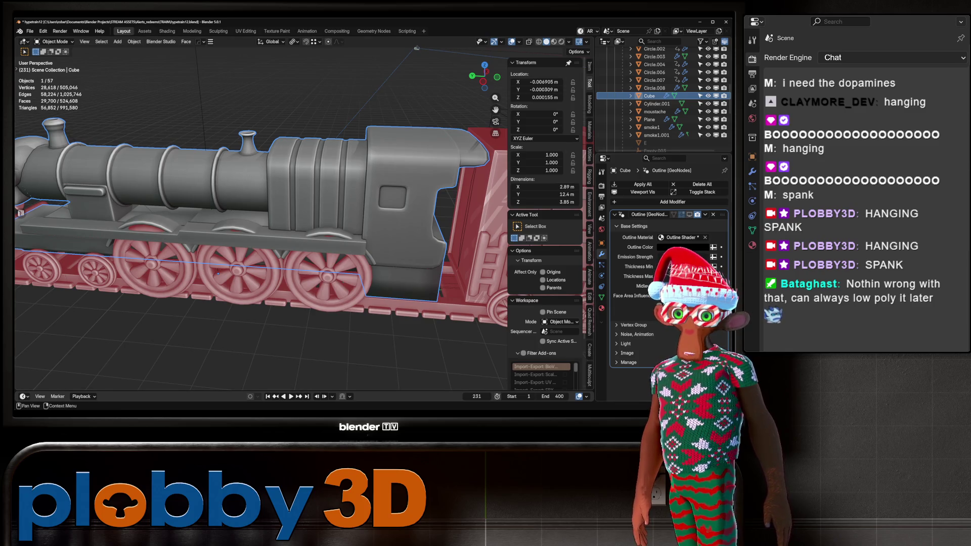
key(Tab)
mouse_move(218, 273)
middle_down()
mouse_move(152, 120)
mouse_move(243, 192)
mouse_move(320, 236)
mouse_move(188, 209)
mouse_move(303, 185)
mouse_move(316, 210)
middle_up()
scroll(320, 236, up, 3)
key(Tab)
Select the baxcar wagon, then play the train animation briefly and stop it.
click(221, 199)
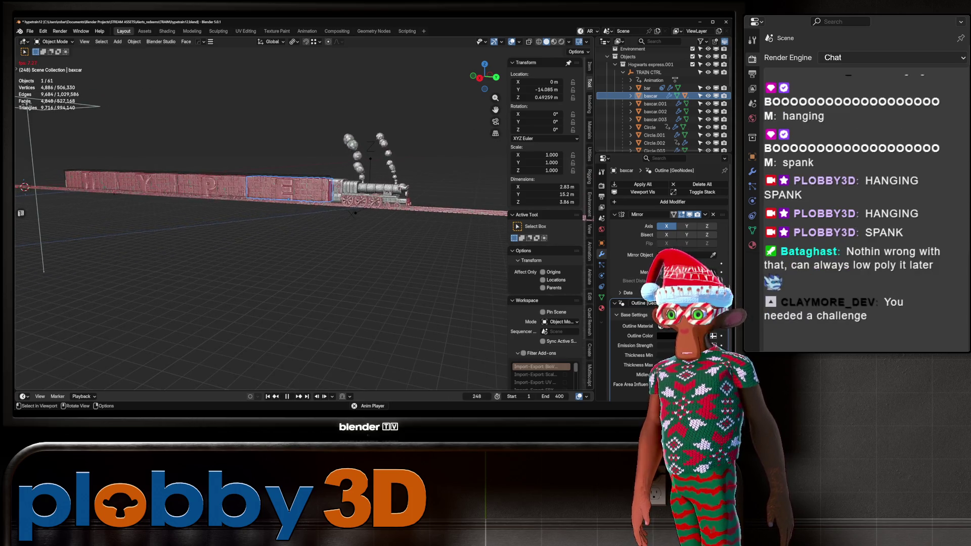
middle_drag(374, 214, 143, 220)
scroll(228, 202, up, 10)
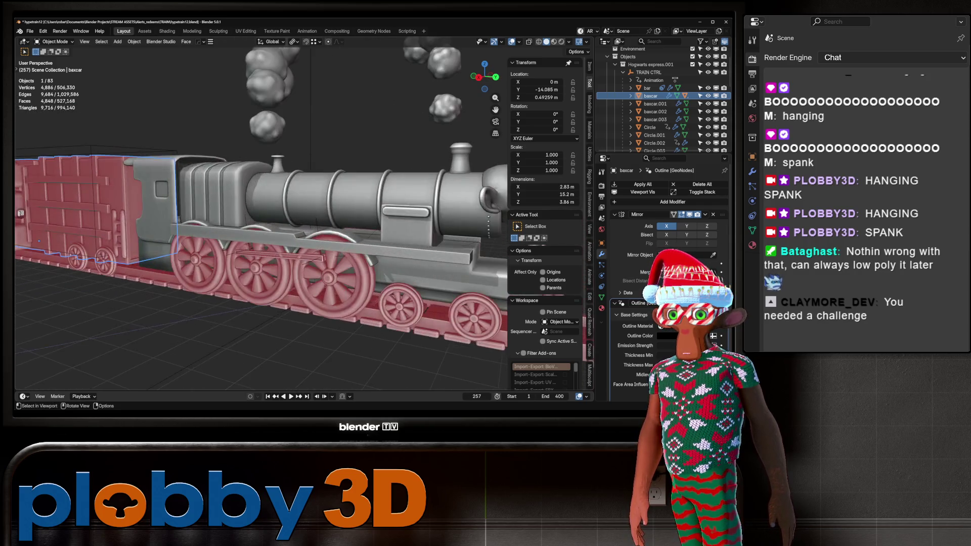
scroll(260, 213, down, 10)
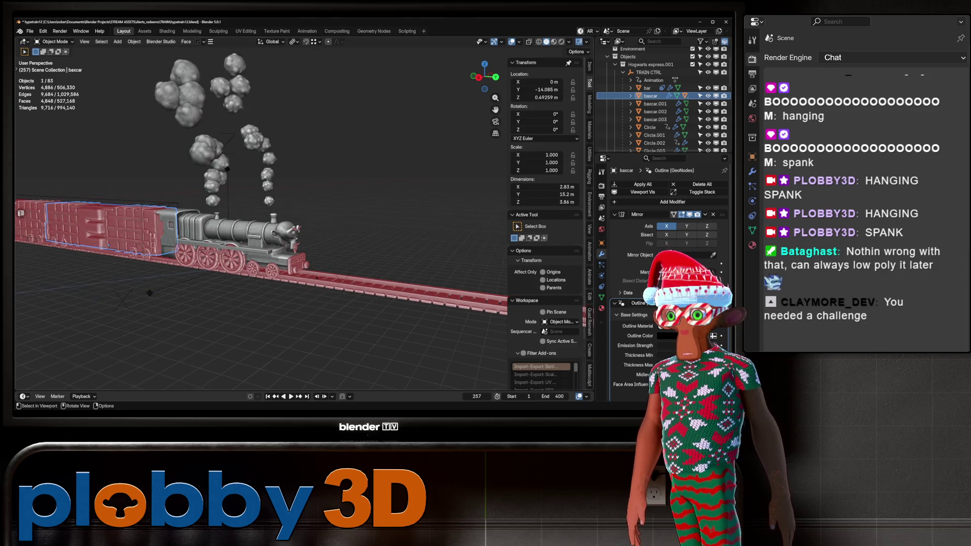
key(space)
middle_drag(260, 213, 202, 205)
key(space)
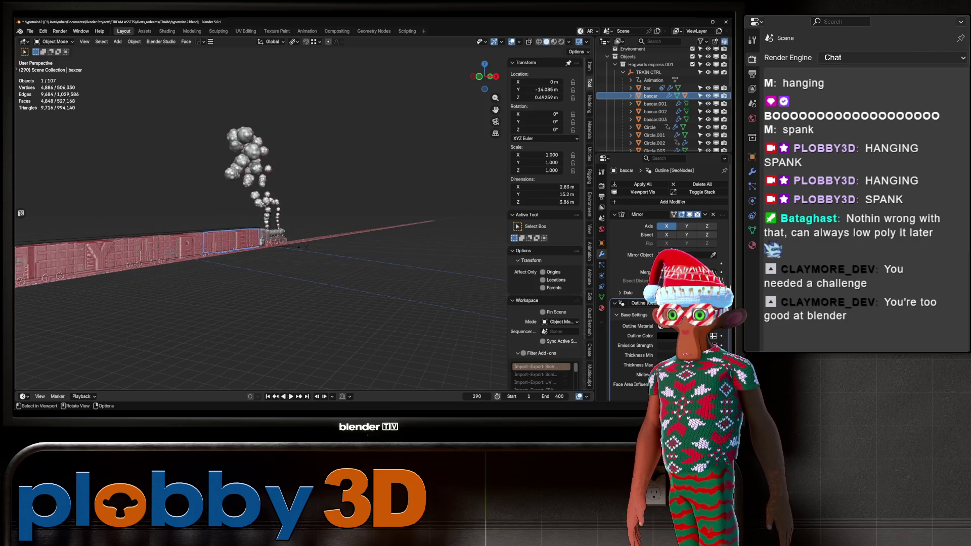
scroll(261, 218, up, 6)
scroll(303, 203, up, 4)
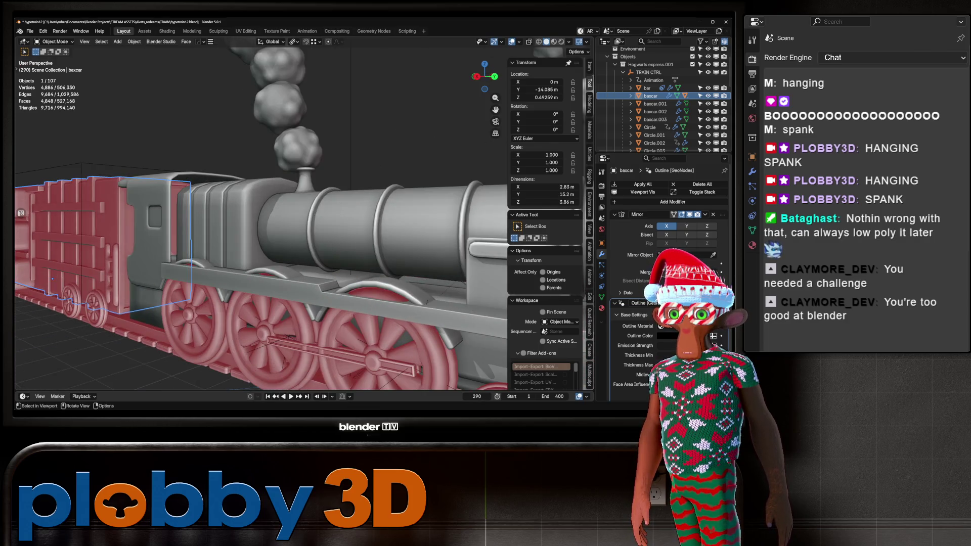
click(354, 243)
key(Tab)
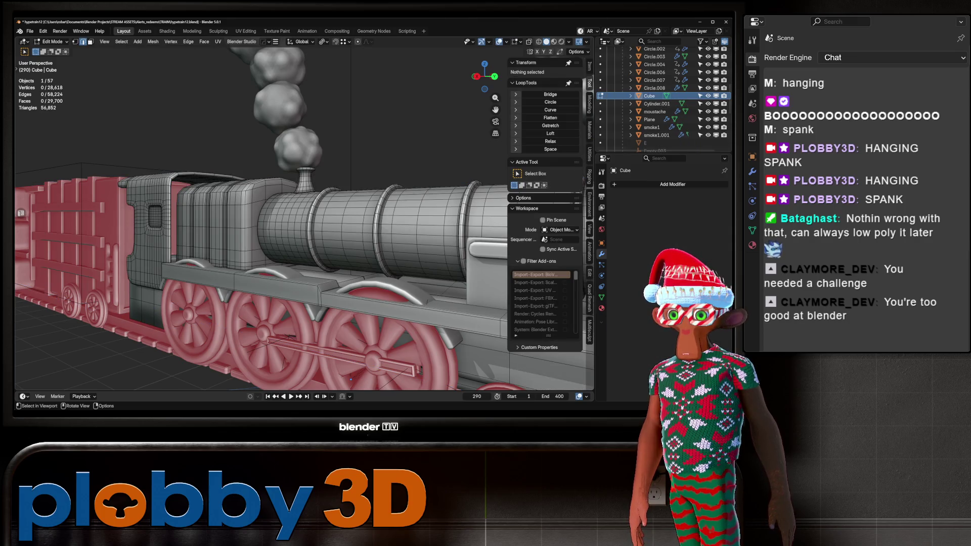
key(Tab)
scroll(261, 218, down, 4)
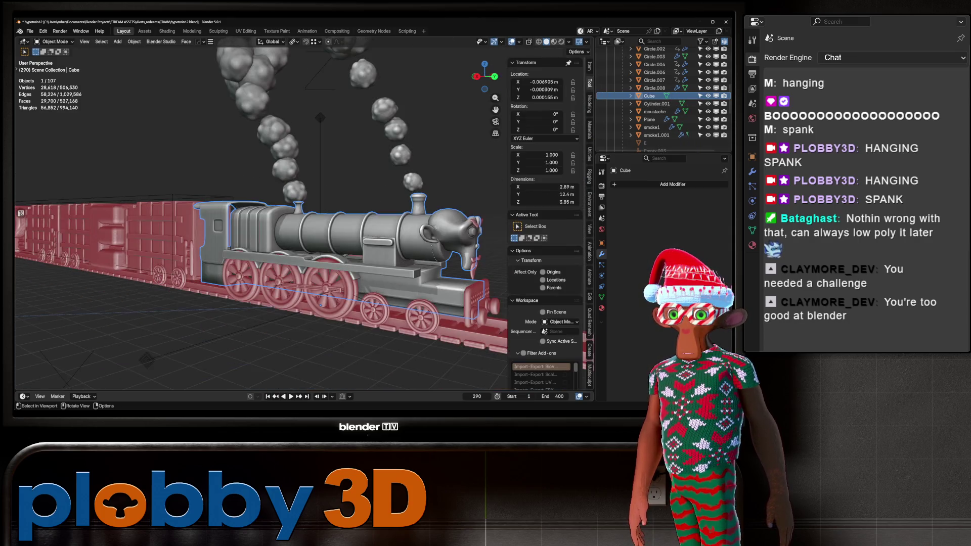
key(ctrl+1)
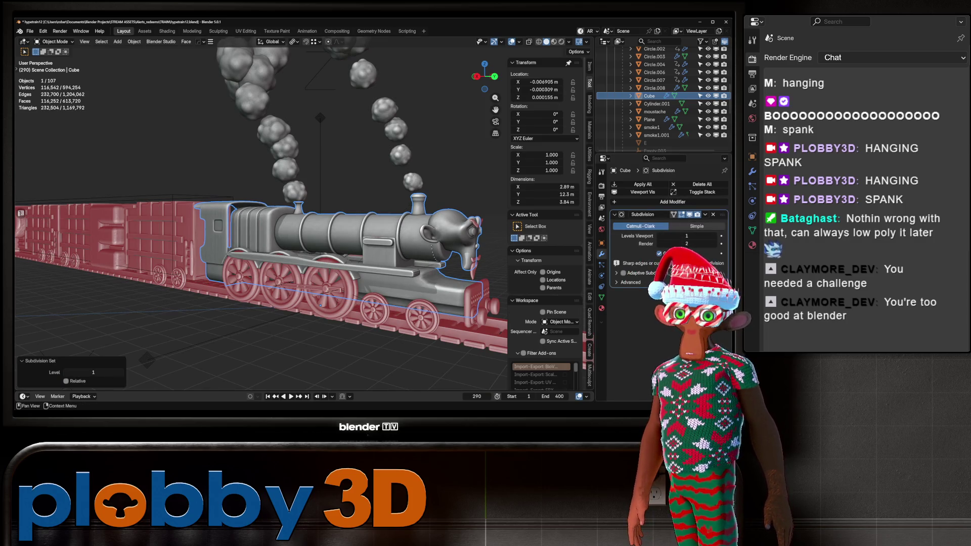
click(713, 215)
mouse_move(260, 217)
middle_down()
mouse_move(117, 258)
mouse_move(237, 242)
mouse_move(349, 248)
middle_up()
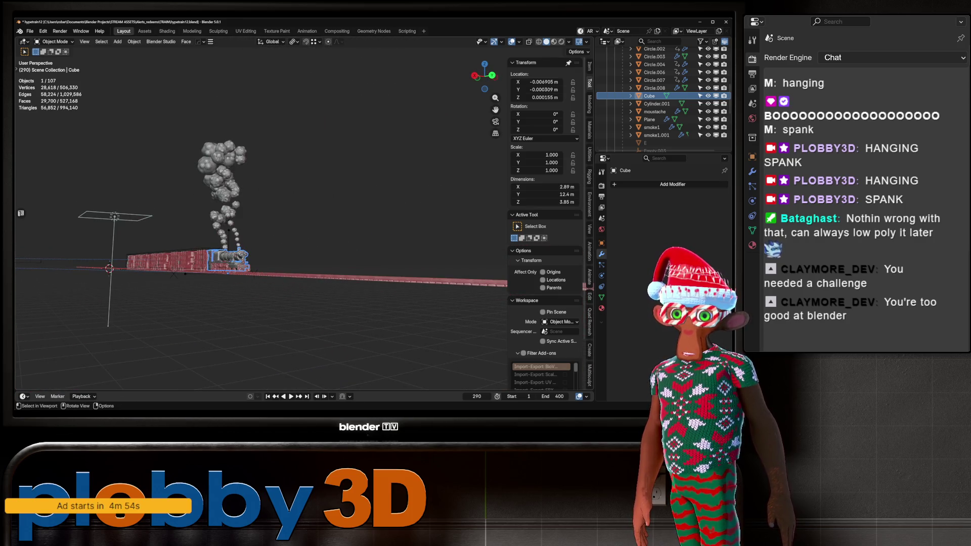
key(z)
Play the train animation briefly from a side view, then stop it.
mouse_move(263, 227)
ctrl+middle_down()
mouse_move(263, 187)
mouse_move(333, 208)
ctrl+middle_up()
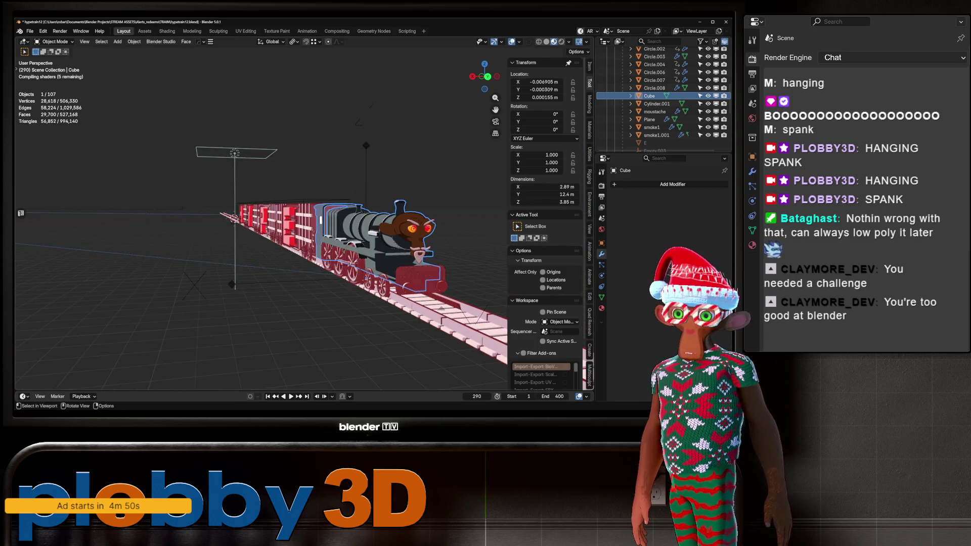
key(space)
middle_drag(262, 227, 304, 222)
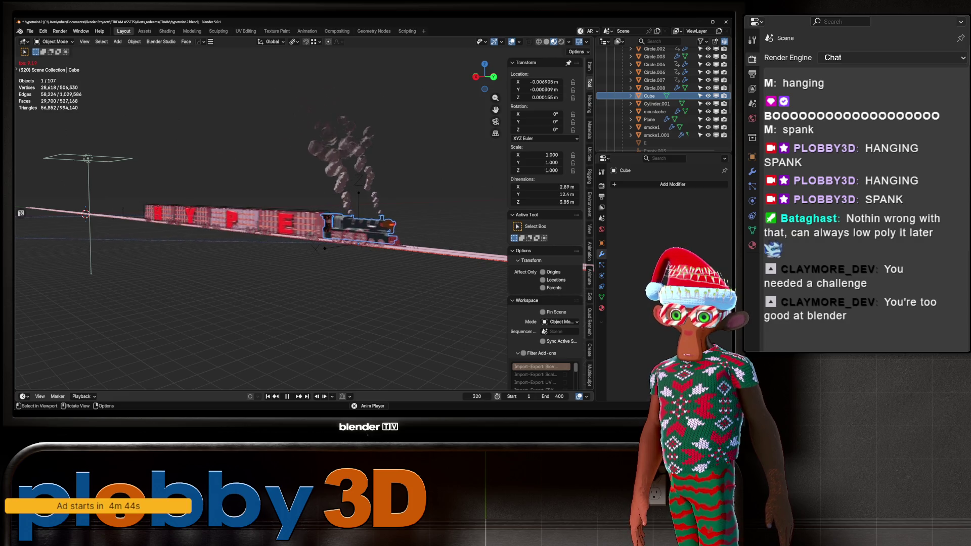
key(space)
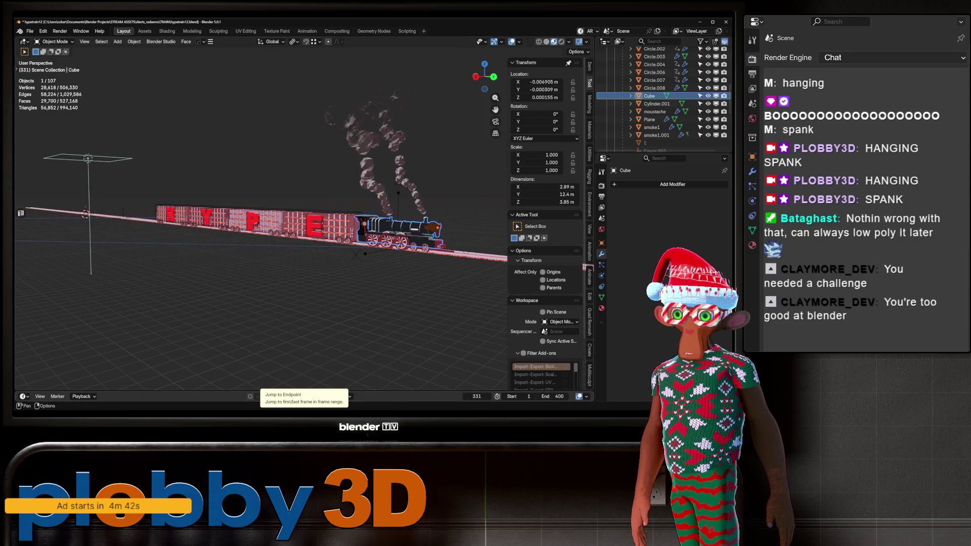
scroll(303, 227, up, 8)
middle_drag(260, 218, 334, 210)
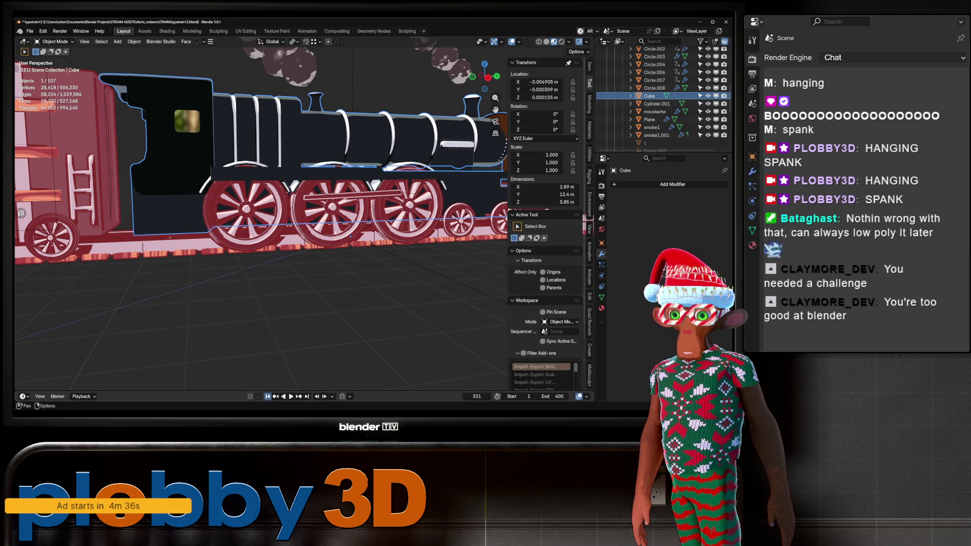
Rewind to frame 1, switch to the camera view and play the animation again.
key(shift+Left)
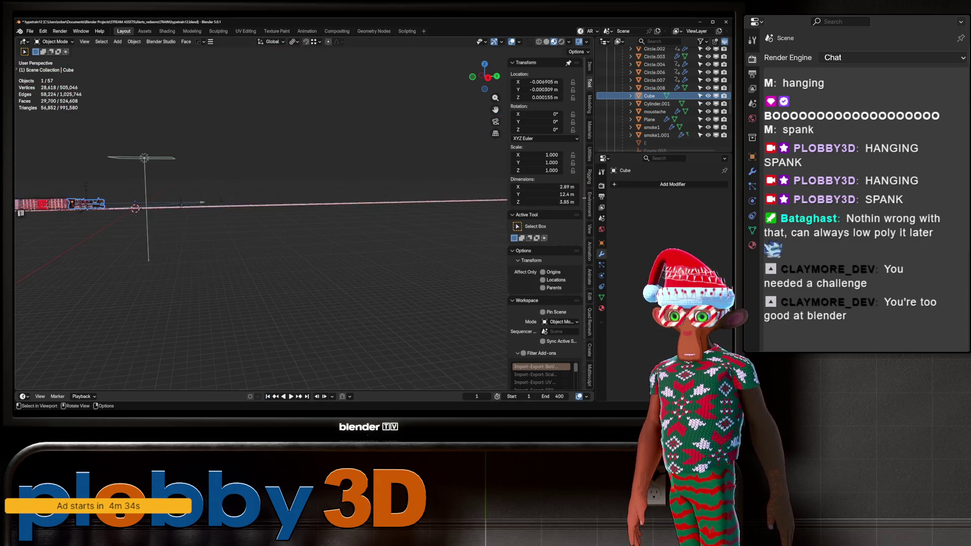
middle_drag(238, 238, 244, 261)
key(KP_0)
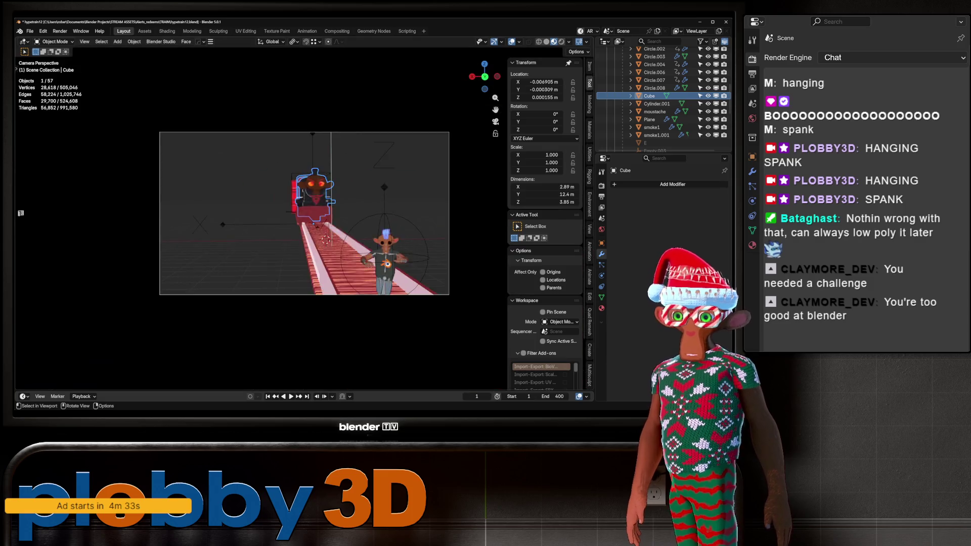
middle_drag(304, 227, 359, 220)
scroll(260, 217, down, 3)
key(space)
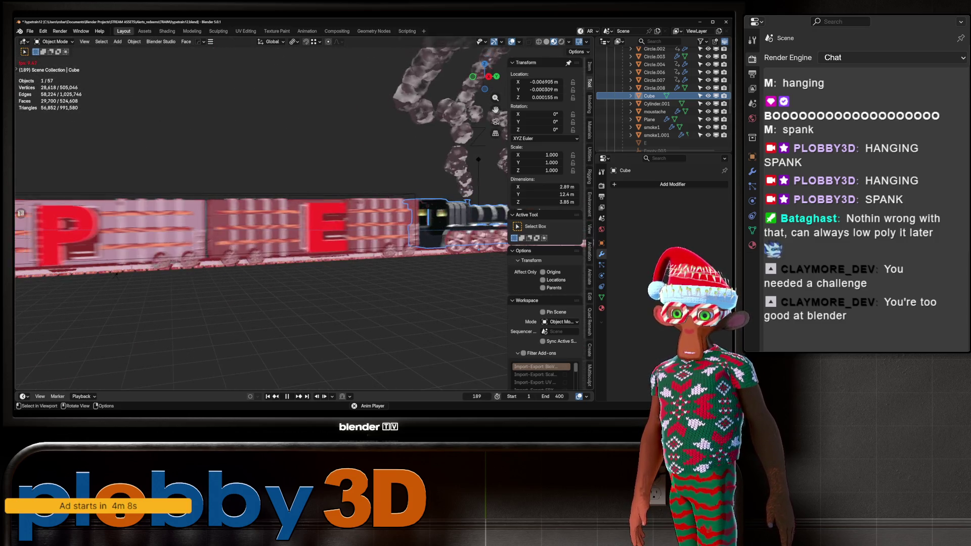
Pause the animation at frame 236 and move in close to the locomotive.
key(space)
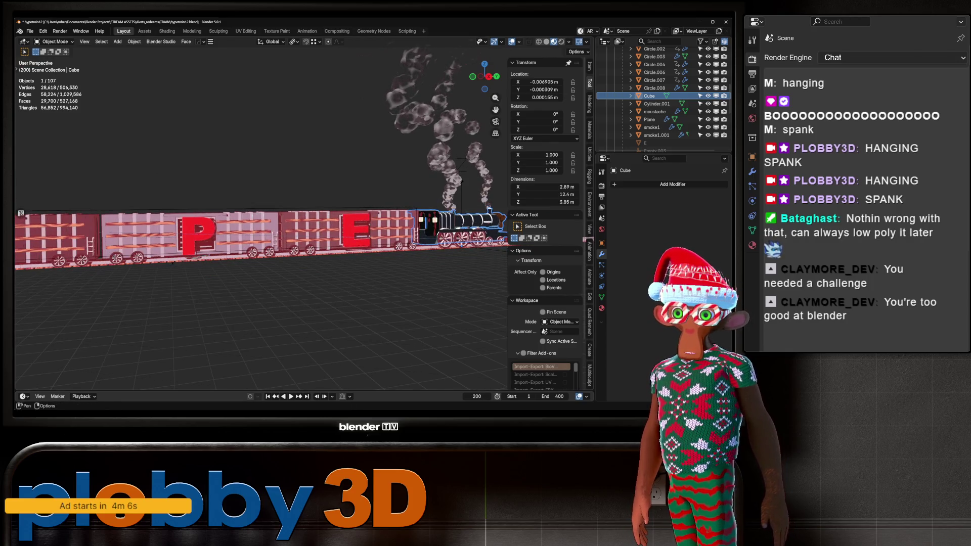
click(518, 42)
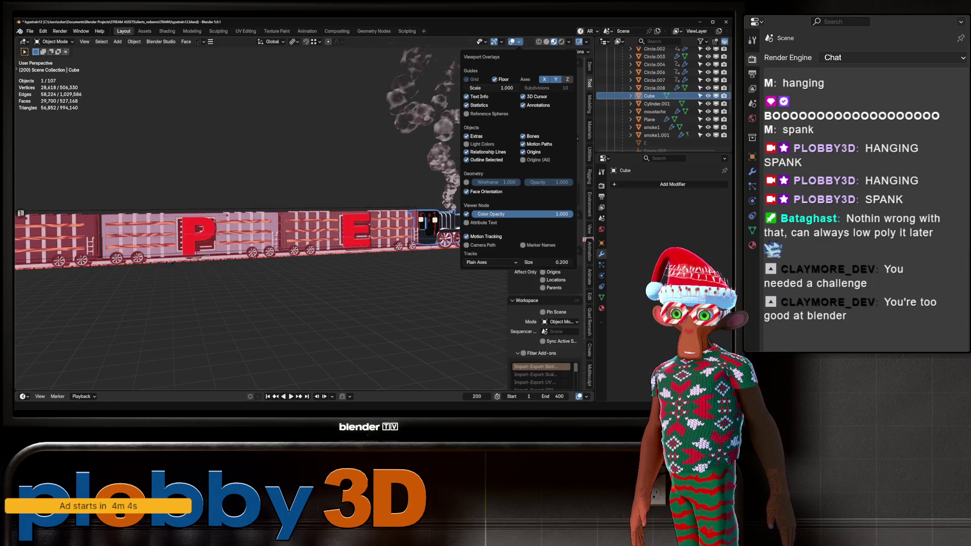
middle_drag(253, 228, 283, 222)
key(space)
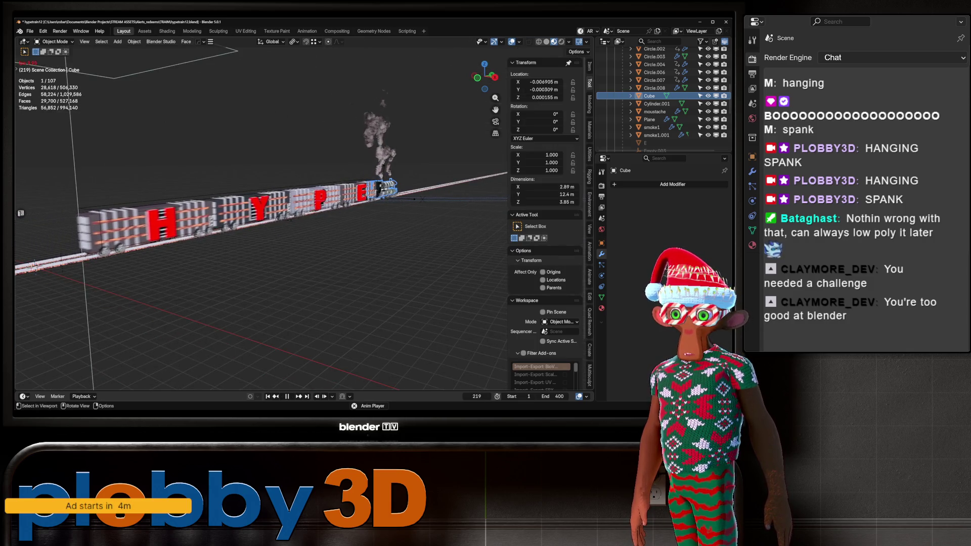
key(space)
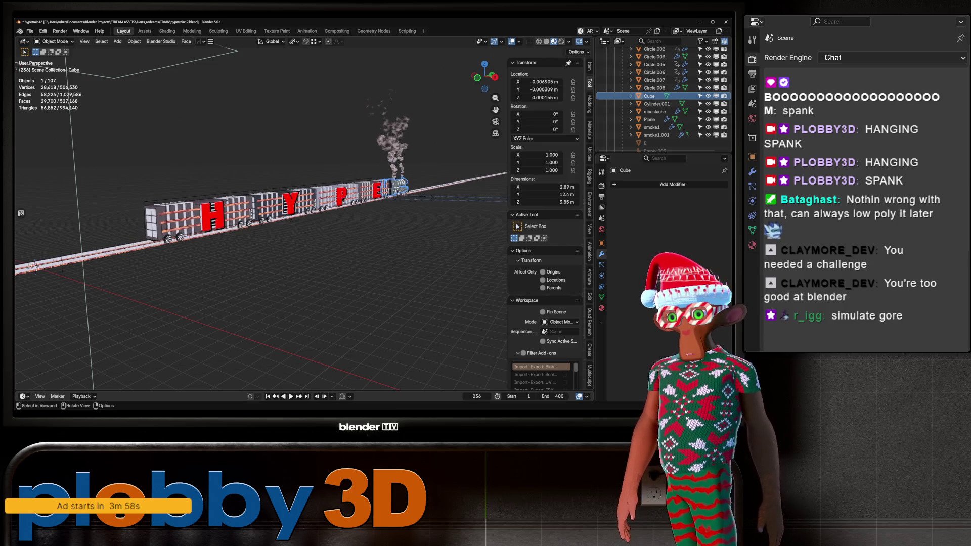
mouse_move(253, 227)
middle_down()
mouse_move(303, 217)
mouse_move(278, 216)
mouse_move(278, 248)
middle_up()
scroll(303, 212, up, 3)
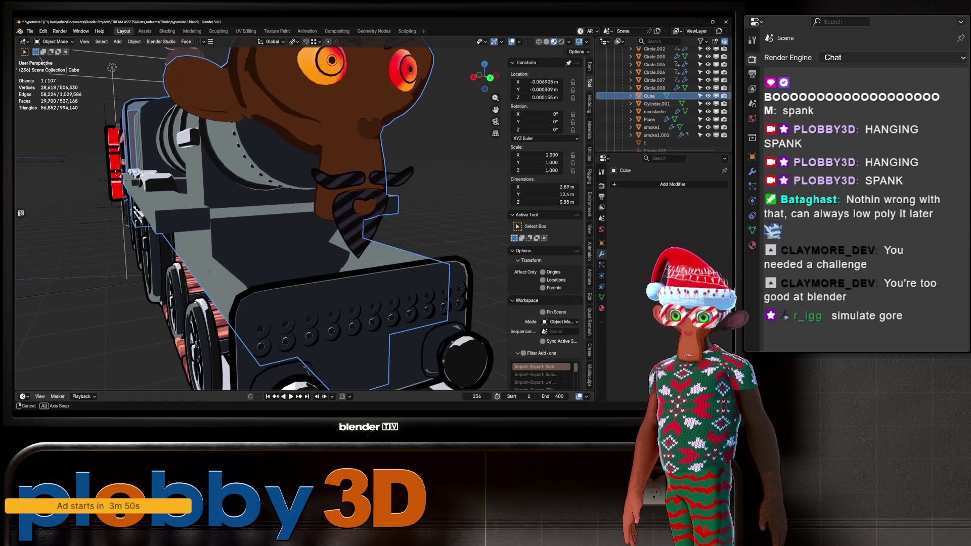
Scale the front buffer-beam plate down slightly to about 2.21 × 0.432 × 1.1 m.
click(364, 336)
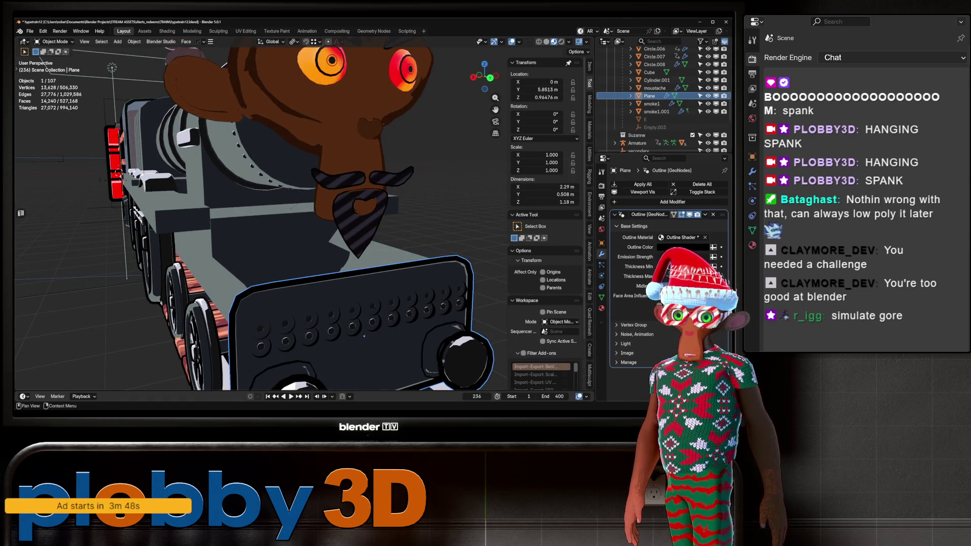
key(s)
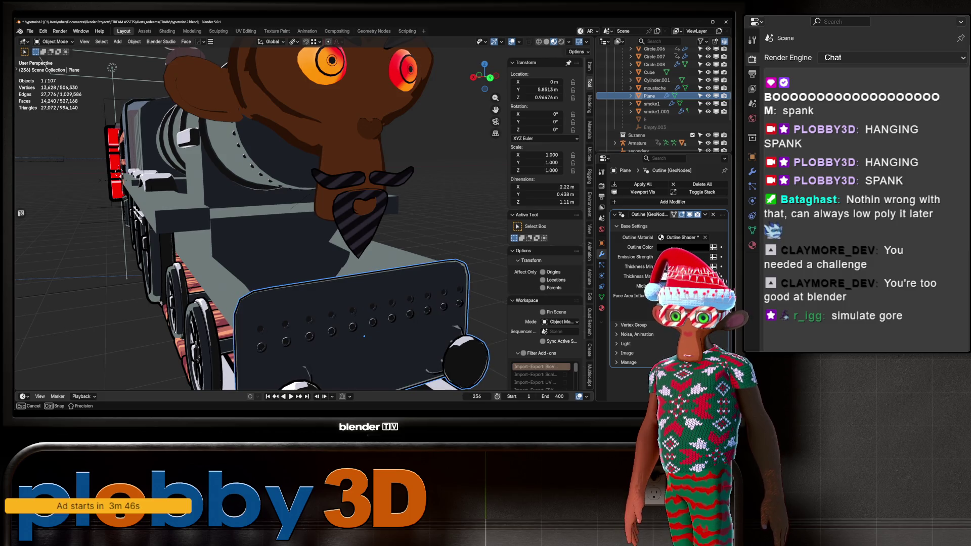
scroll(261, 217, down, 8)
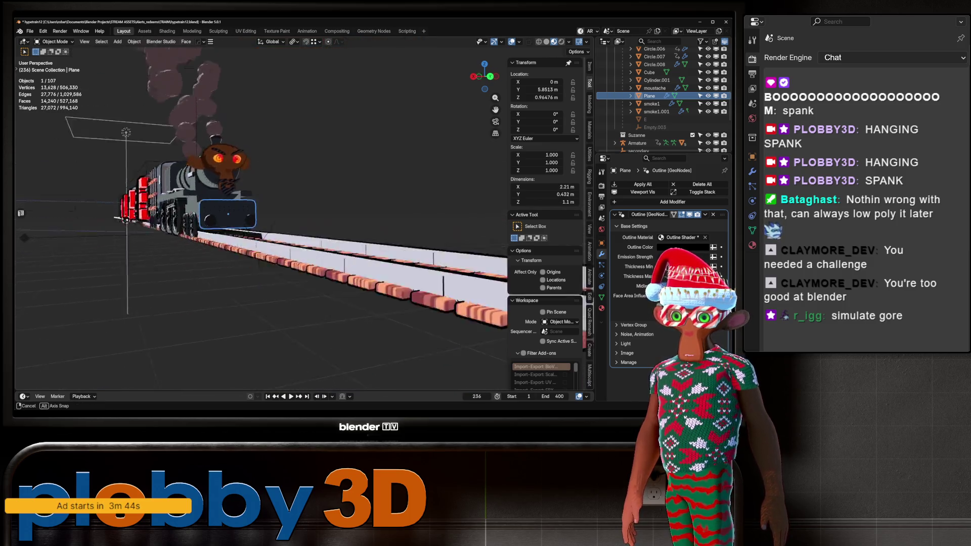
scroll(261, 217, up, 4)
key(alt+a)
Select the baxcar boxcar, frame it in view, and enter Edit Mode on its mesh.
middle_drag(261, 217, 404, 247)
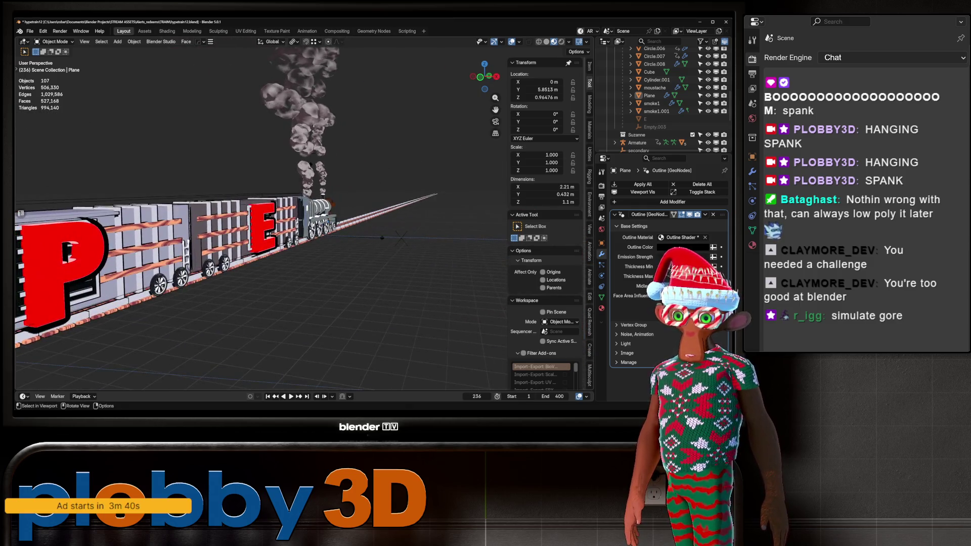
click(152, 263)
click(262, 222)
key(KP_Decimal)
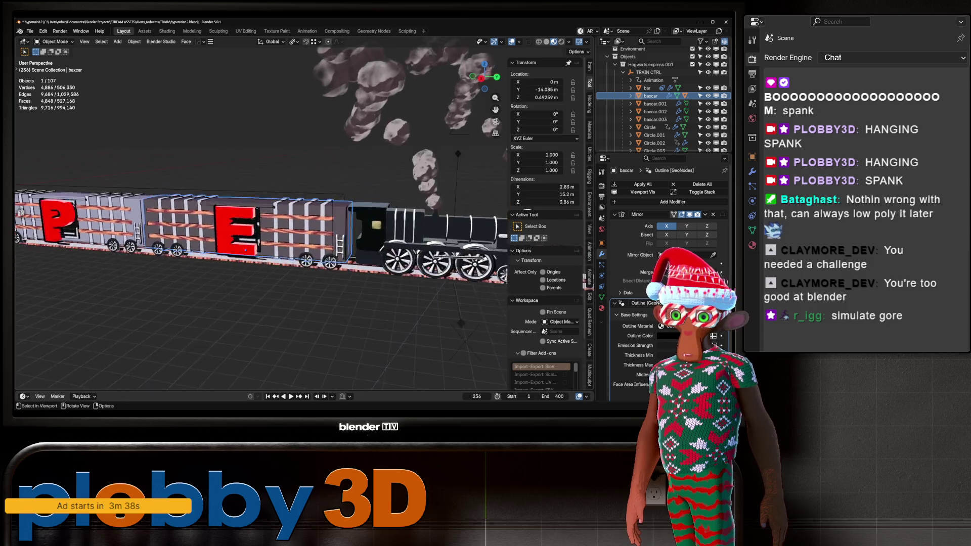
key(Tab)
key(Tab)
scroll(261, 314, down, 5)
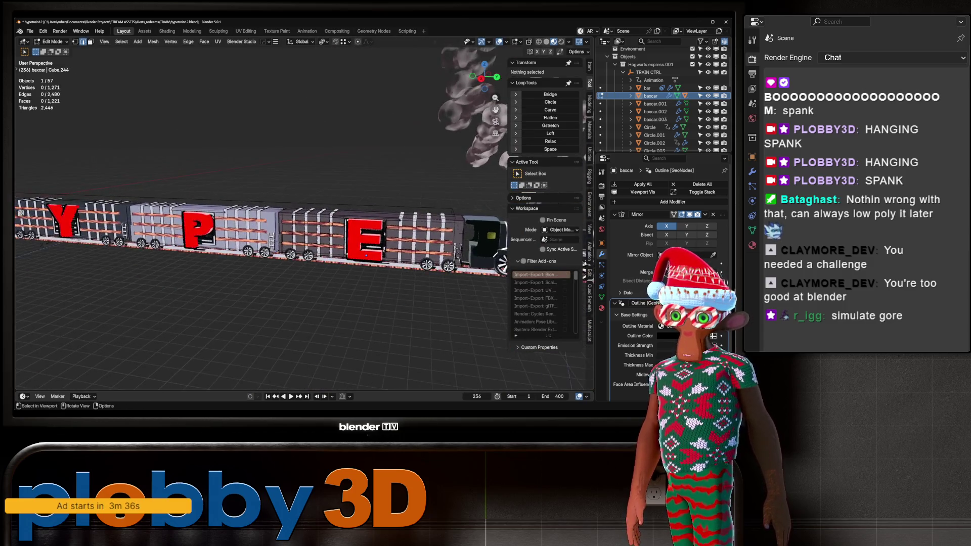
click(314, 192)
key(KP_Decimal)
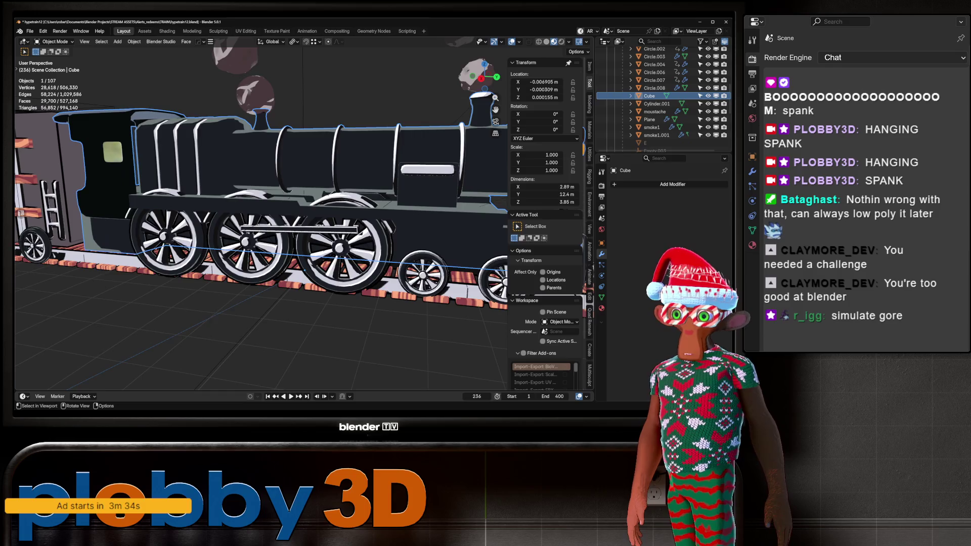
scroll(261, 227, down, 4)
key(Tab)
key(Tab)
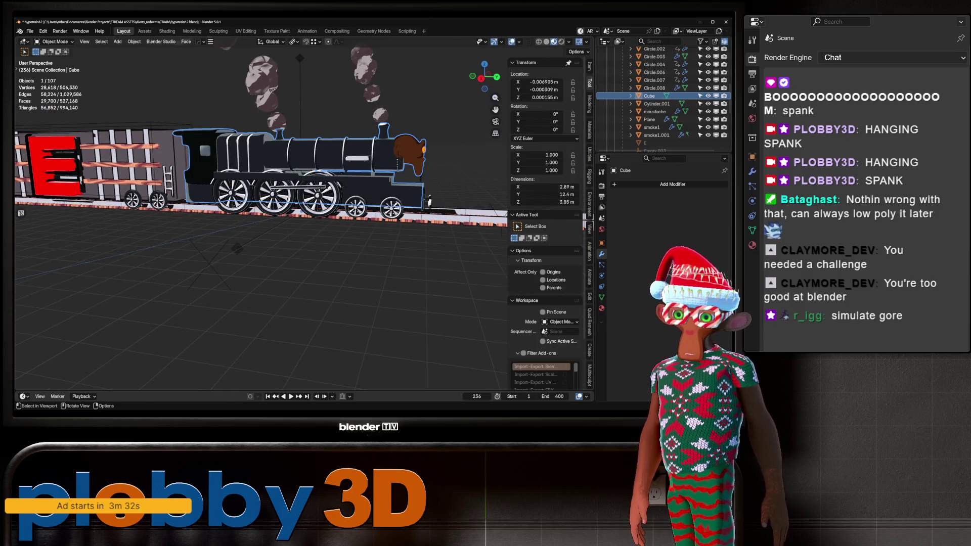
key(g)
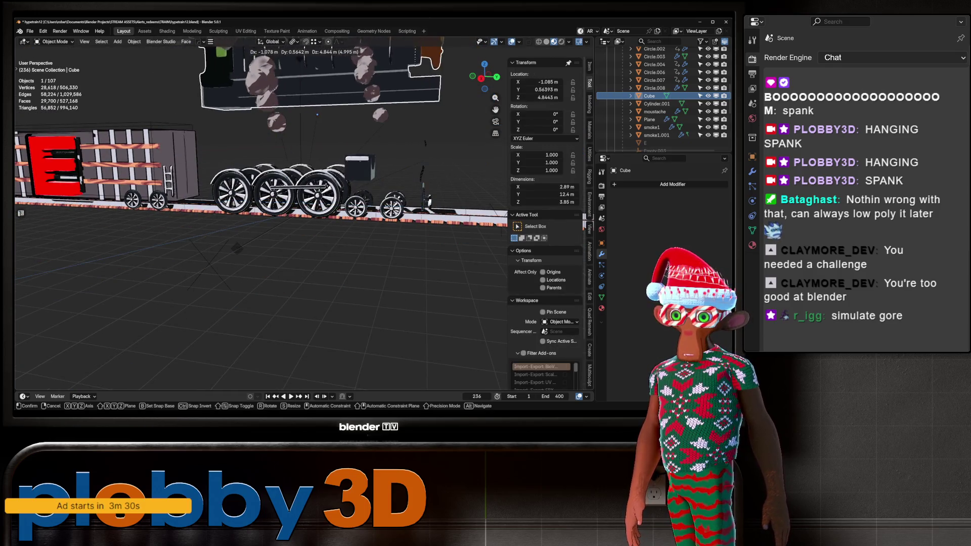
key(Escape)
key(Tab)
mouse_move(253, 228)
middle_down()
mouse_move(293, 225)
mouse_move(217, 187)
middle_up()
key(a)
middle_drag(252, 217, 279, 269)
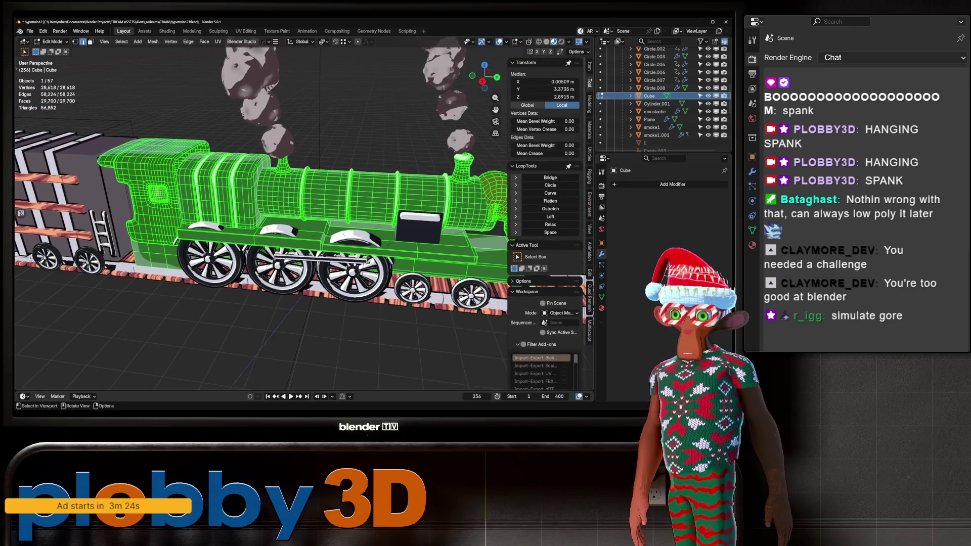
key(q)
click(289, 276)
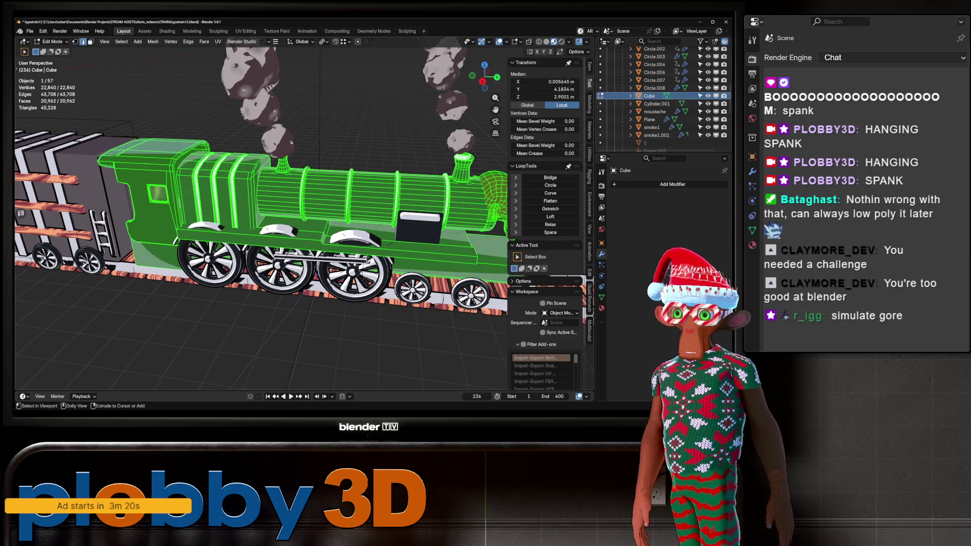
key(ctrl+z)
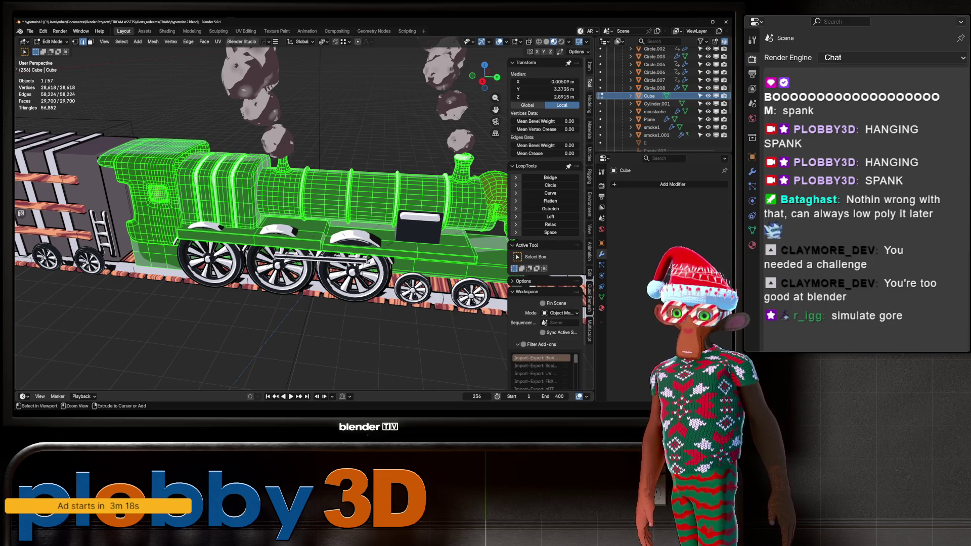
key(ctrl+shift+z)
scroll(261, 217, down, 3)
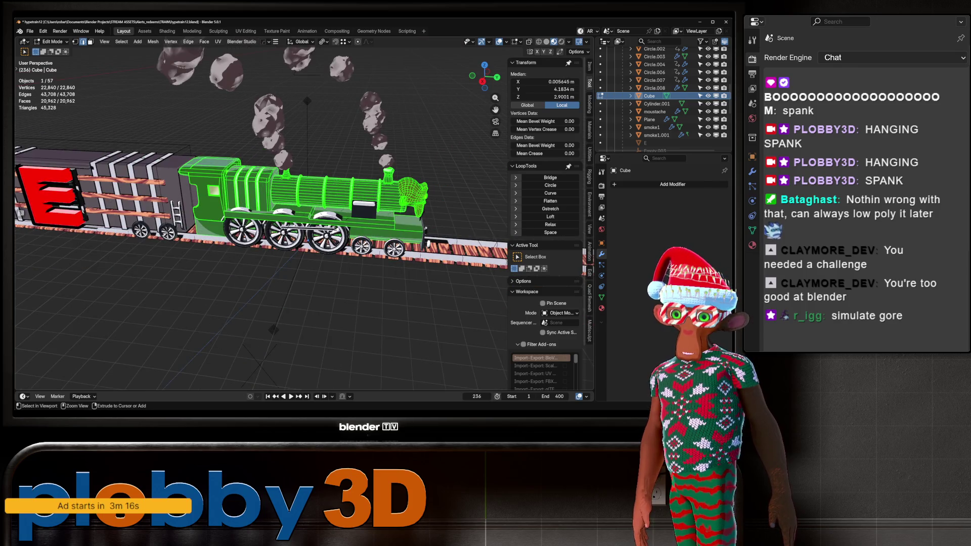
key(ctrl+z)
mouse_move(260, 218)
middle_down()
mouse_move(303, 203)
mouse_move(346, 242)
mouse_move(333, 304)
mouse_move(457, 250)
mouse_move(445, 253)
middle_up()
key(Tab)
scroll(303, 227, up, 5)
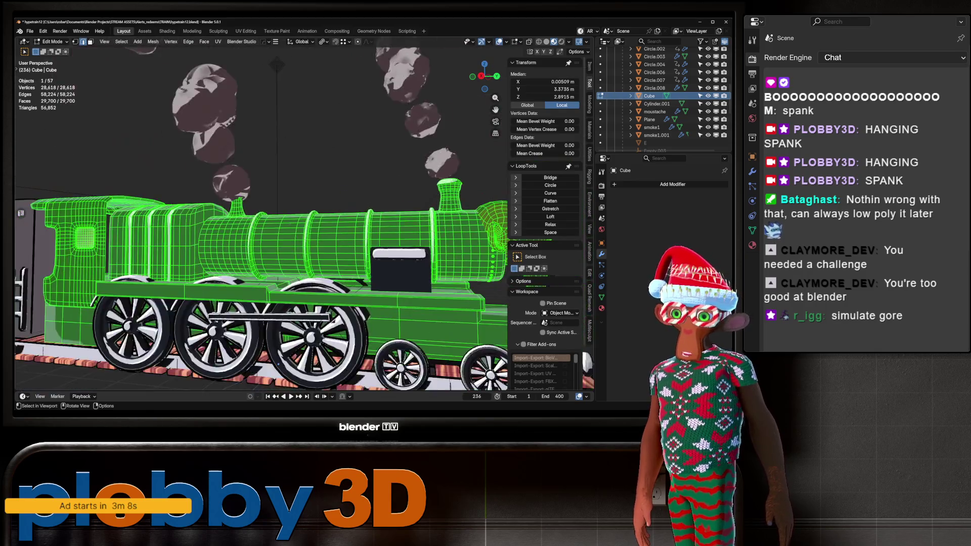
scroll(278, 363, down, 4)
middle_drag(278, 363, 274, 195)
alt+click(273, 195)
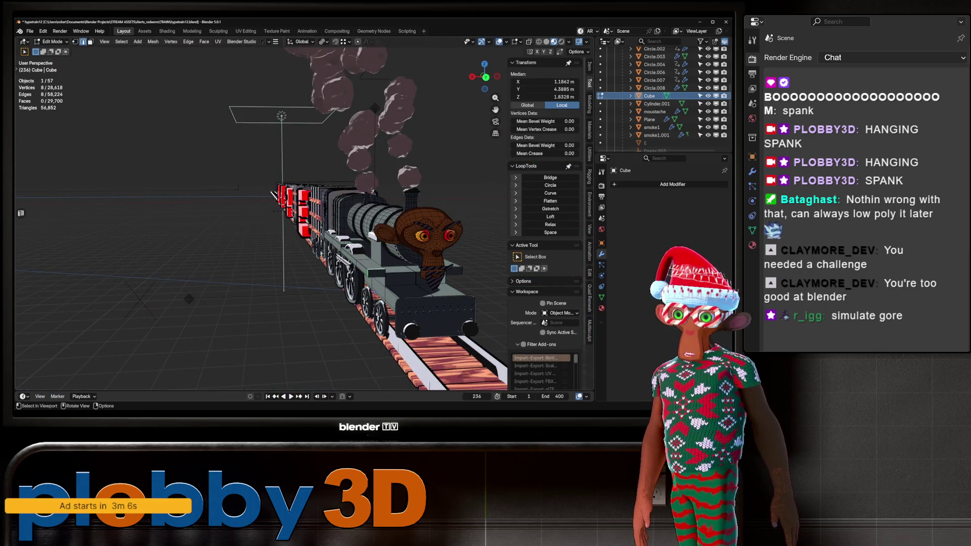
key(KP_Decimal)
middle_drag(273, 195, 304, 200)
alt+click(305, 246)
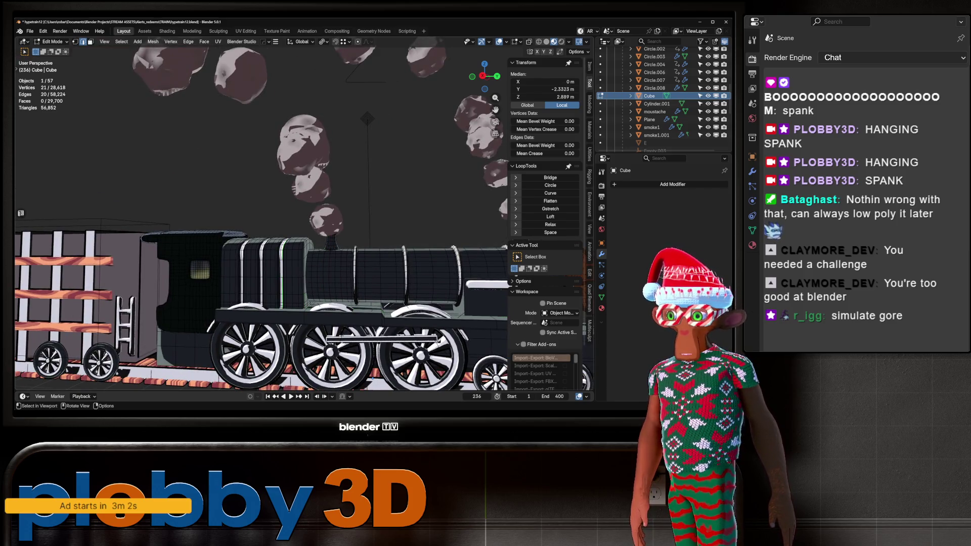
key(Tab)
scroll(383, 307, down, 5)
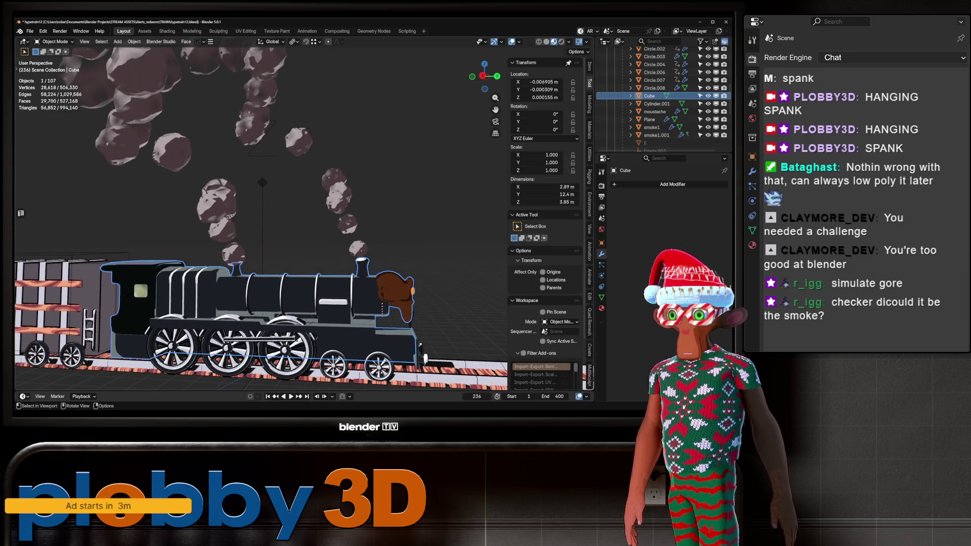
Check the smoke puffs, then start moving the locomotive body and cancel it back in place.
click(298, 141)
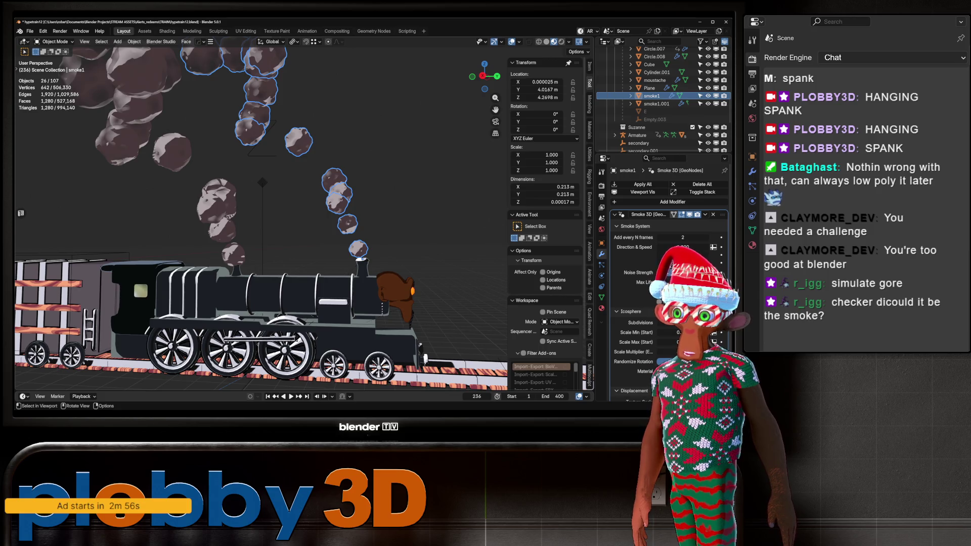
click(172, 152)
middle_drag(172, 151, 10, 172)
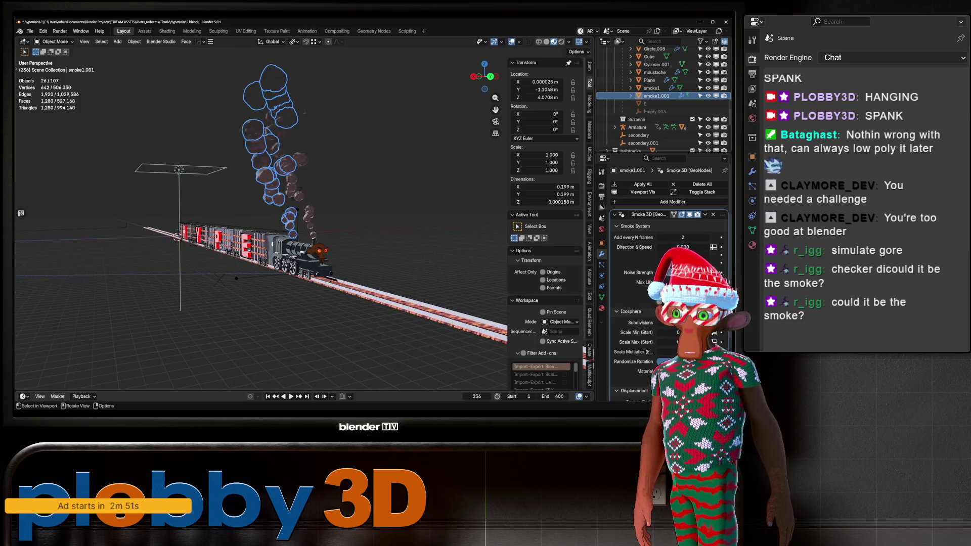
scroll(261, 217, up, 2)
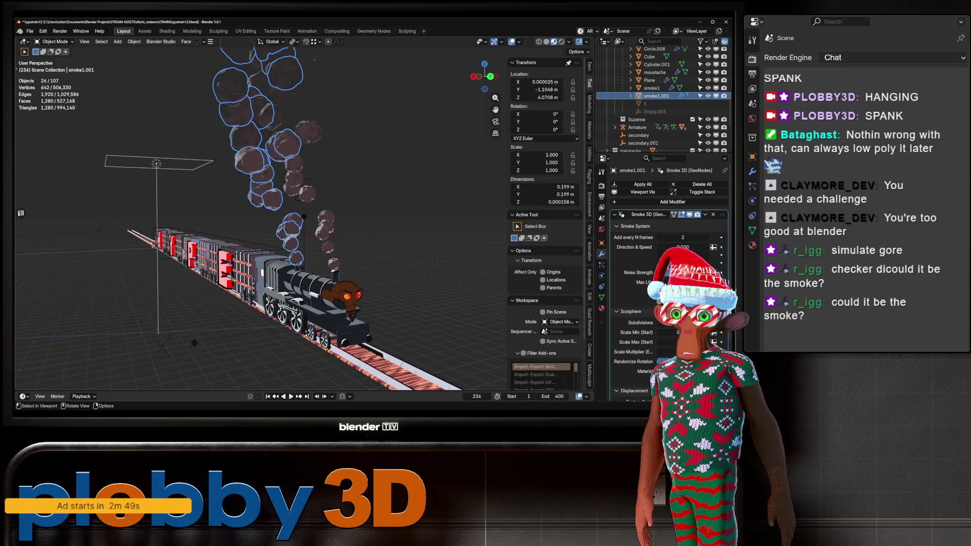
click(293, 284)
key(g)
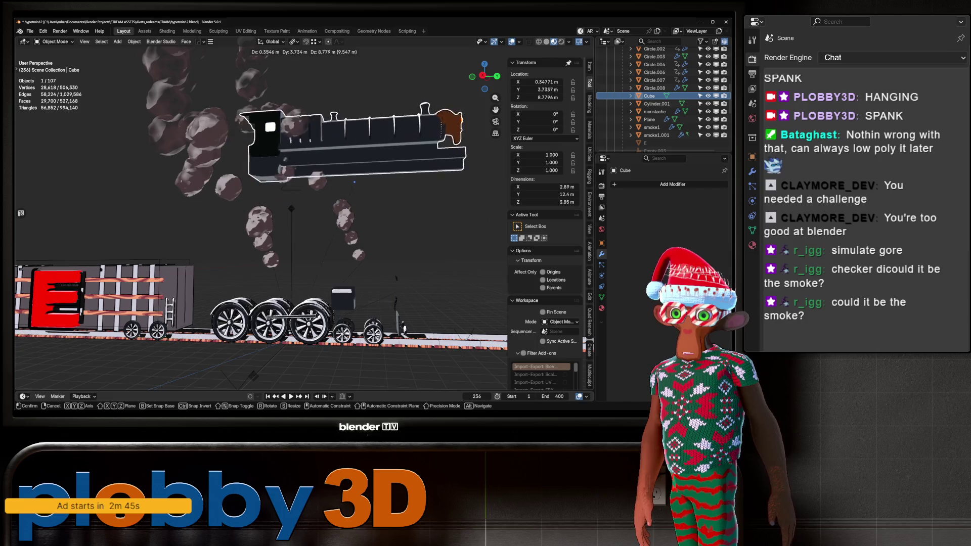
key(Escape)
Select the track planks object from an angled side view.
middle_drag(404, 329, 351, 324)
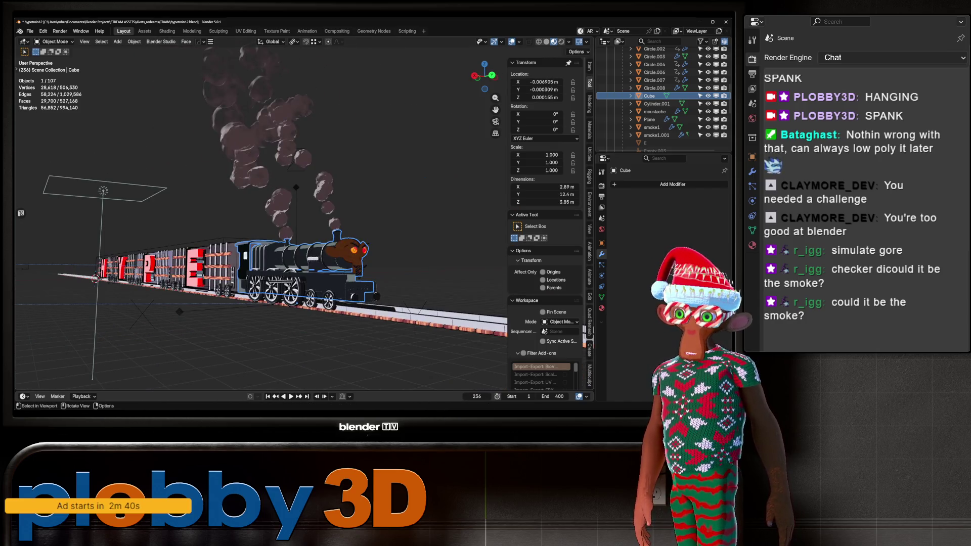
scroll(261, 218, up, 2)
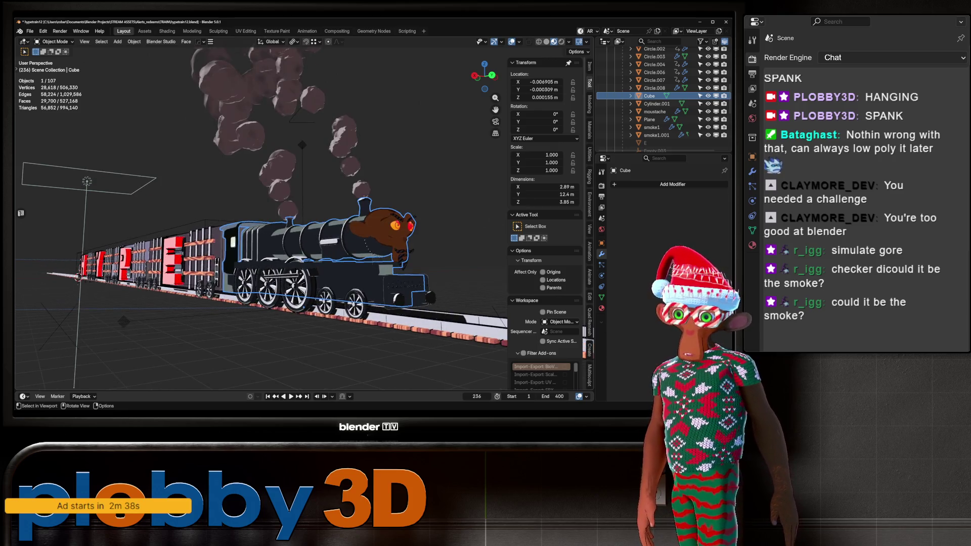
click(445, 334)
Enter Edit Mode on the planks, switch to solid shading, and cancel a trial loop cut.
mouse_move(445, 334)
middle_down()
mouse_move(379, 280)
mouse_move(342, 213)
middle_up()
key(Tab)
key(KP_Decimal)
key(z)
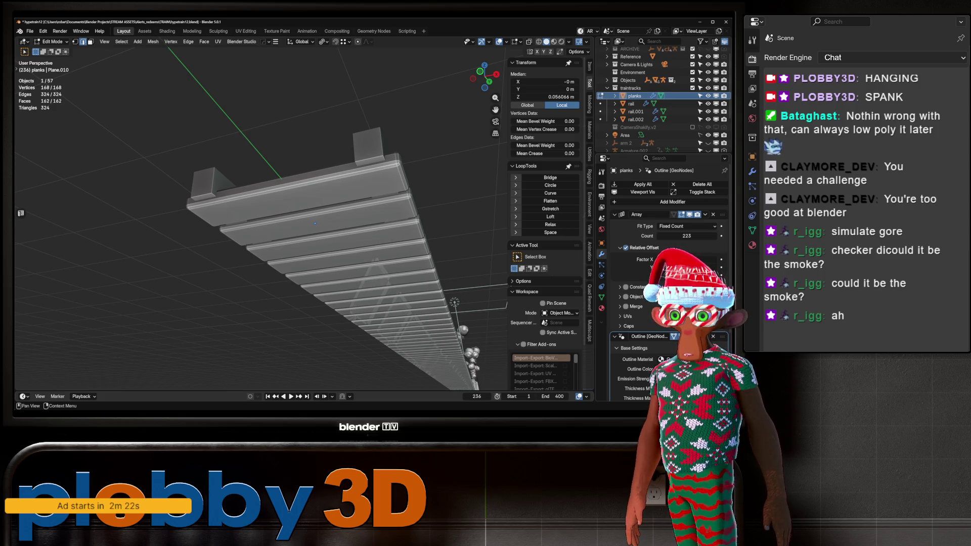
mouse_move(314, 223)
middle_down()
mouse_move(315, 209)
mouse_move(310, 223)
middle_up()
key(ctrl+r)
key(Escape)
Leave Edit Mode and toggle Local View on the planks, then back off.
key(Tab)
key(KP_Divide)
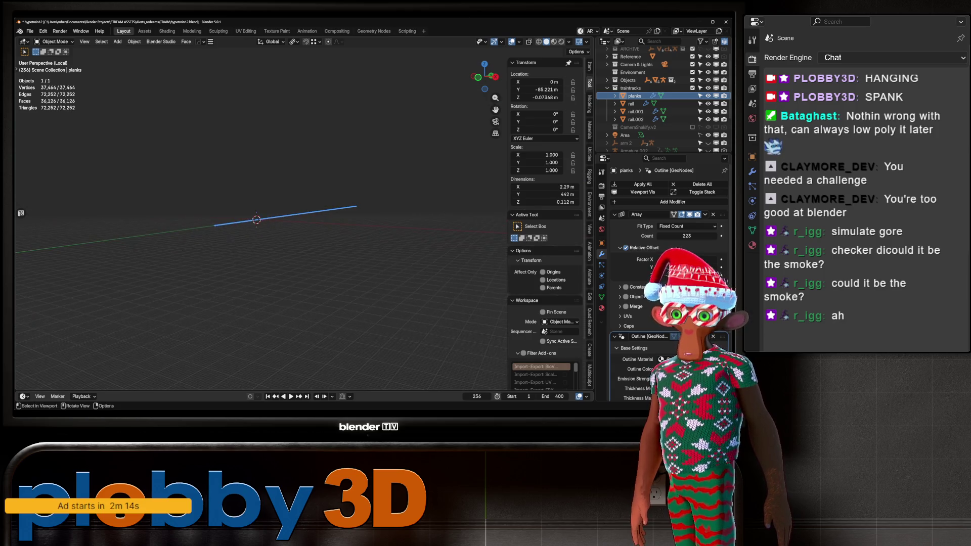
key(KP_Divide)
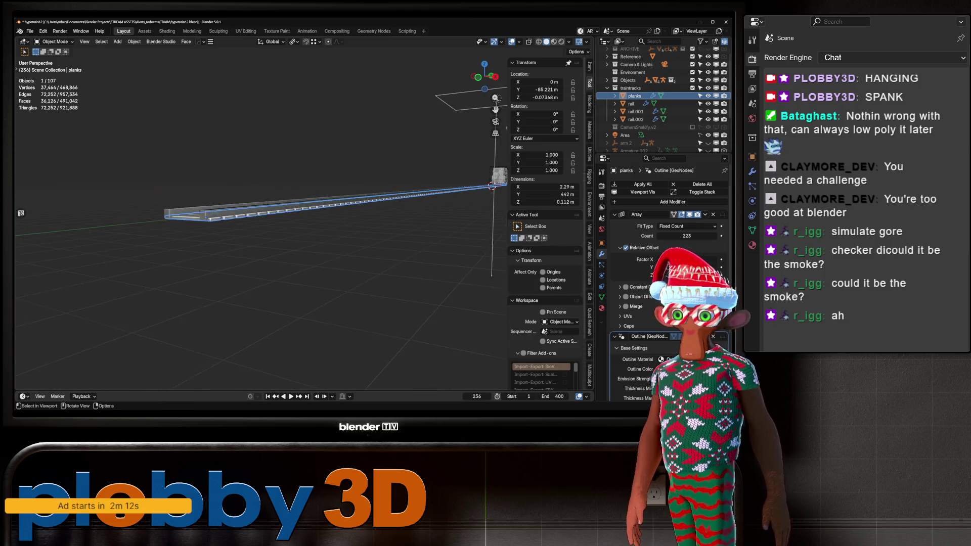
scroll(417, 174, up, 10)
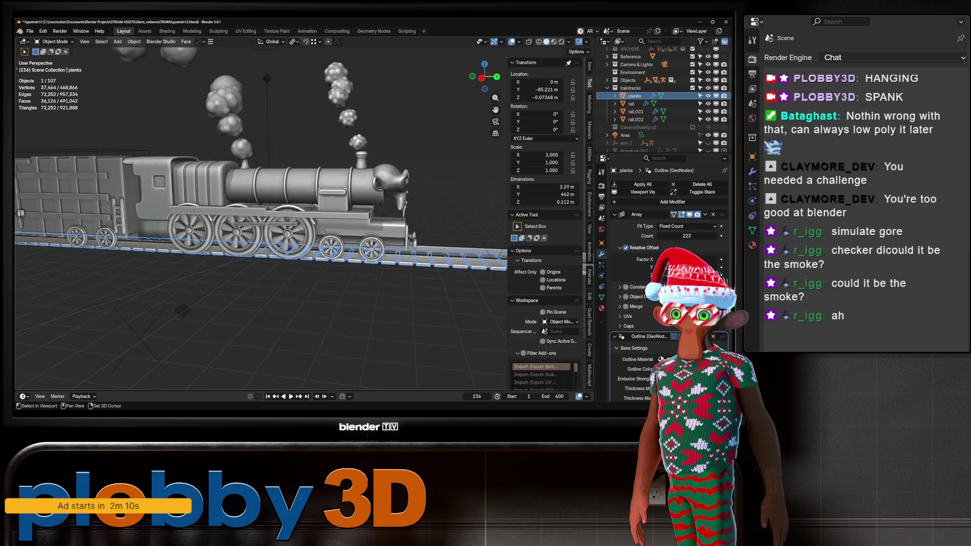
Select the locomotive wheels in turn and inspect the front pony wheel's mesh.
scroll(261, 217, down, 5)
middle_drag(261, 218, 303, 202)
scroll(303, 202, up, 8)
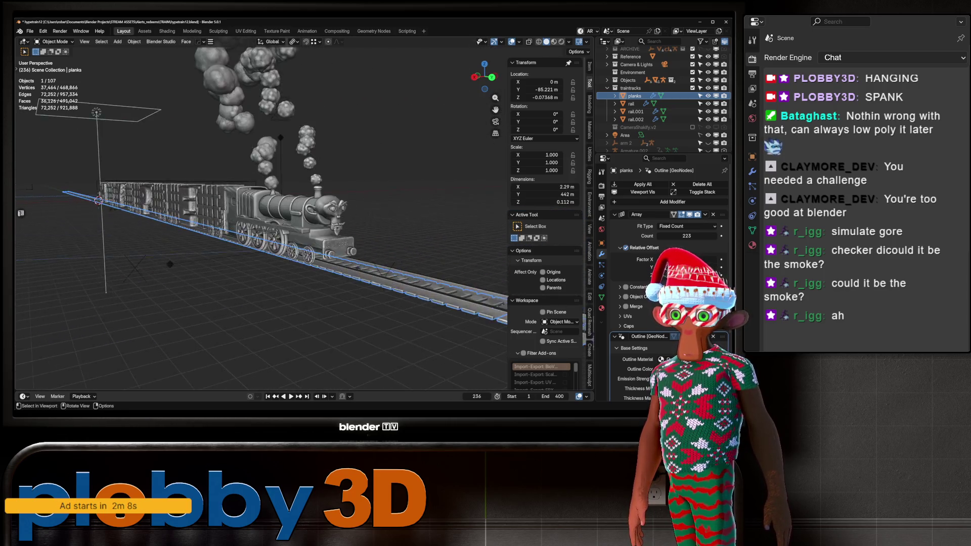
scroll(304, 202, up, 2)
click(362, 273)
click(314, 243)
click(349, 329)
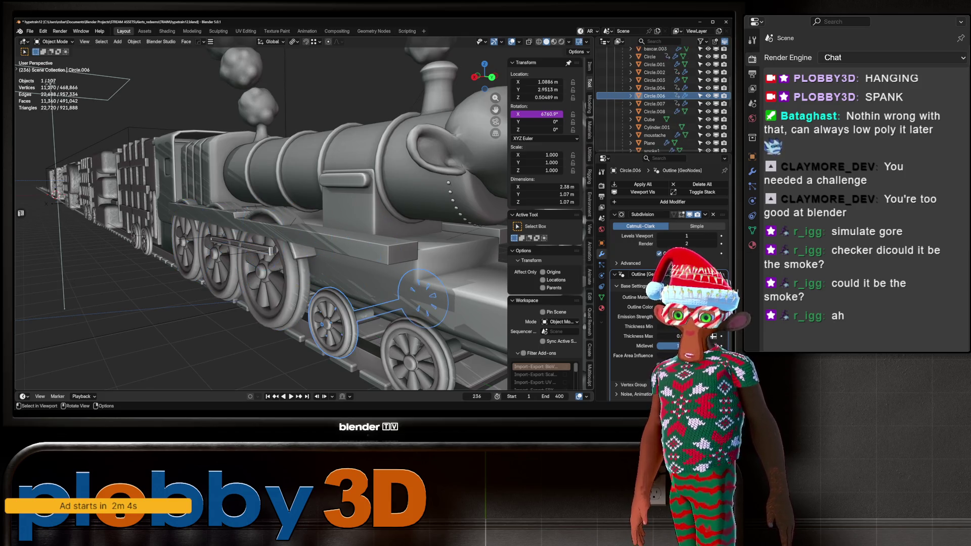
key(Tab)
key(KP_Decimal)
key(Tab)
scroll(303, 202, down, 6)
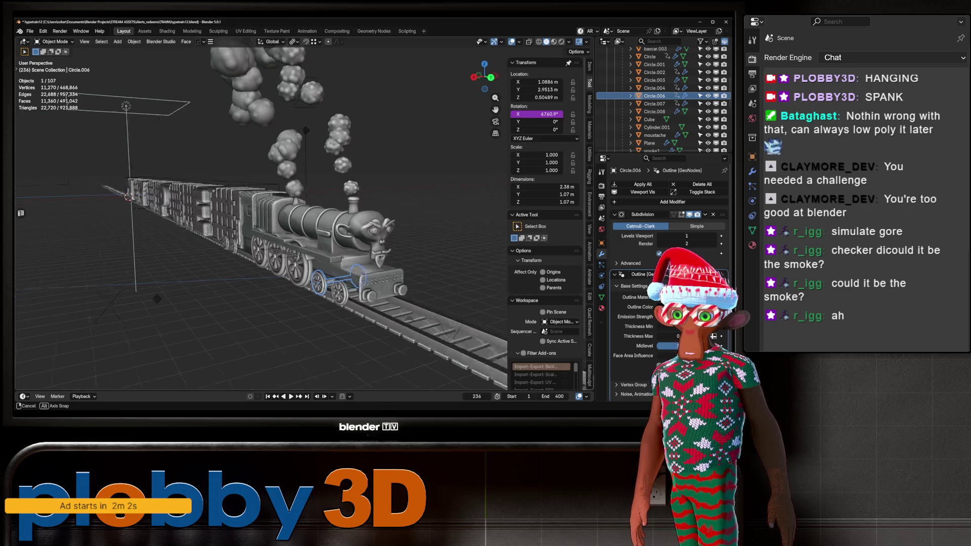
scroll(304, 202, up, 3)
Select the locomotive body, stop the animation at frame 321, and show the Open Recent list.
click(394, 227)
middle_drag(303, 212, 384, 207)
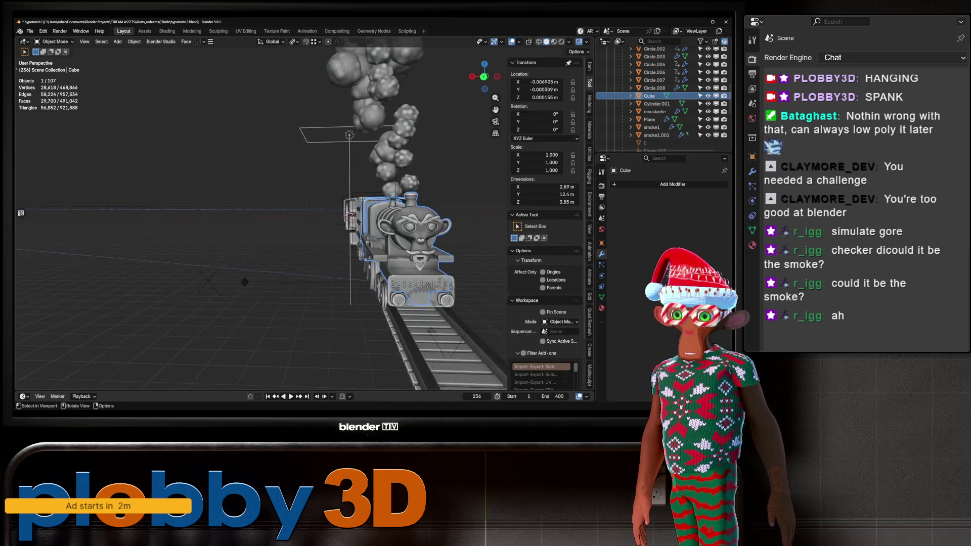
scroll(384, 207, up, 5)
middle_drag(344, 253, 283, 243)
scroll(283, 242, down, 6)
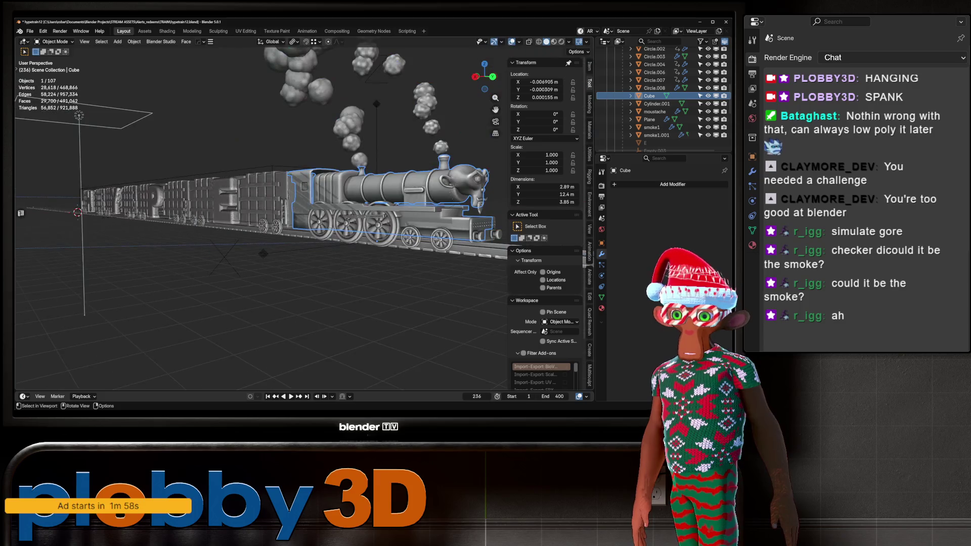
scroll(283, 227, down, 2)
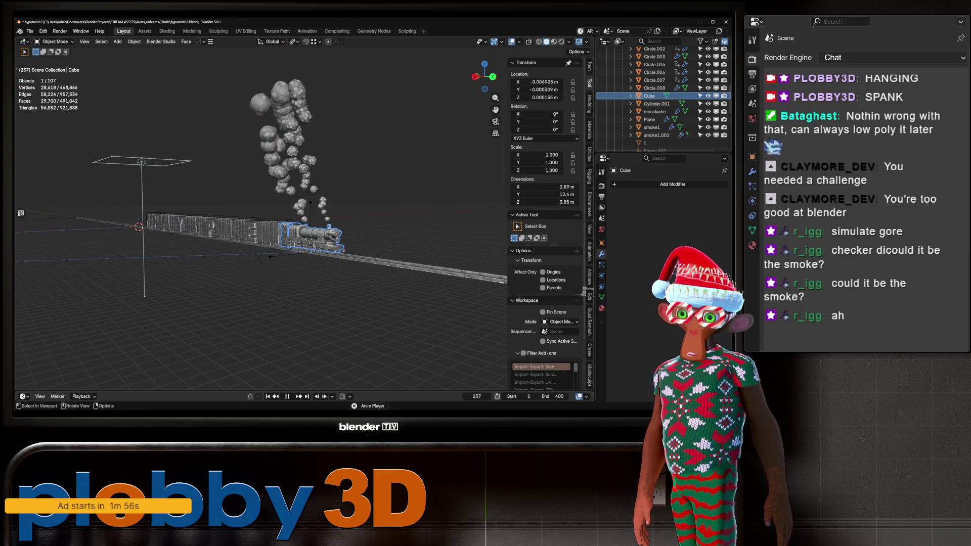
mouse_move(283, 228)
middle_down()
mouse_move(435, 217)
mouse_move(450, 205)
mouse_move(354, 223)
middle_up()
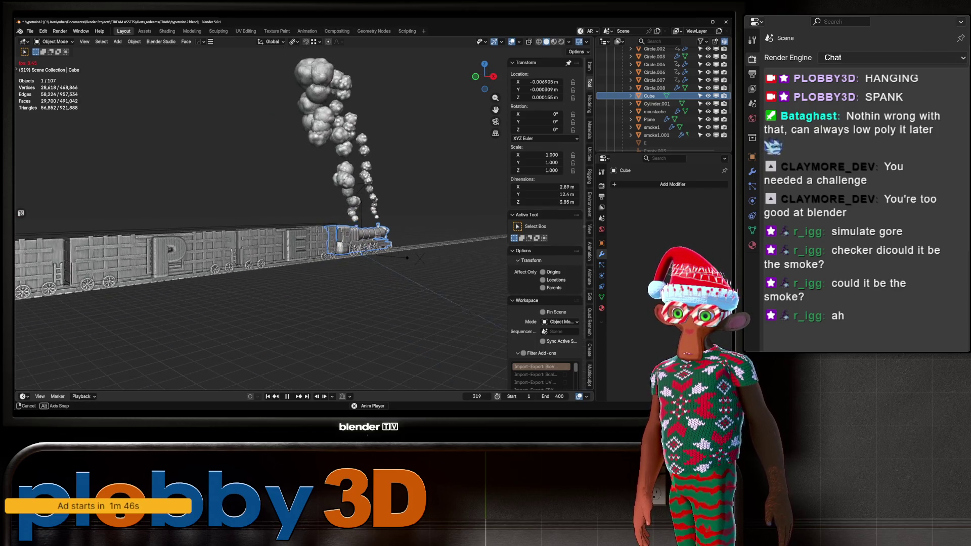
key(space)
click(30, 31)
mouse_move(51, 56)
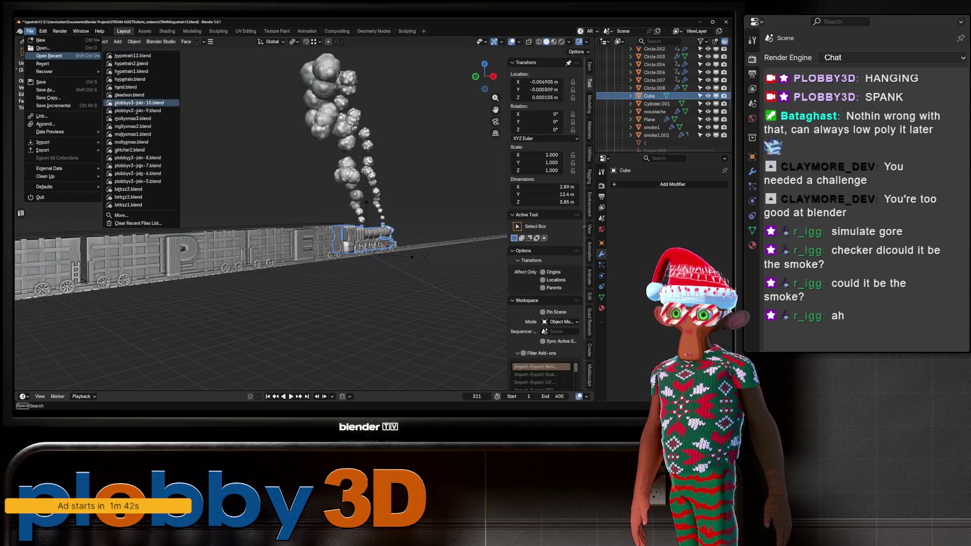
Load hypetrain2.blend from the recent files, discarding the current scene's unsaved changes.
click(132, 63)
click(382, 230)
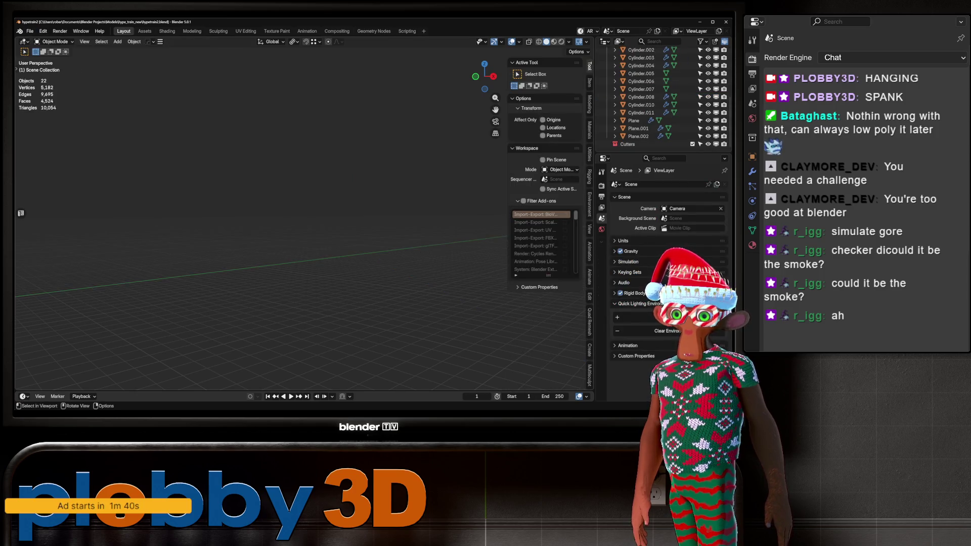
middle_drag(105, 232, 113, 241)
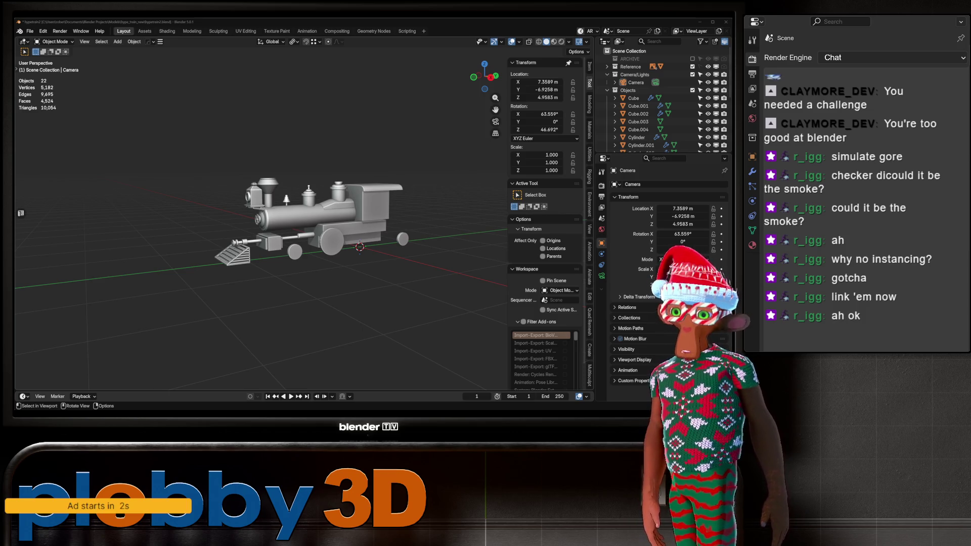
Link the big driving wheel to the front wheel's mesh via Link Object Data, then go to Assets.
scroll(400, 248, up, 5)
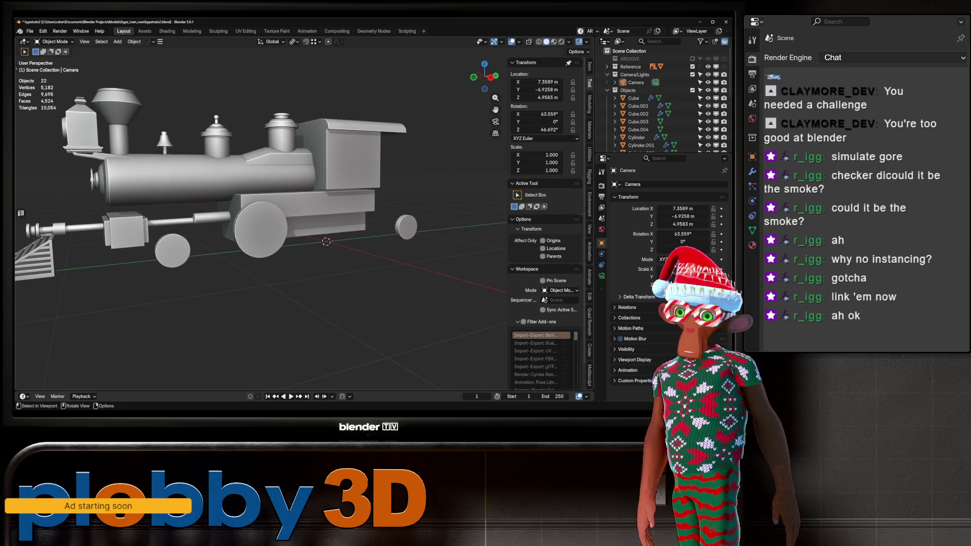
click(261, 230)
shift+click(172, 250)
key(ctrl+l)
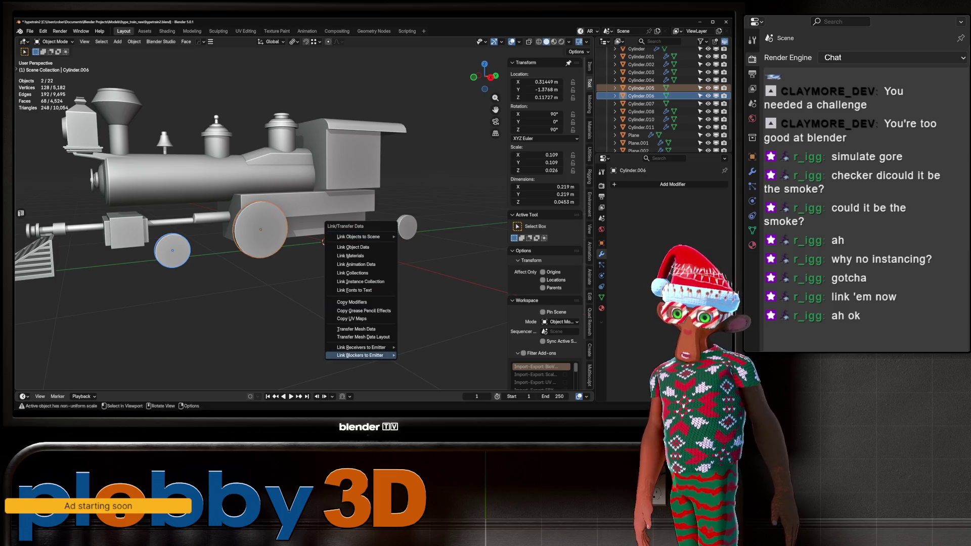
click(353, 247)
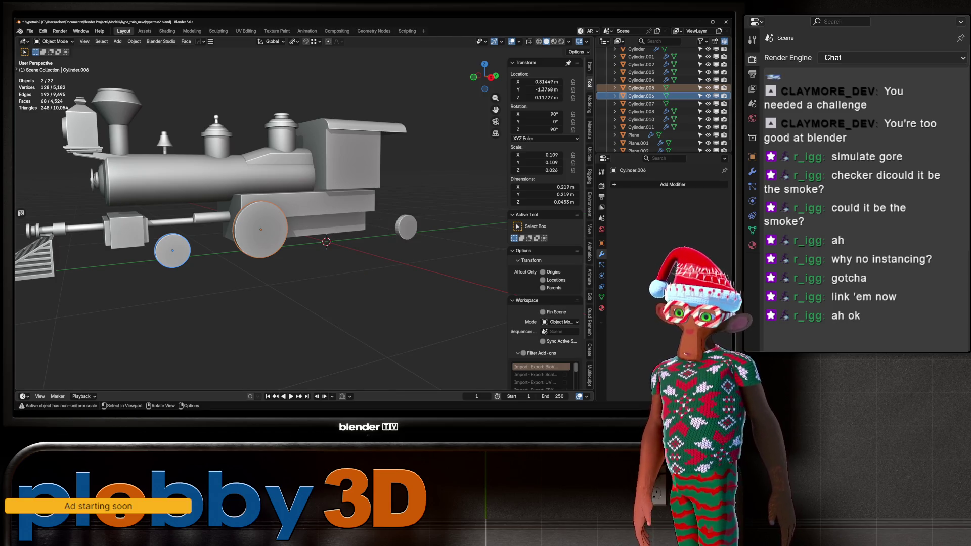
middle_drag(326, 242, 376, 231)
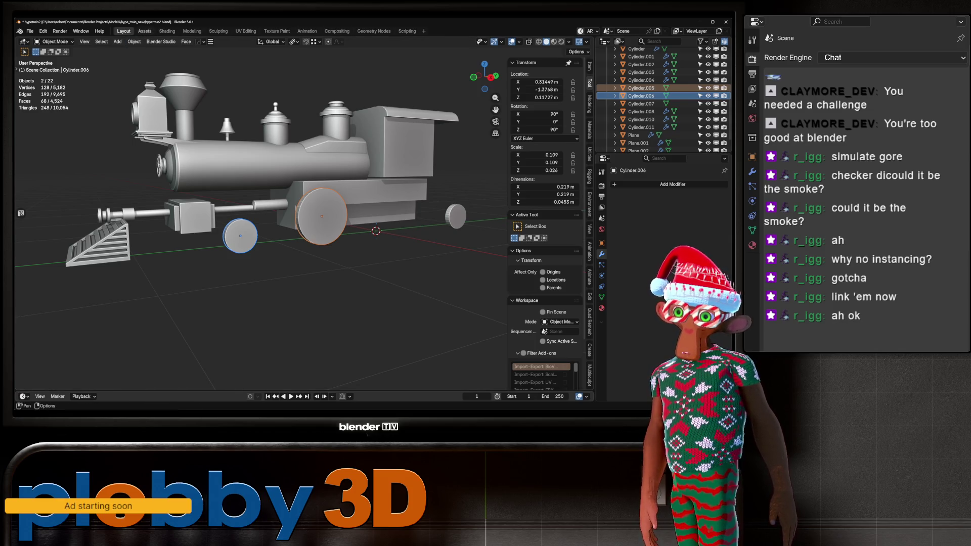
click(144, 31)
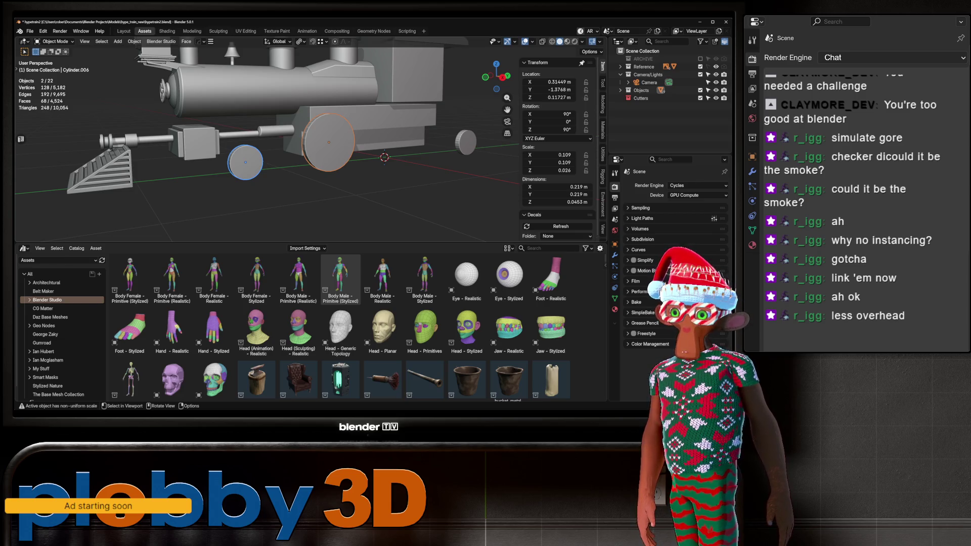
Zoom out and switch to Right Orthographic view to match the Queensland A-12 blueprint.
scroll(268, 147, down, 3)
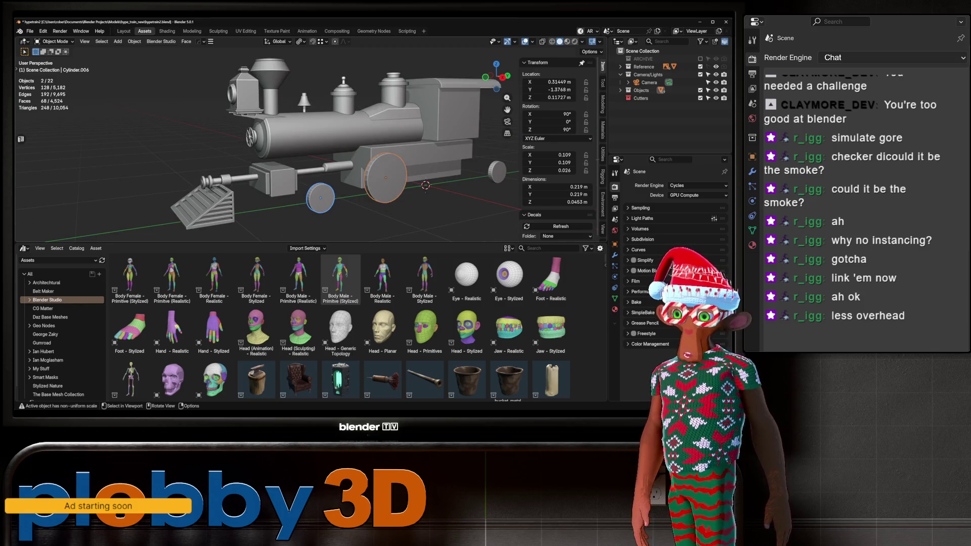
middle_drag(283, 151, 419, 152)
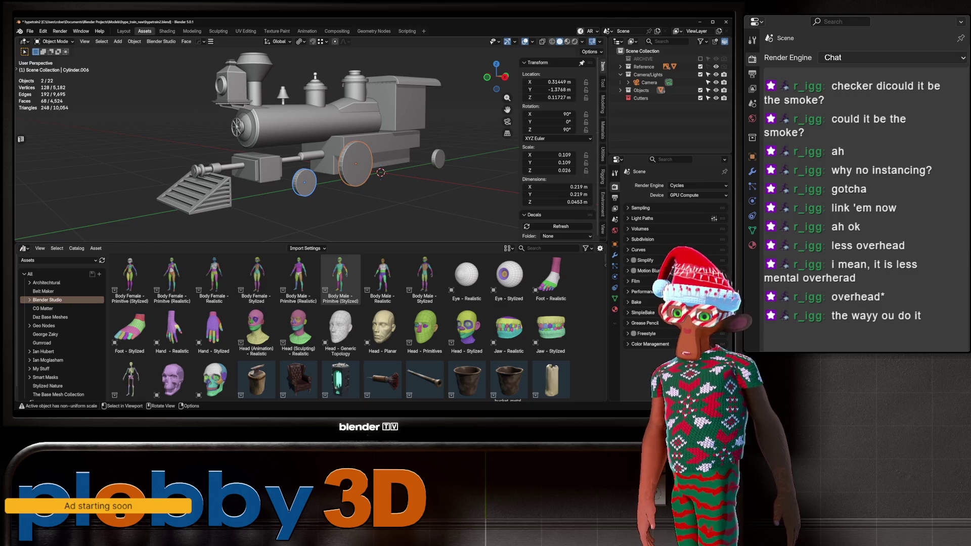
key(KP_3)
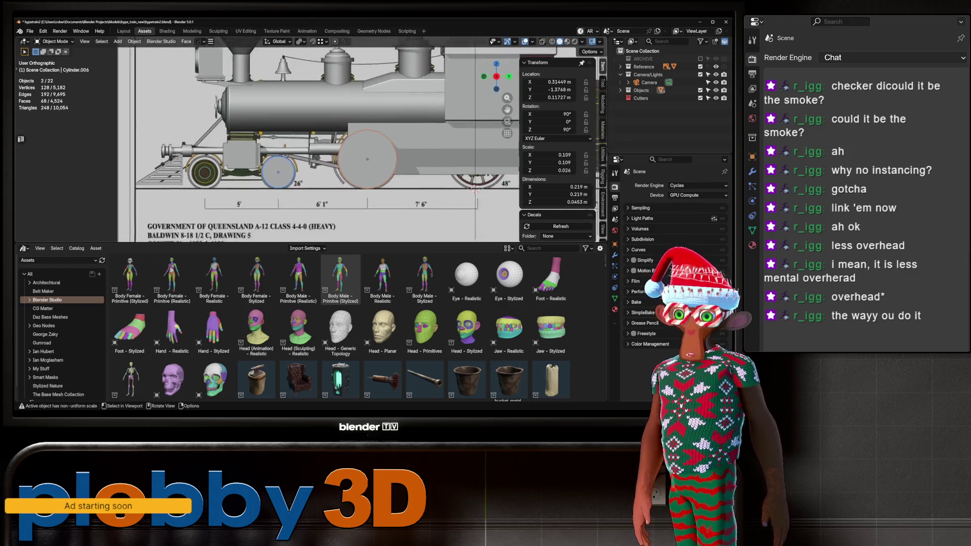
Widen the selected window-cutter faces along X and push them out along their normals.
scroll(339, 135, up, 4)
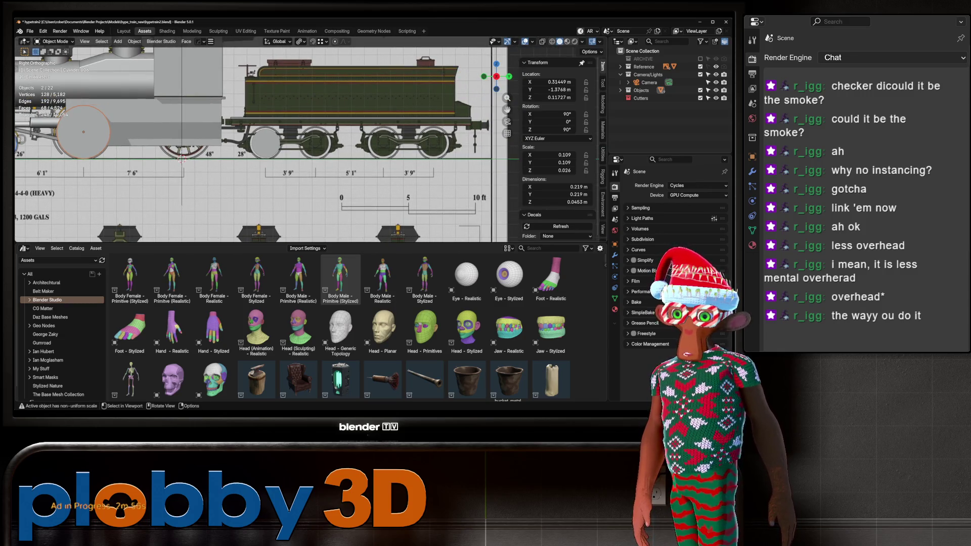
key(KP_Decimal)
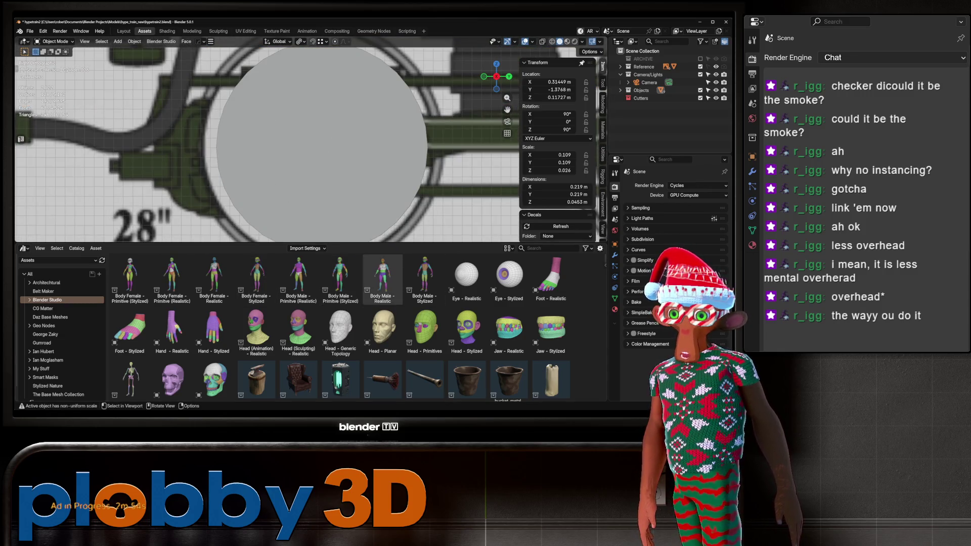
key(Home)
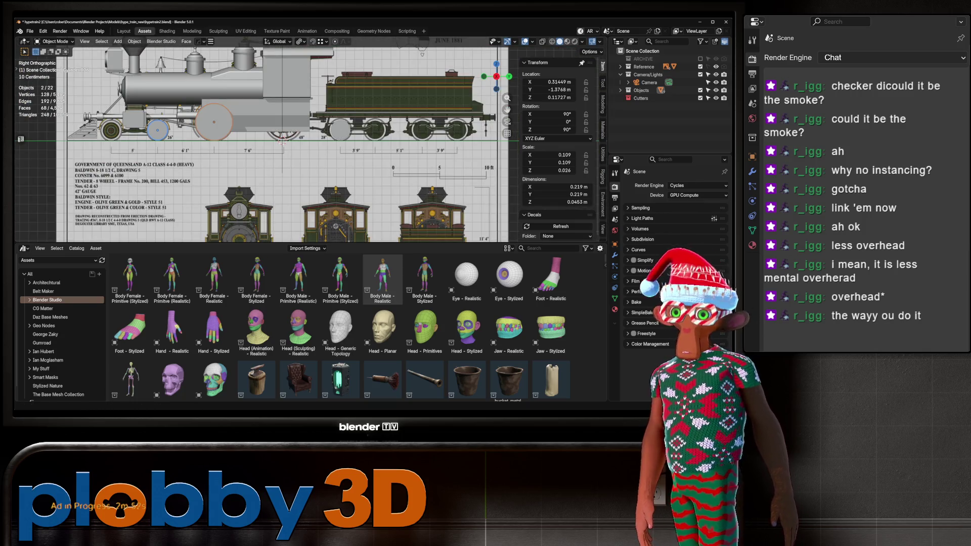
key(ctrl+z)
shift+click(295, 112)
middle_drag(295, 112, 202, 127)
key(s)
key(x)
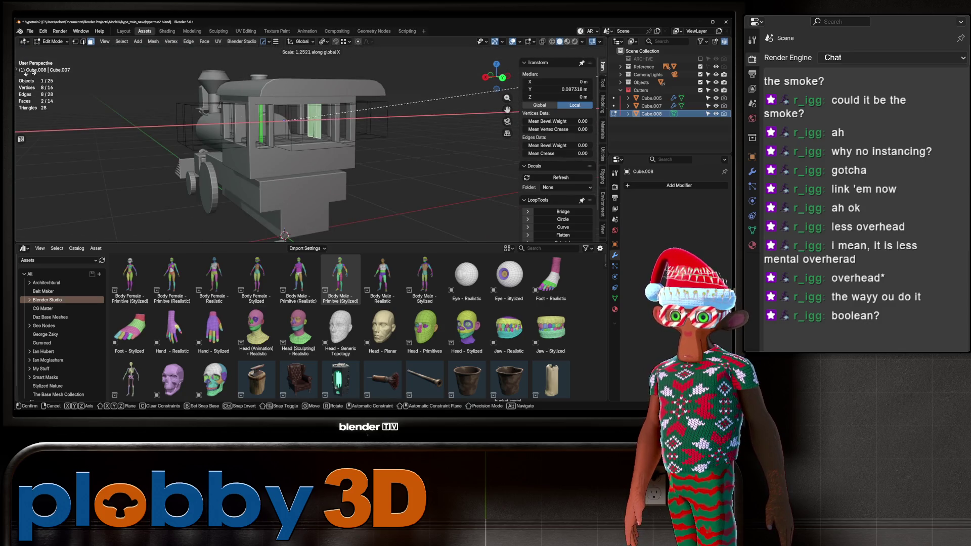
key(Return)
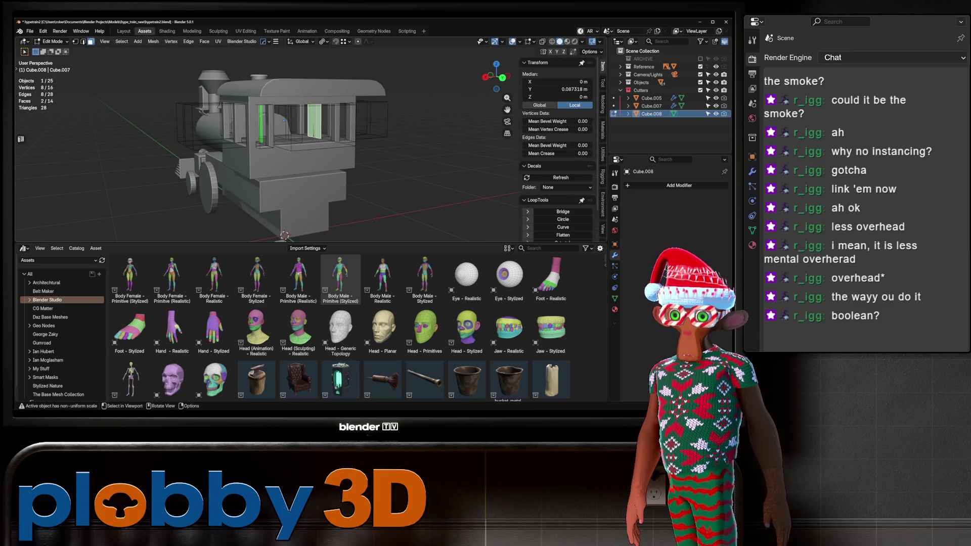
key(alt+e)
click(284, 120)
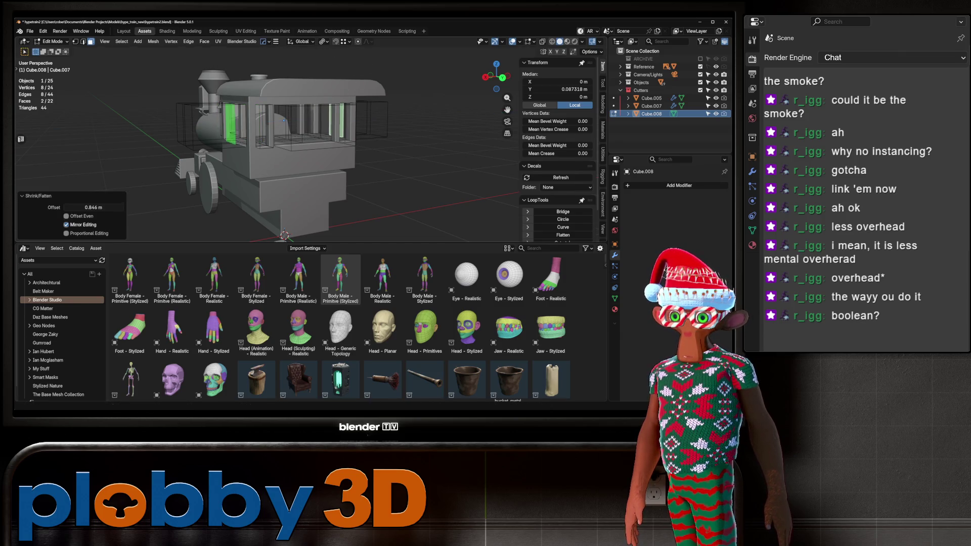
key(Tab)
Inspect the cab from several angles and re-enter Edit Mode on the cutter's faces.
middle_drag(284, 120, 48, 134)
middle_drag(283, 151, 93, 151)
scroll(331, 142, up, 6)
scroll(331, 141, down, 3)
scroll(268, 142, down, 2)
middle_drag(268, 142, 283, 146)
scroll(284, 146, up, 3)
key(Tab)
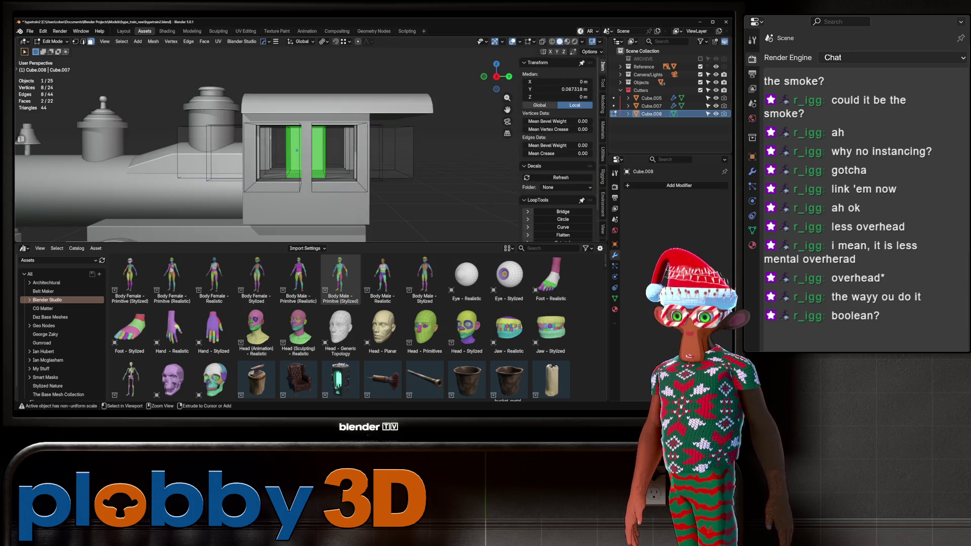
key(ctrl+z)
middle_drag(297, 150, 297, 150)
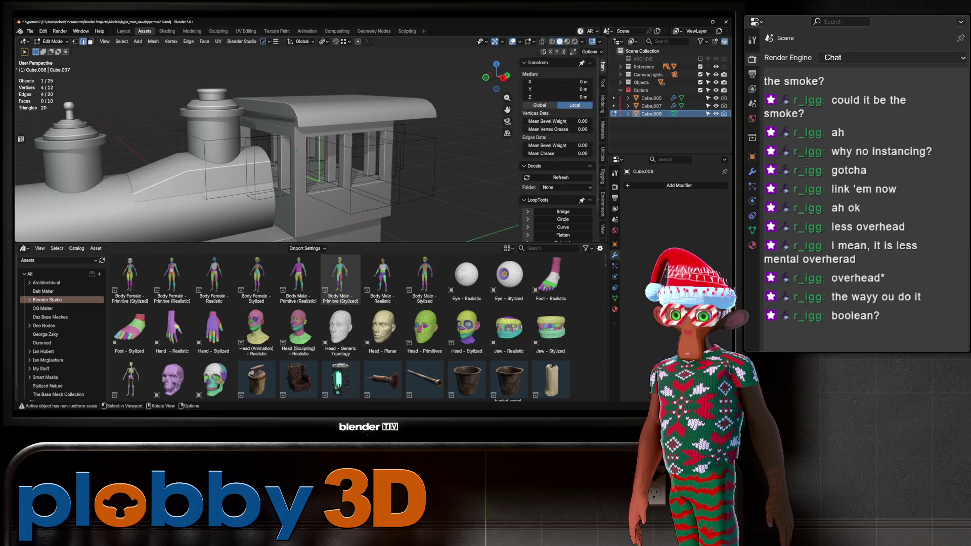
key(ctrl+shift+z)
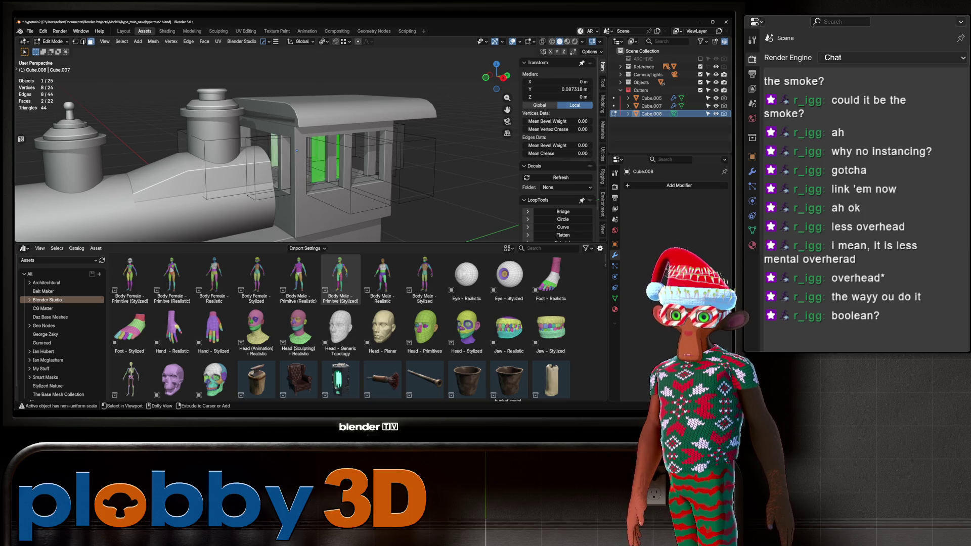
Shrink/Fatten the window faces by -0.45 m and return to Object Mode.
key(alt+s)
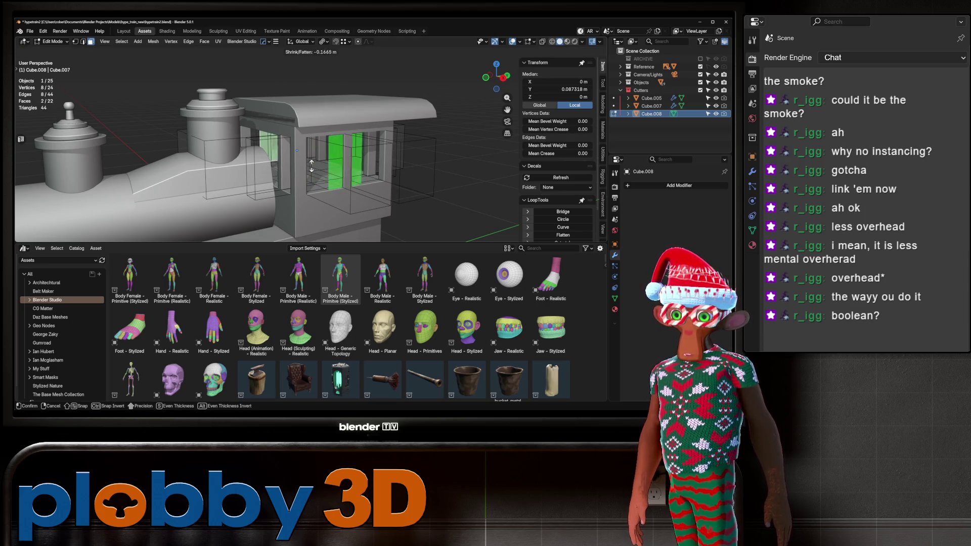
click(228, 146)
mouse_move(227, 147)
middle_down()
mouse_move(326, 242)
mouse_move(318, 231)
middle_up()
scroll(325, 236, up, 6)
scroll(326, 241, down, 4)
mouse_move(318, 117)
middle_down()
mouse_move(287, 114)
mouse_move(346, 94)
middle_up()
scroll(303, 116, up, 6)
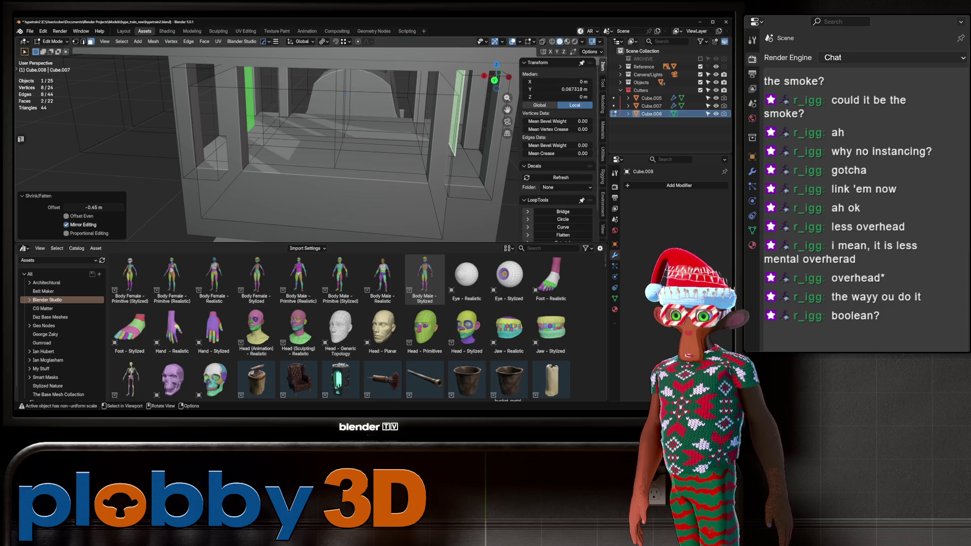
click(346, 94)
key(Tab)
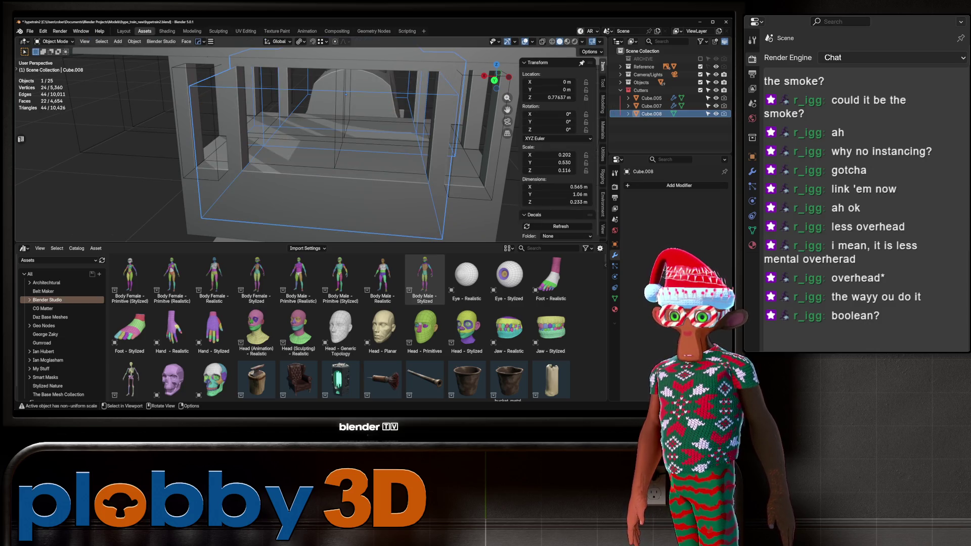
Add a centred edge loop to the window cutter Cube.005.
click(344, 112)
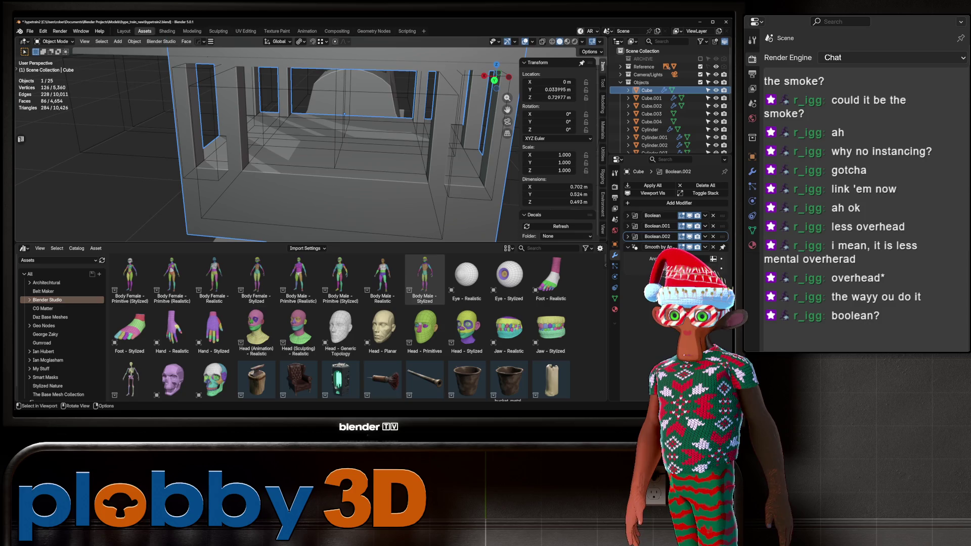
click(345, 114)
key(Tab)
mouse_move(344, 114)
middle_down()
mouse_move(255, 90)
mouse_move(237, 101)
middle_up()
key(ctrl+r)
click(192, 175)
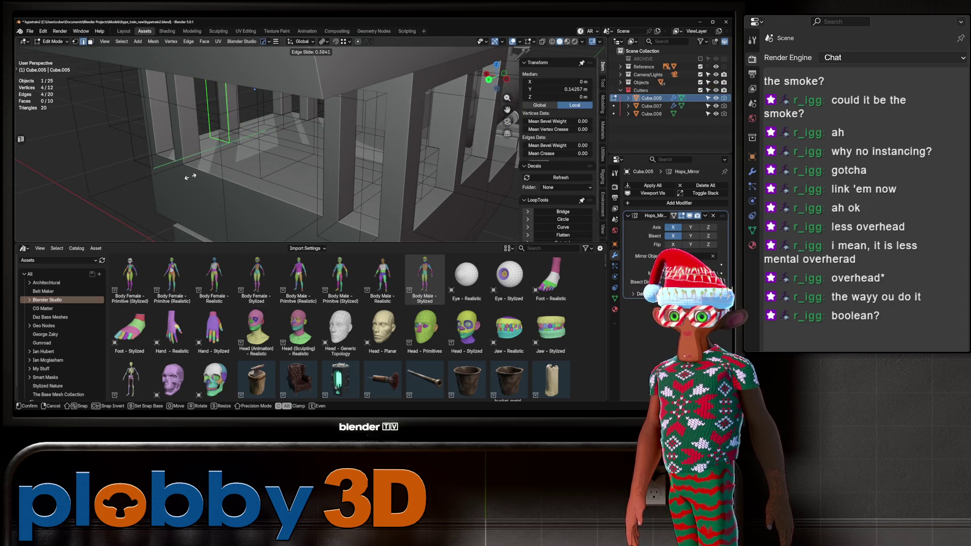
right_click(183, 186)
scroll(183, 186, down, 5)
middle_drag(183, 186, 263, 185)
key(Tab)
Apply Cube.005's Hops_Mirror and the cab's three Boolean modifiers, then isolate the cab for editing.
middle_drag(268, 152, 415, 164)
middle_drag(263, 151, 213, 164)
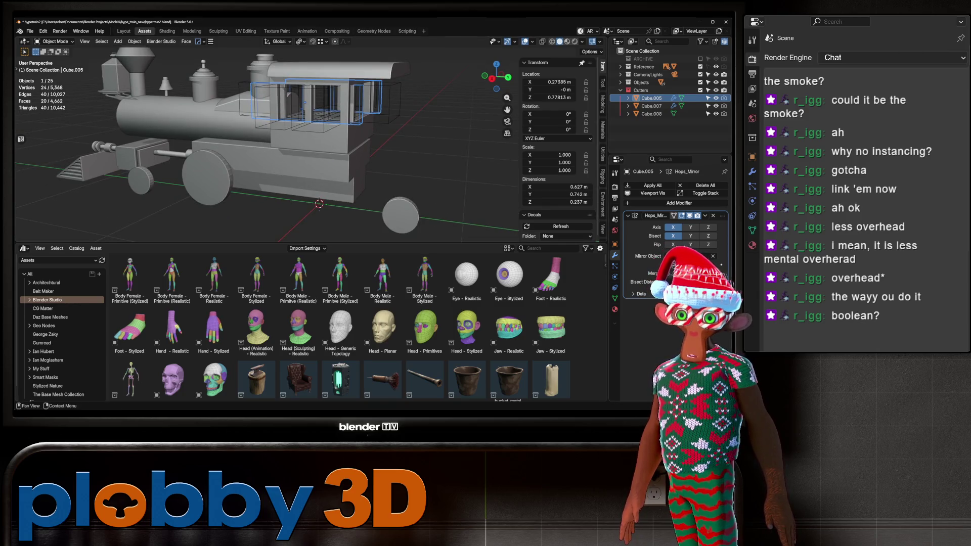
key(ctrl+a)
click(324, 108)
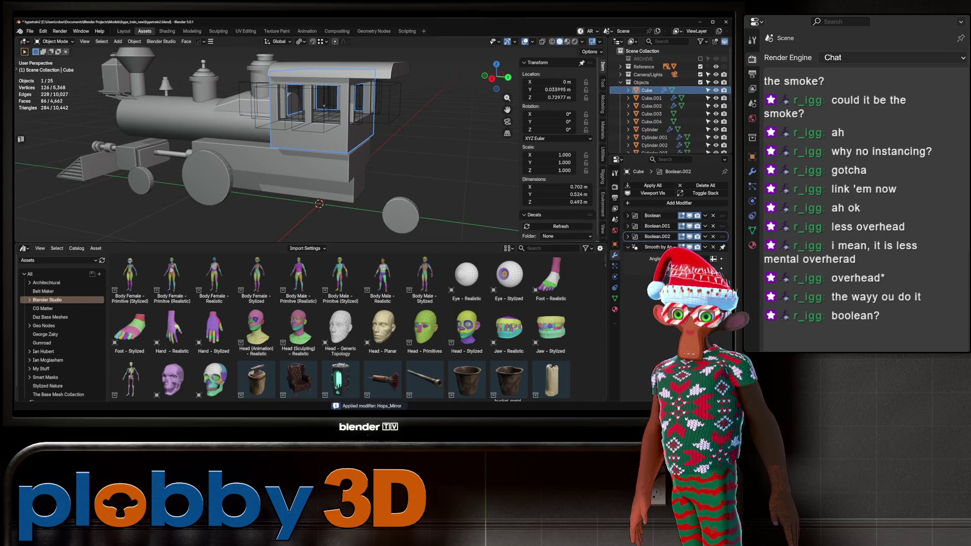
key(ctrl+a)
key(ctrl+a)
key(ctrl+a)
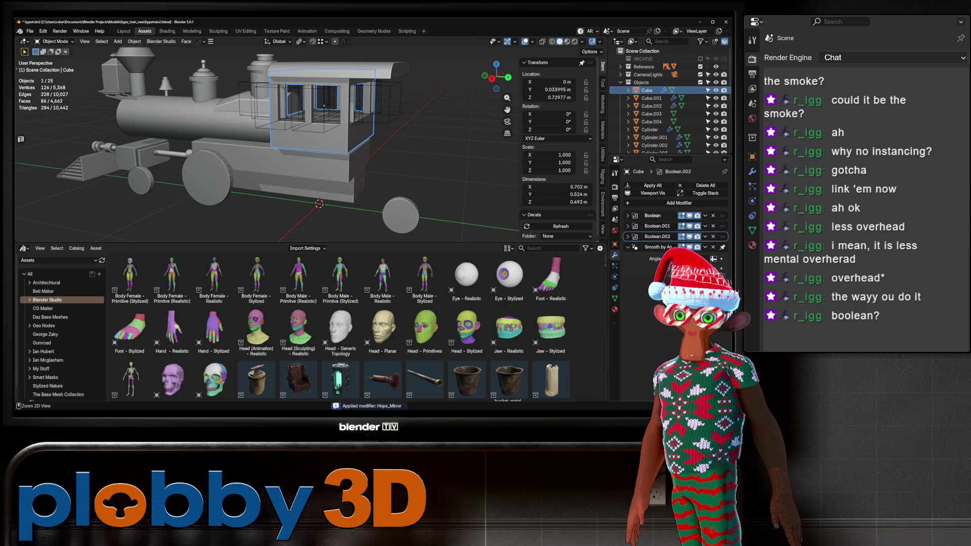
key(KP_Decimal)
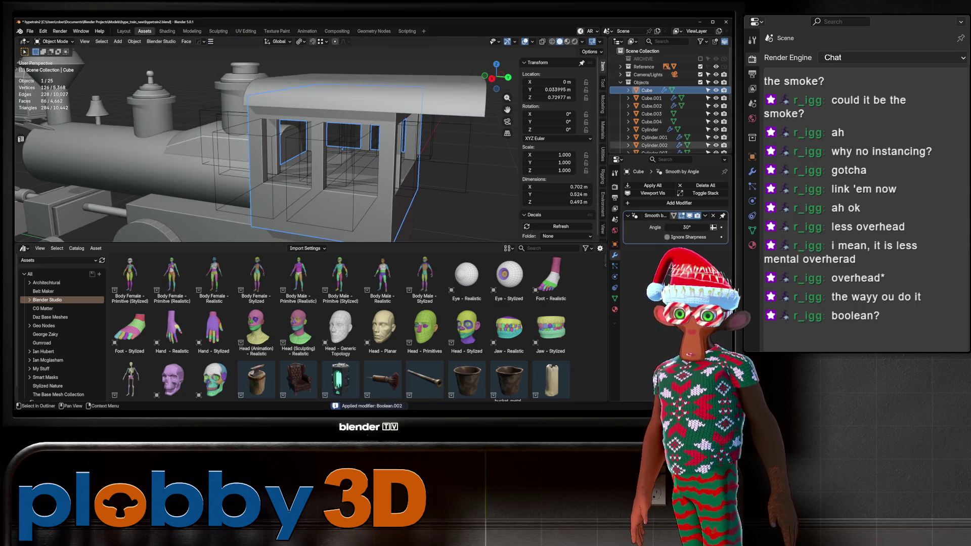
scroll(662, 101, down, 5)
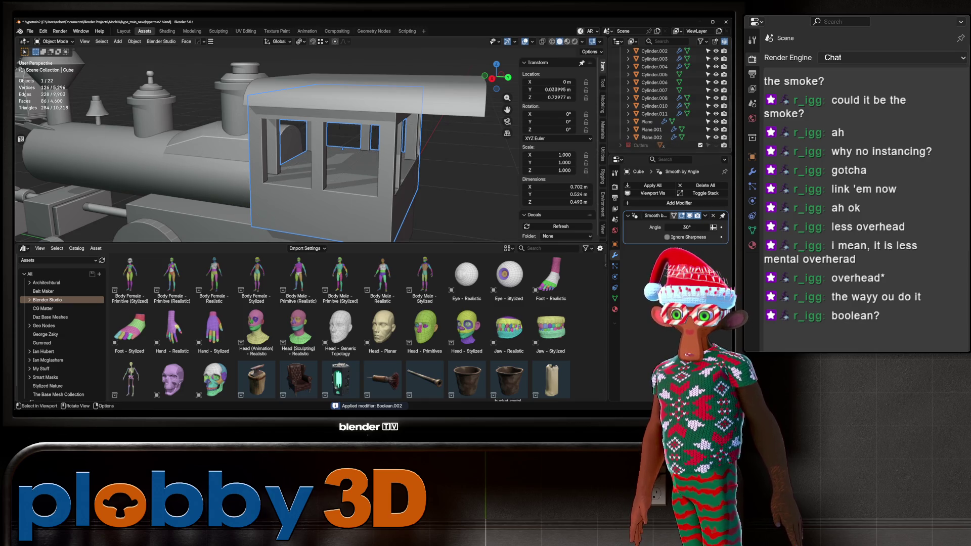
key(KP_Divide)
key(Tab)
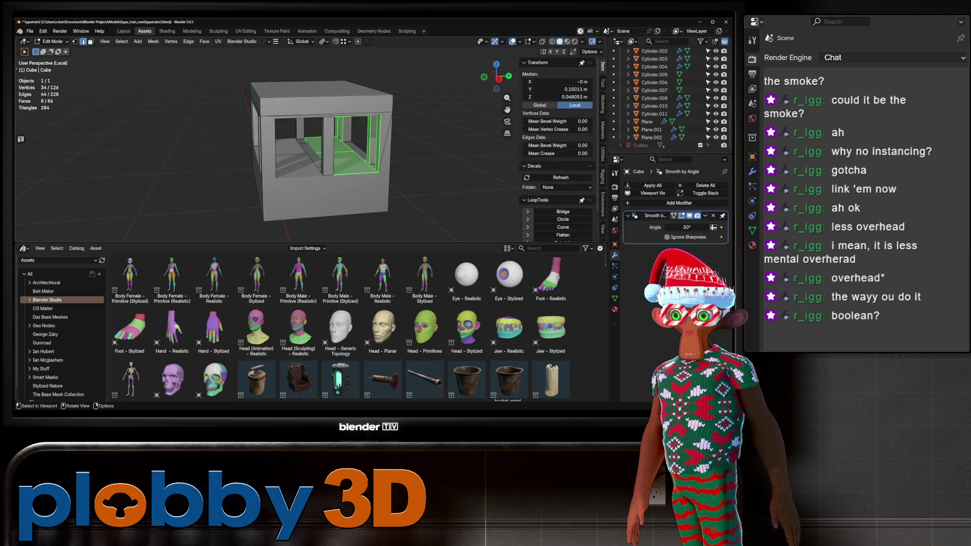
Select the cab box's top and side edge loops plus their mirrored counterparts.
key(alt+3)
scroll(307, 139, up, 3)
mouse_move(306, 139)
middle_down()
mouse_move(348, 117)
mouse_move(236, 135)
middle_up()
scroll(349, 116, up, 5)
scroll(283, 143, up, 3)
mouse_move(304, 141)
middle_down()
mouse_move(356, 101)
mouse_move(301, 131)
middle_up()
scroll(356, 102, down, 5)
scroll(349, 107, up, 6)
scroll(347, 108, down, 3)
click(301, 131)
alt+shift+click(308, 105)
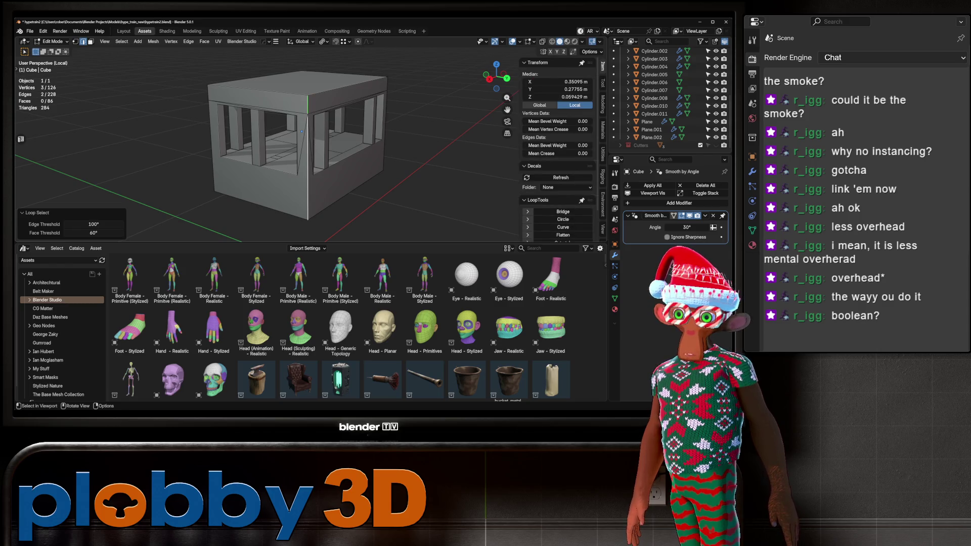
alt+shift+click(302, 132)
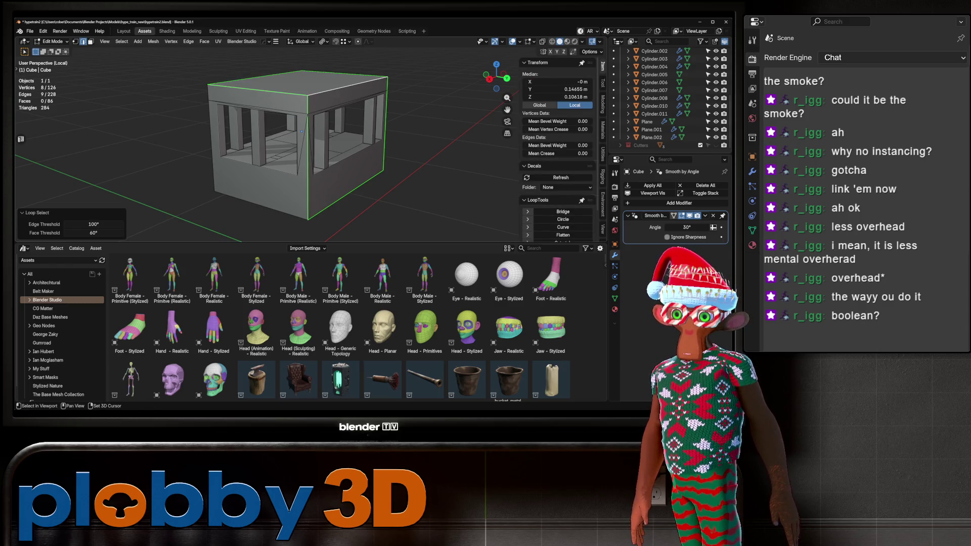
middle_drag(301, 131, 308, 76)
key(ctrl+shift+m)
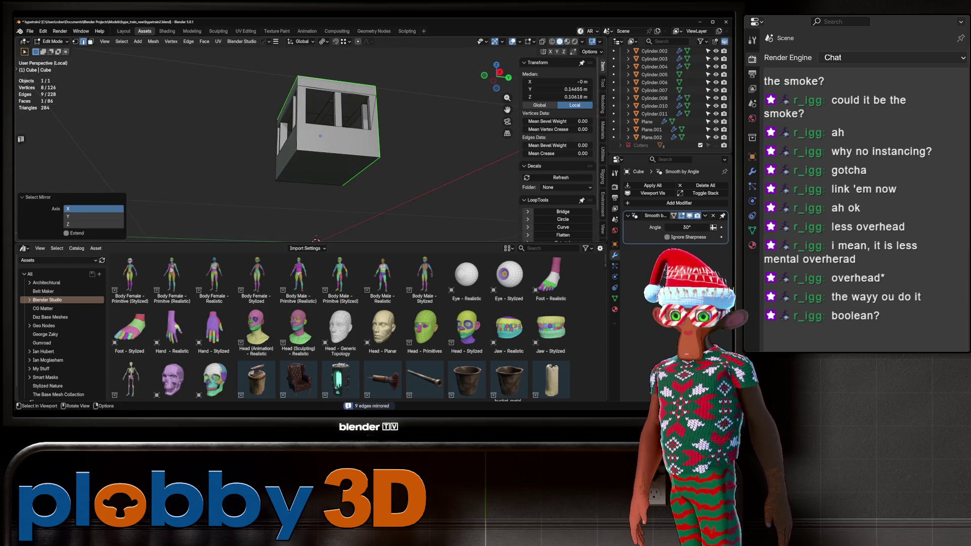
click(66, 233)
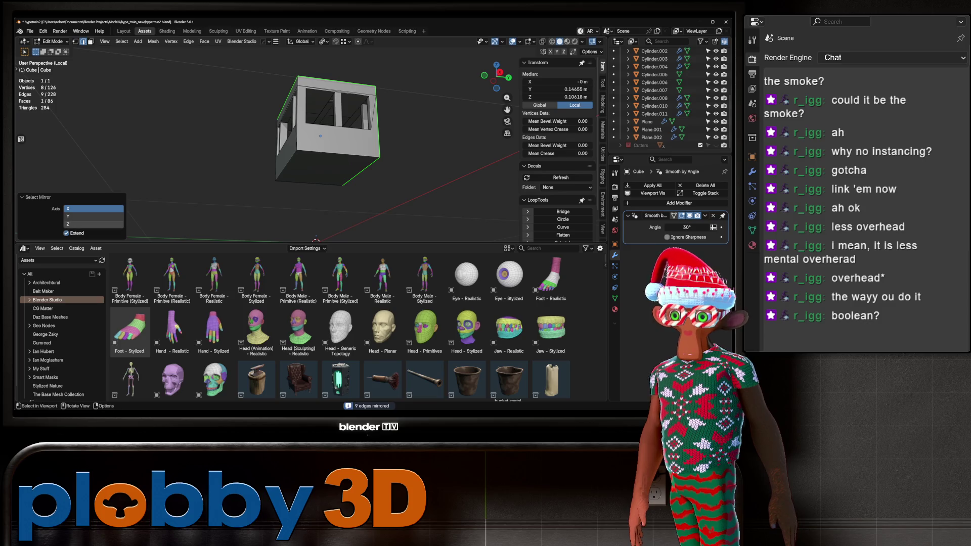
shift+click(94, 216)
middle_drag(320, 136, 304, 115)
scroll(303, 115, up, 4)
key(q)
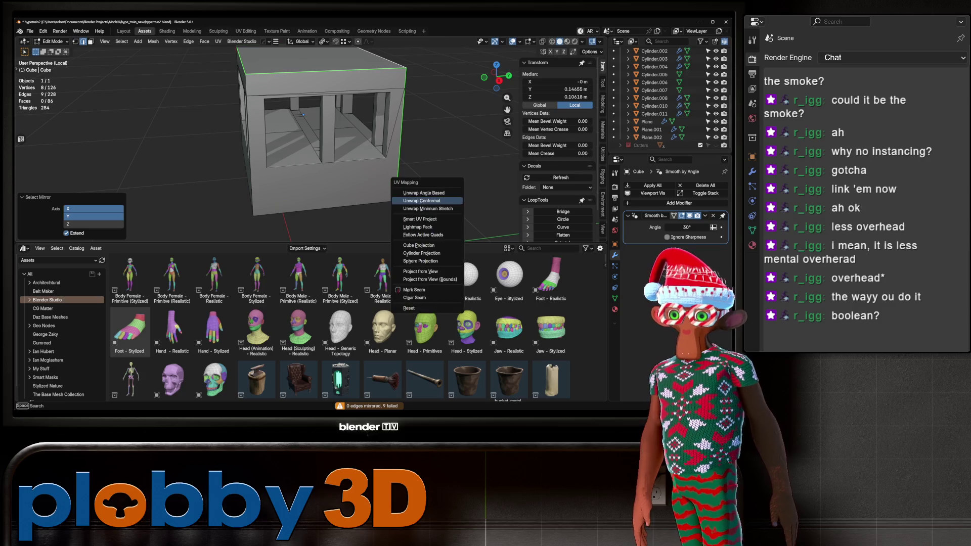
click(427, 289)
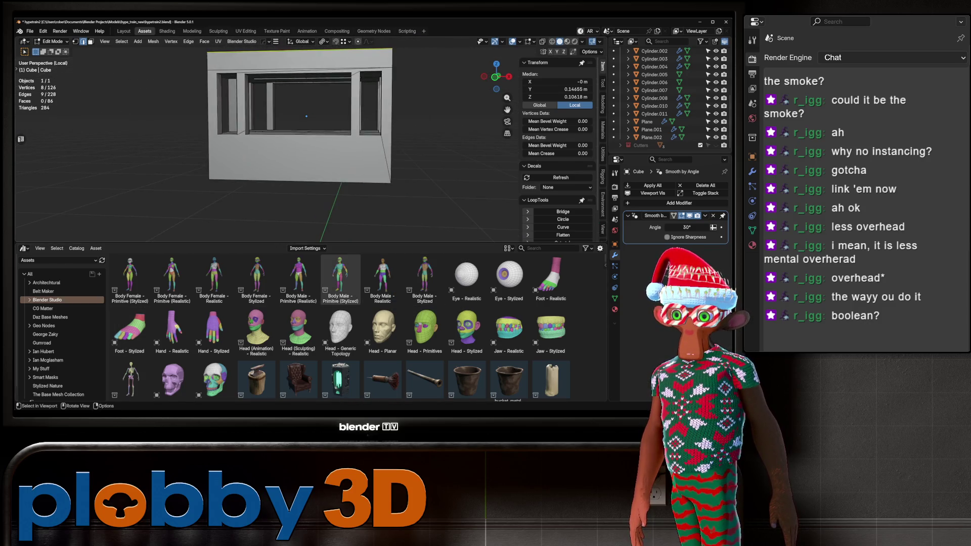
key(3)
Select the whole cab mesh and dissolve its unnecessary flat edges.
middle_drag(324, 142, 303, 101)
shift+click(501, 212)
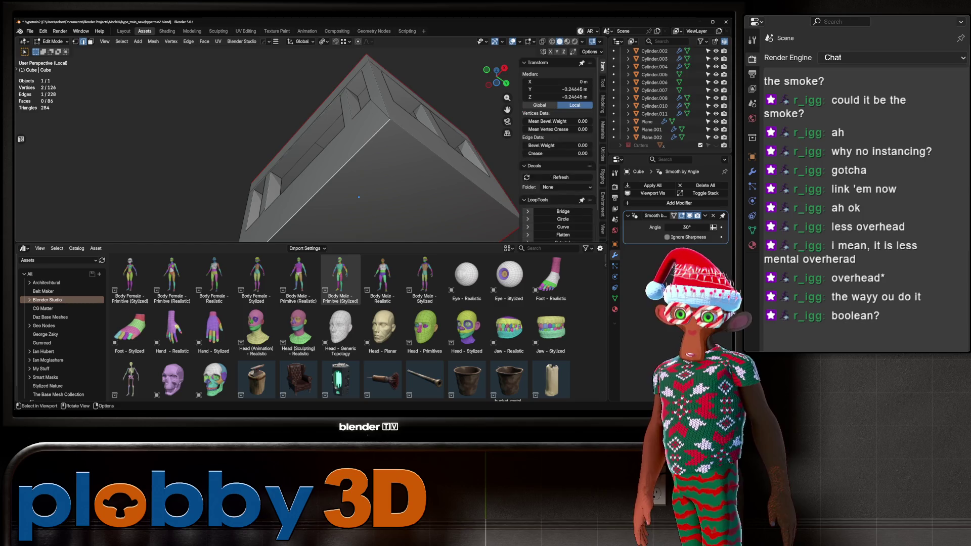
scroll(369, 152, down, 3)
middle_drag(369, 152, 384, 132)
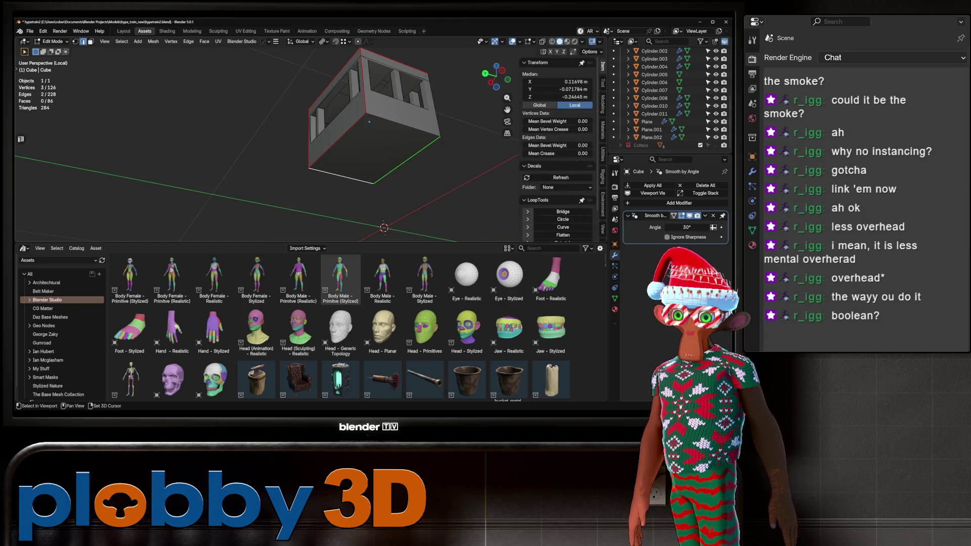
key(q)
click(384, 124)
mouse_move(384, 124)
middle_down()
mouse_move(390, 167)
mouse_move(374, 167)
mouse_move(380, 182)
mouse_move(354, 152)
mouse_move(334, 157)
middle_up()
click(328, 102)
shift+click(327, 185)
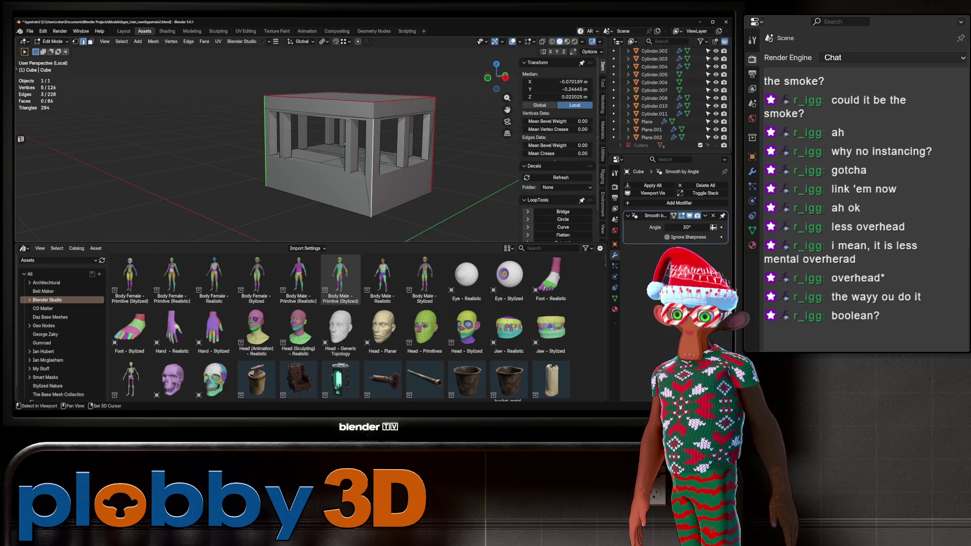
key(q)
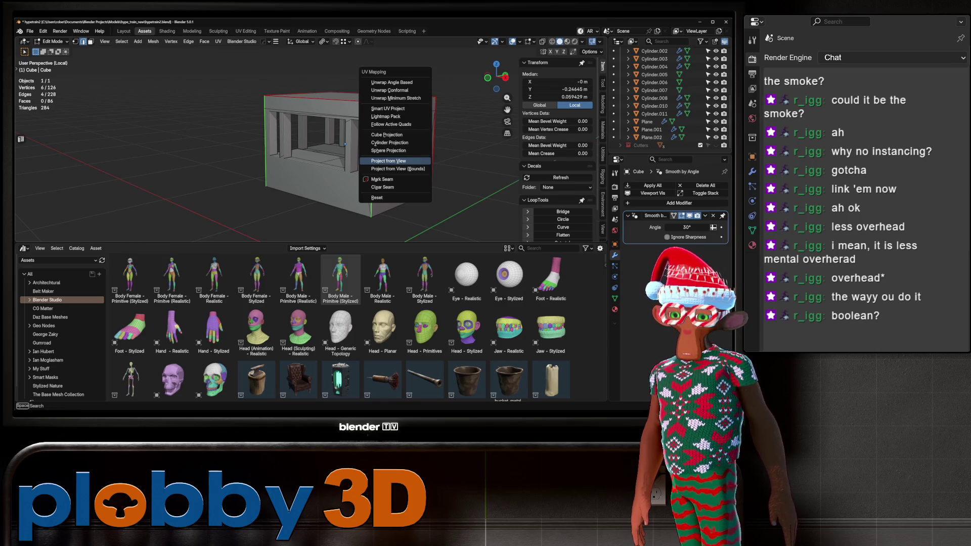
click(394, 161)
key(q)
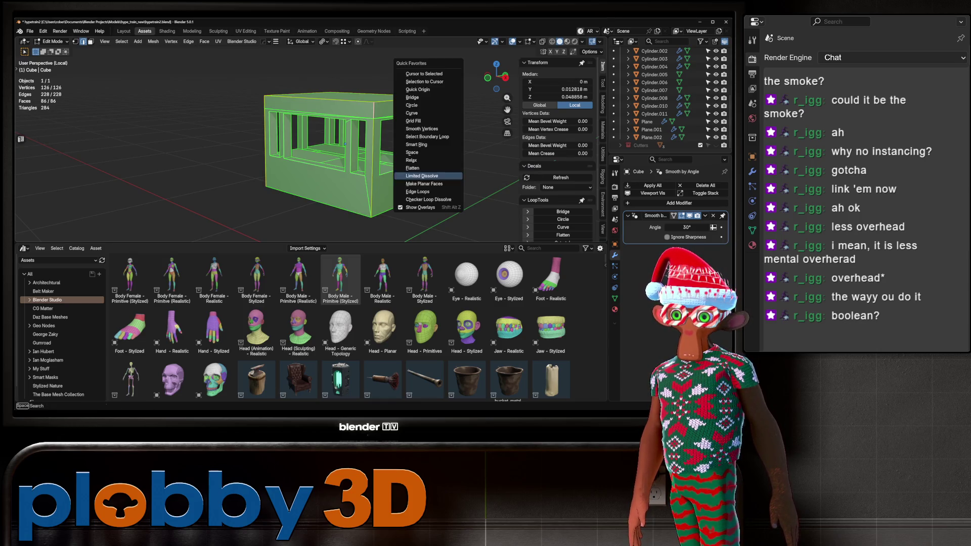
click(422, 176)
middle_drag(353, 152, 308, 147)
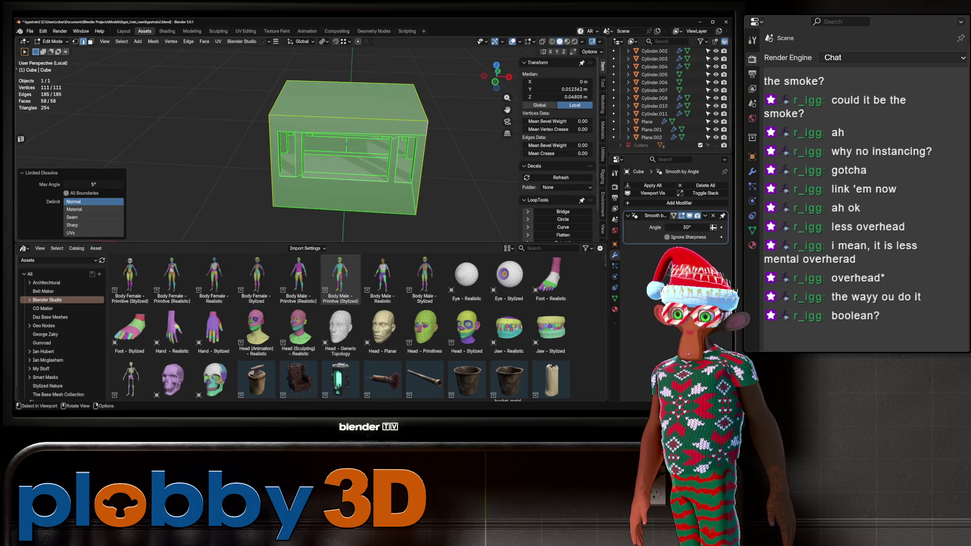
scroll(349, 146, up, 8)
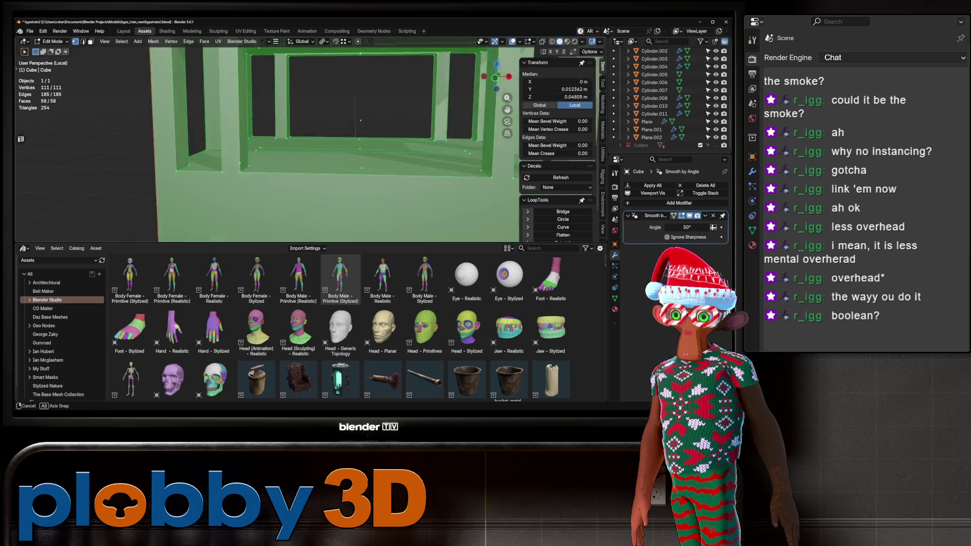
Merge overlapping cab vertices by distance.
click(215, 156)
key(a)
key(m)
click(249, 156)
scroll(250, 156, down, 8)
mouse_move(303, 142)
middle_down()
mouse_move(318, 139)
mouse_move(314, 151)
middle_up()
scroll(313, 151, up, 5)
middle_drag(334, 119, 304, 116)
Join the first vertex pairs around the cab opening with new edges.
key(3)
click(253, 139)
mouse_move(253, 139)
middle_down()
mouse_move(307, 82)
mouse_move(290, 162)
mouse_move(298, 151)
mouse_move(290, 162)
mouse_move(283, 151)
middle_up()
key(1)
scroll(291, 163, up, 5)
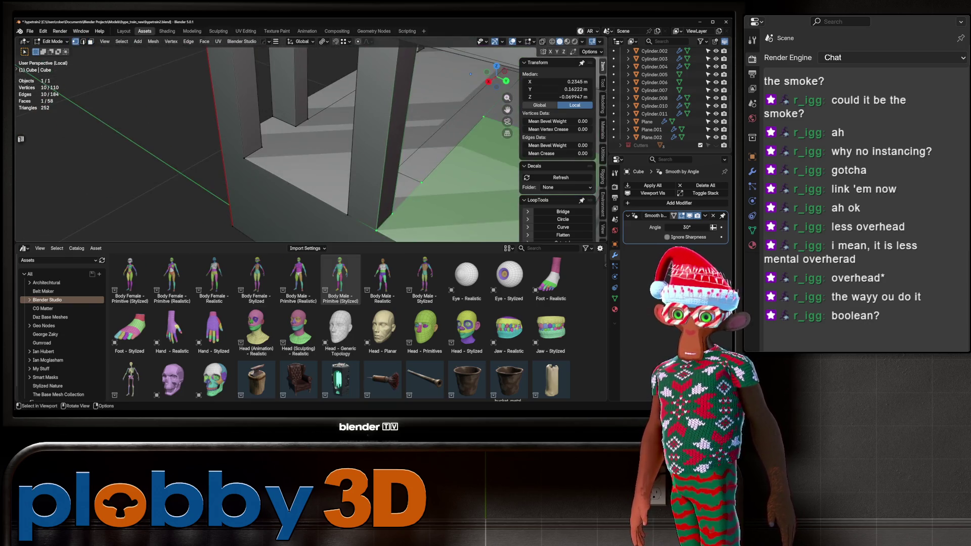
key(alt+a)
click(262, 148)
shift+click(295, 126)
key(j)
scroll(290, 163, down, 4)
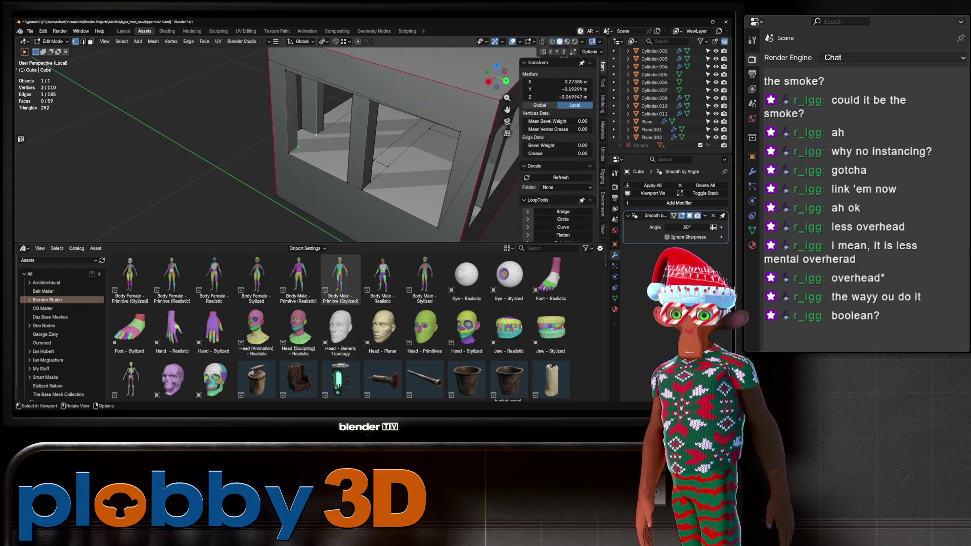
shift+click(316, 134)
middle_drag(316, 134, 325, 69)
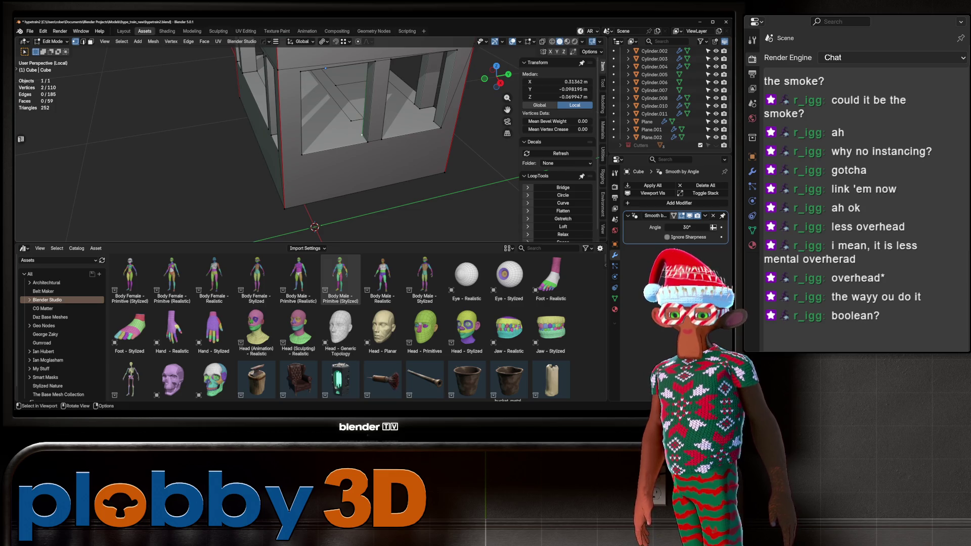
shift+click(362, 135)
key(j)
Fill the remaining gaps inside the box with further joined edges and faces.
mouse_move(313, 151)
middle_down()
mouse_move(384, 142)
mouse_move(364, 152)
mouse_move(283, 152)
mouse_move(405, 116)
mouse_move(354, 126)
middle_up()
click(352, 148)
shift+click(326, 146)
key(j)
click(398, 114)
shift+click(430, 106)
key(j)
mouse_move(355, 81)
middle_down()
mouse_move(417, 113)
mouse_move(316, 88)
mouse_move(340, 60)
mouse_move(255, 58)
middle_up()
key(j)
click(341, 60)
shift+click(385, 131)
key(j)
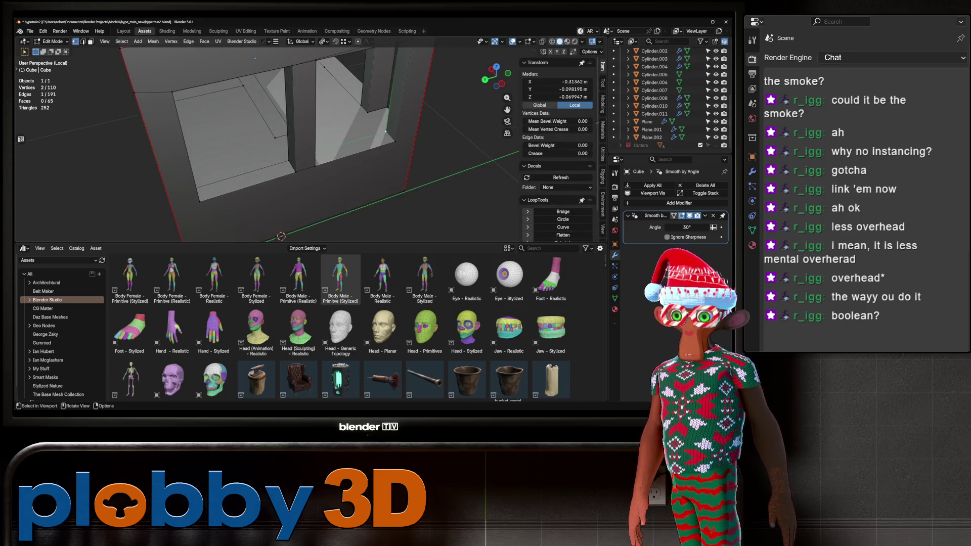
shift+click(367, 111)
key(j)
Delete the cab box's old floor faces.
middle_drag(255, 58, 448, 78)
key(alt+a)
ctrl+click(352, 68)
key(x)
click(379, 73)
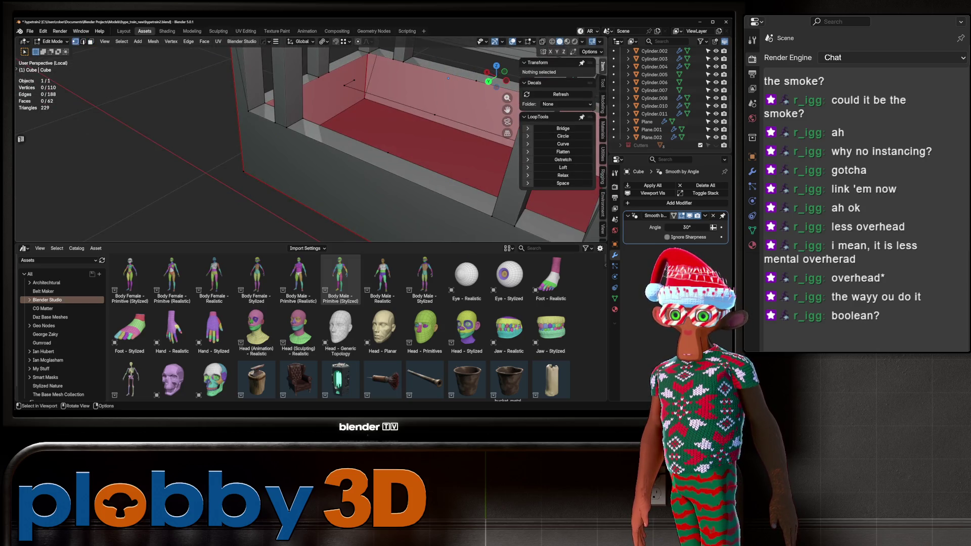
Delete the stray leftover vertex from the cab box.
key(a)
click(438, 112)
right_click(344, 81)
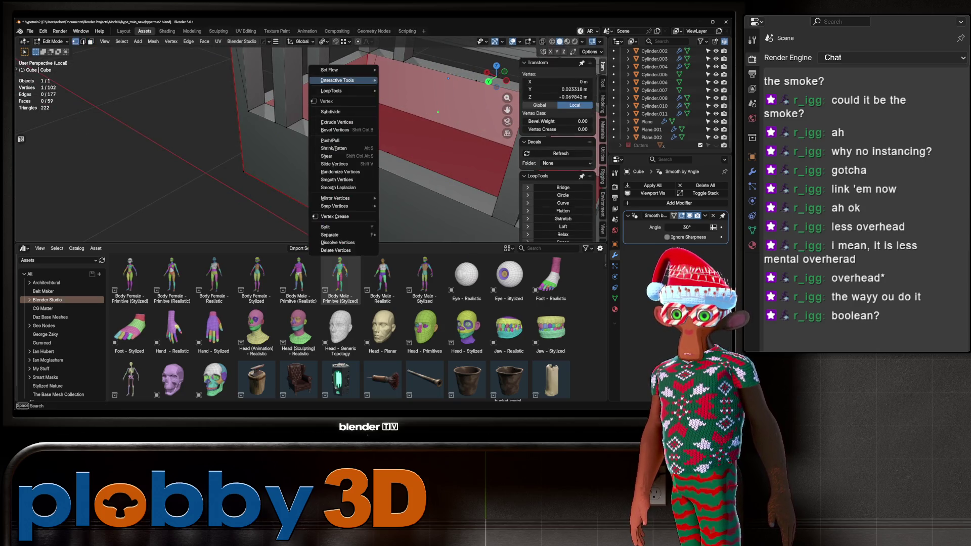
key(x)
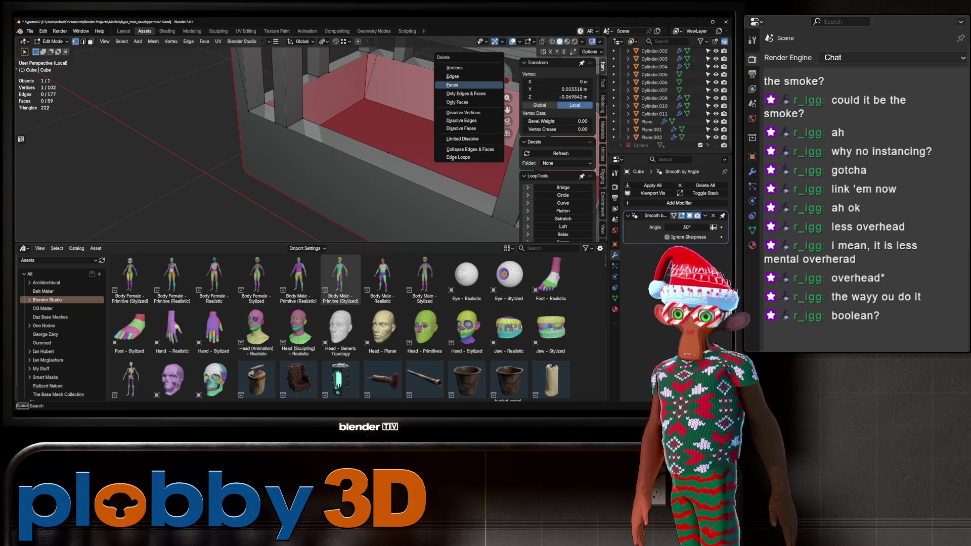
click(455, 67)
middle_drag(455, 67, 496, 126)
middle_drag(313, 130, 395, 81)
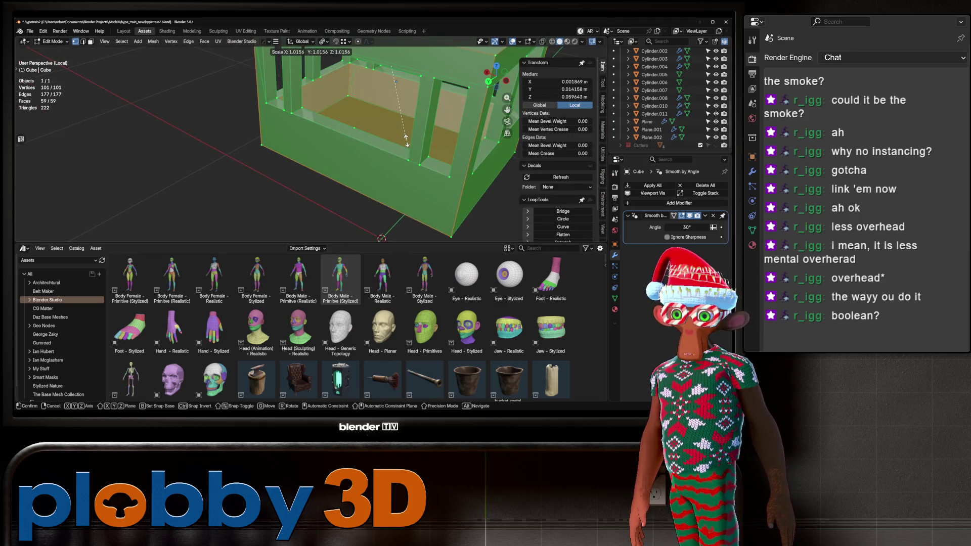
Select the open non-manifold boundary edges around the cab's bottom.
key(2)
key(shift+ctrl+alt+m)
alt+click(396, 81)
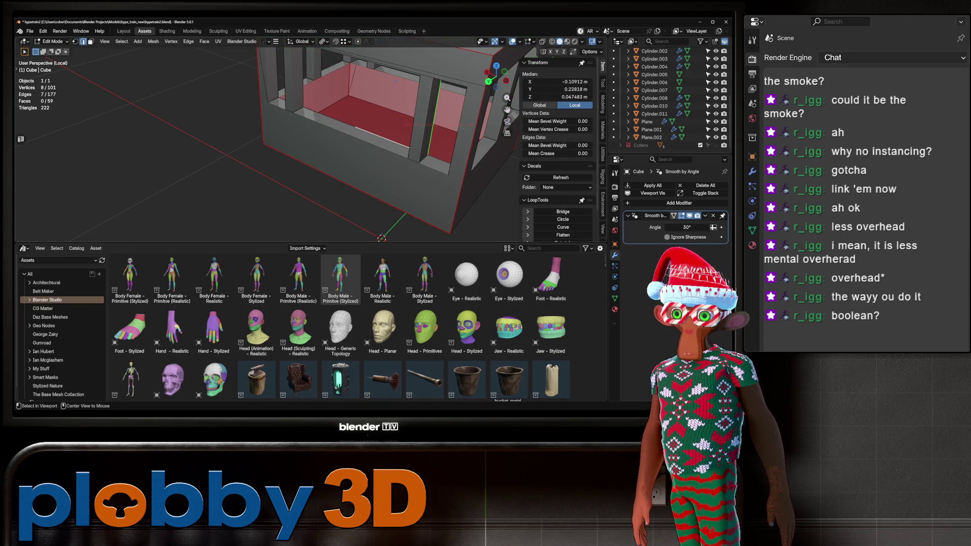
alt+shift+click(396, 82)
mouse_move(396, 81)
middle_down()
mouse_move(327, 107)
mouse_move(338, 133)
middle_up()
click(328, 107)
key(a)
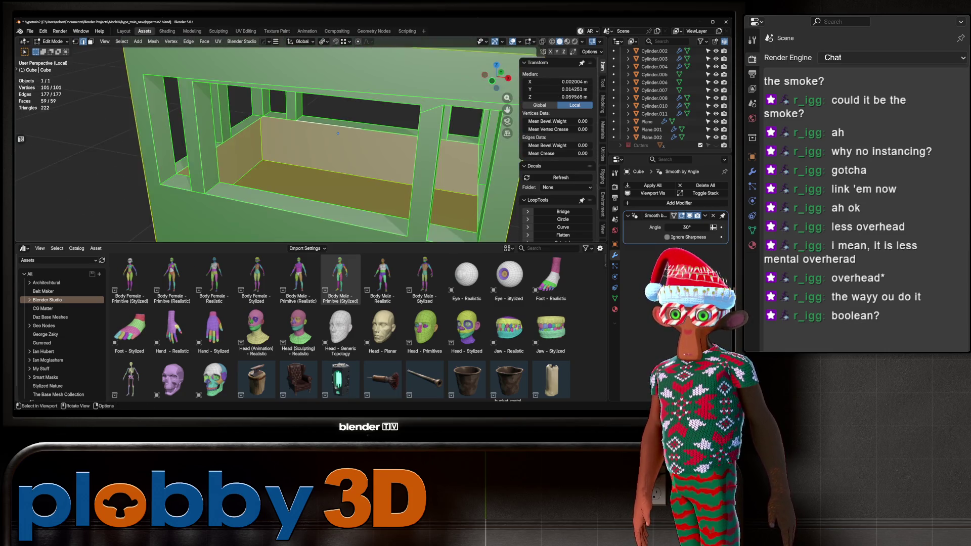
key(3)
shift+click(338, 133)
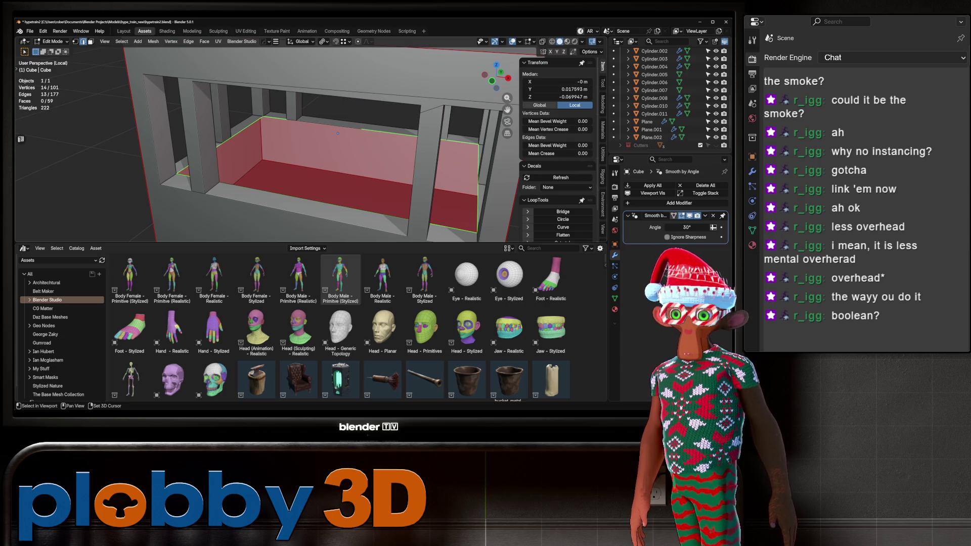
key(1)
scroll(338, 132, up, 5)
mouse_move(338, 133)
middle_down()
mouse_move(165, 55)
mouse_move(362, 152)
mouse_move(307, 134)
mouse_move(295, 151)
mouse_move(313, 146)
mouse_move(242, 152)
mouse_move(303, 152)
middle_up()
Fill the open bottom with a floor face and extrude it downward.
key(f)
key(3)
key(e)
click(304, 136)
key(g)
click(308, 133)
Return to object mode, exit local view and view the train side-on (Numpad 3).
key(Tab)
key(KP_Divide)
scroll(268, 142, up, 5)
scroll(268, 141, down, 4)
key(KP_3)
scroll(354, 142, down, 2)
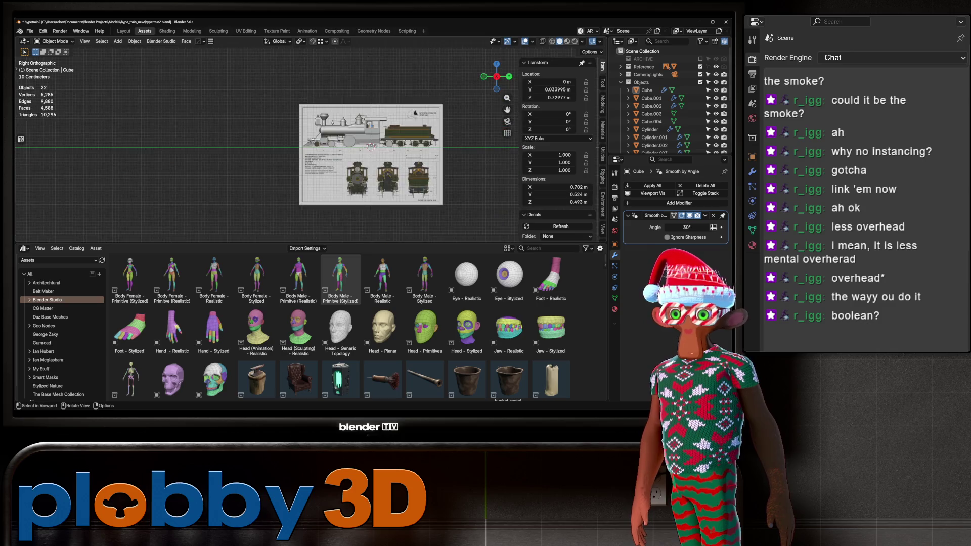
scroll(354, 142, up, 7)
scroll(303, 142, down, 2)
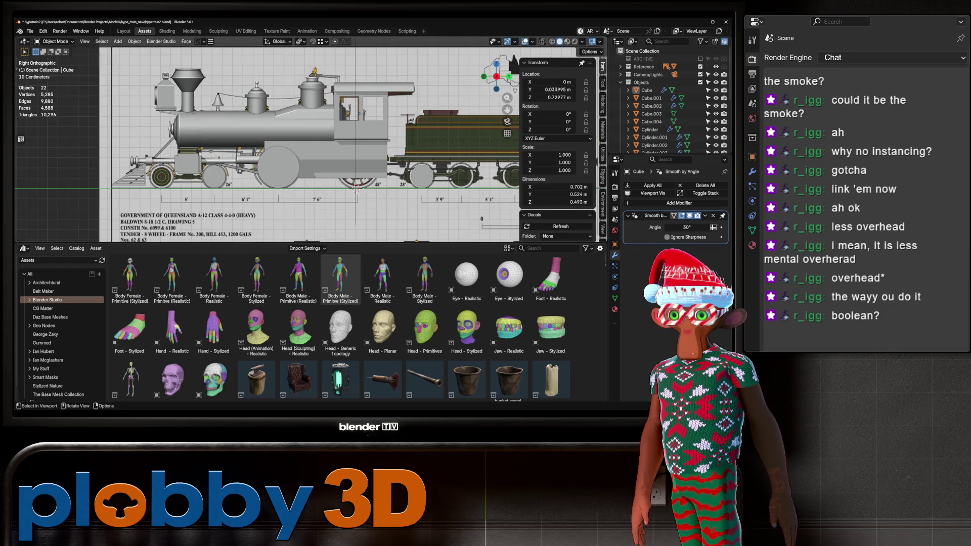
scroll(358, 112, up, 3)
mouse_move(359, 113)
middle_down()
mouse_move(417, 95)
mouse_move(348, 115)
middle_up()
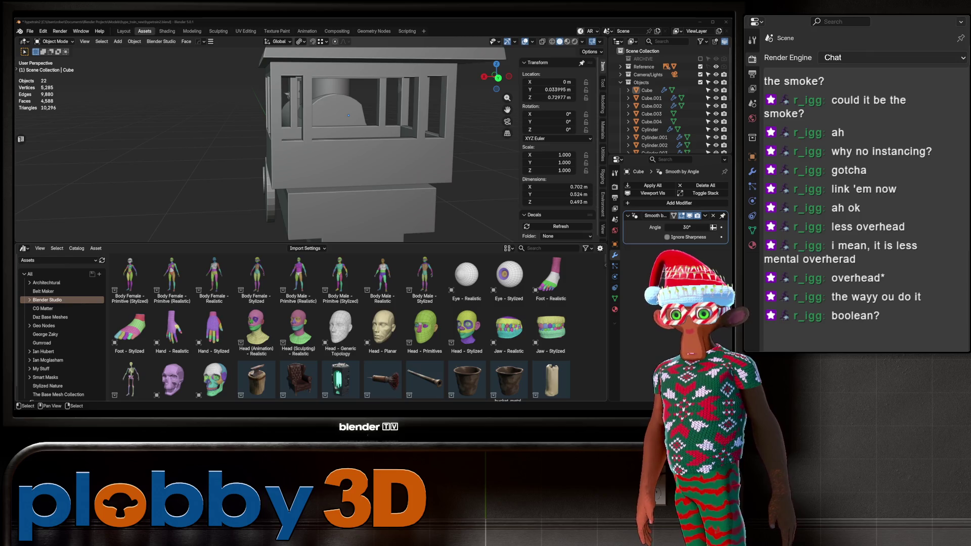
mouse_move(303, 151)
middle_down()
mouse_move(232, 155)
mouse_move(341, 124)
mouse_move(297, 144)
middle_up()
Join the arch's two bottom vertices with an edge to close it.
key(Tab)
key(KP_Decimal)
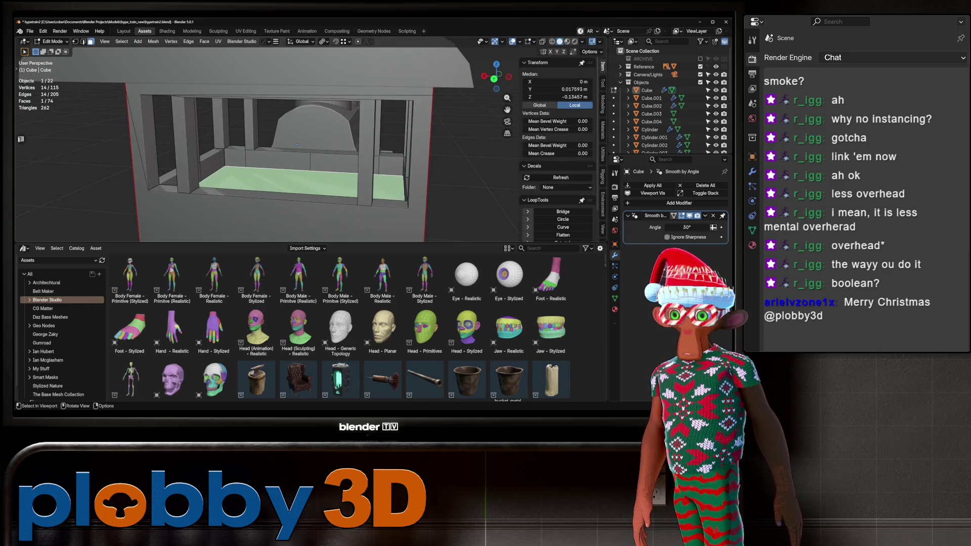
key(alt+q)
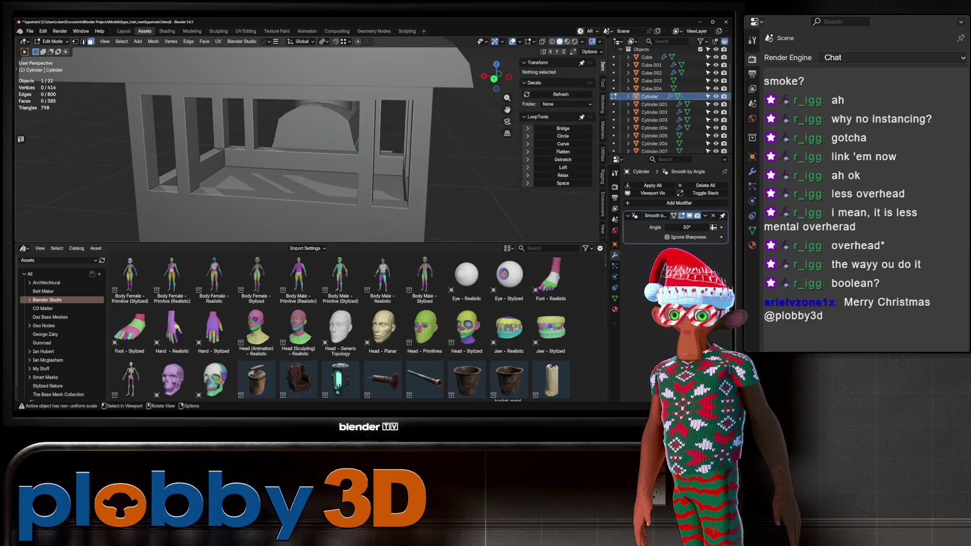
click(333, 142)
key(KP_Decimal)
key(1)
click(272, 146)
shift+click(354, 146)
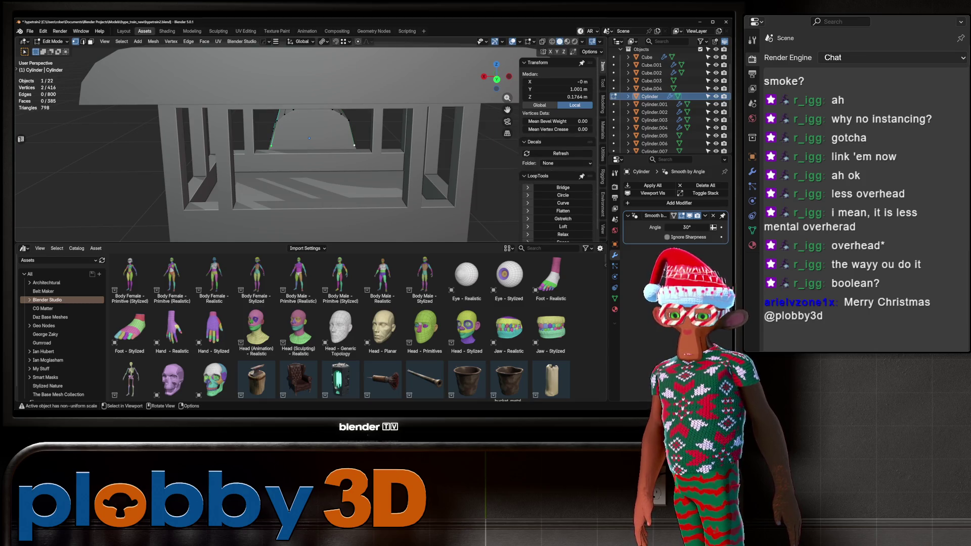
key(f)
Round the arch's corners with a vertex bevel.
mouse_move(313, 147)
middle_down()
mouse_move(351, 150)
mouse_move(309, 148)
middle_up()
key(3)
click(310, 148)
key(q)
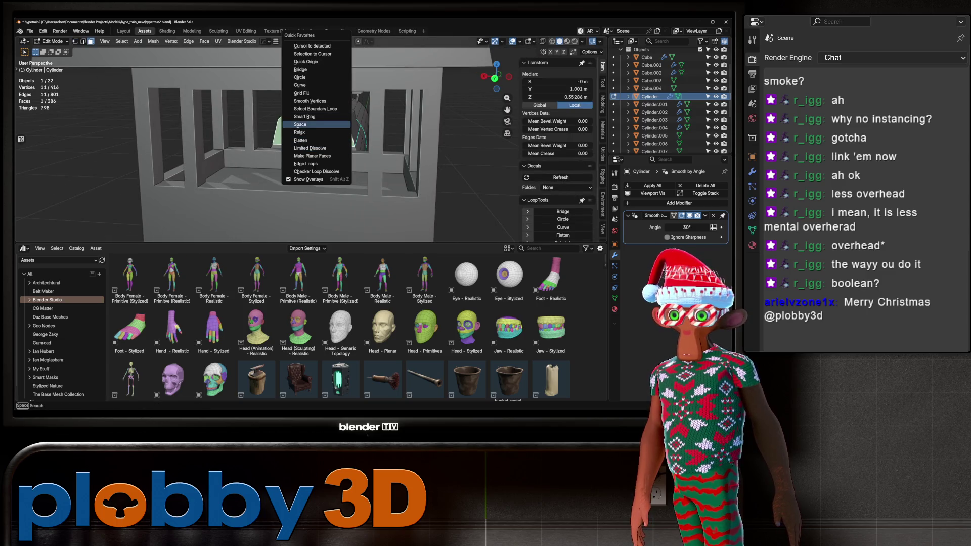
key(Escape)
key(ctrl+f)
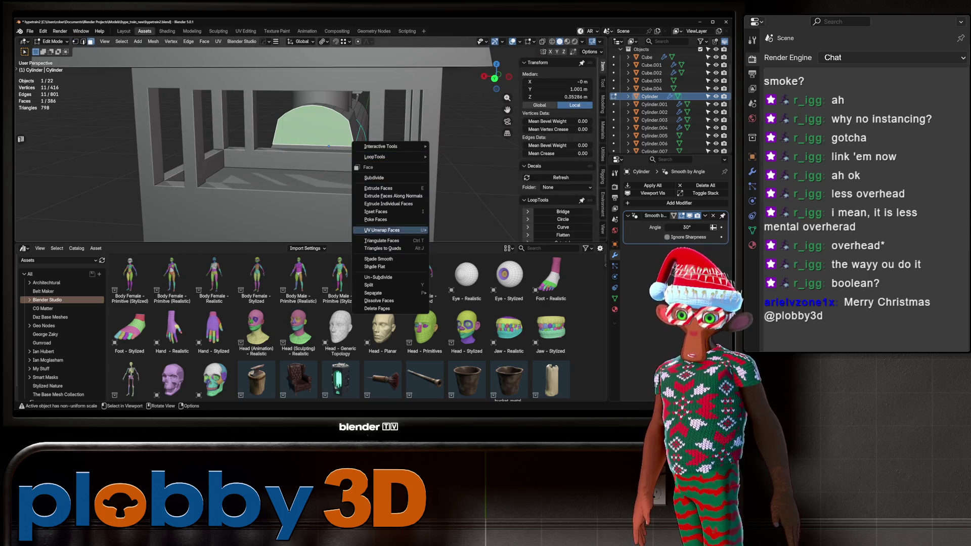
key(Escape)
key(1)
key(ctrl+shift+b)
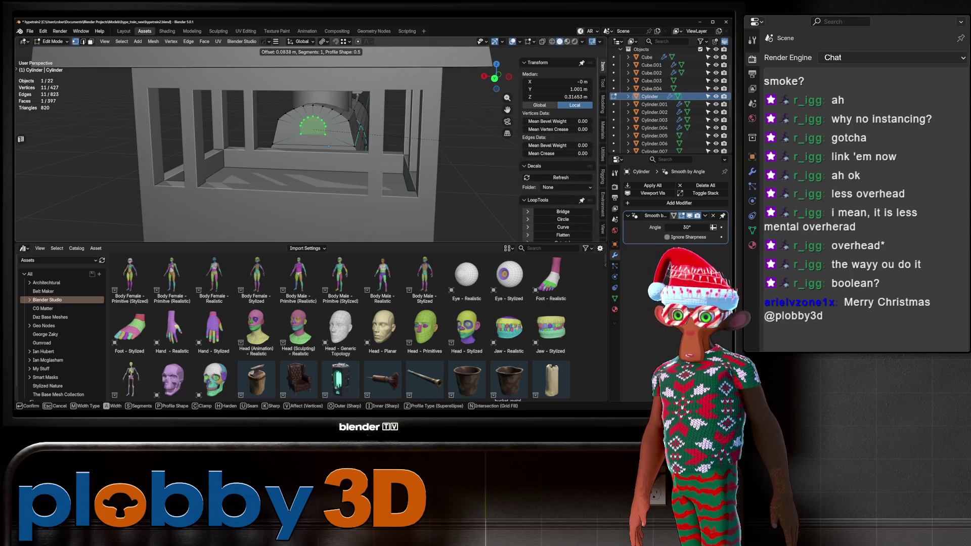
key(Return)
Slide the arch face slightly back along its normal and return to object mode.
middle_drag(329, 147, 187, 151)
key(g)
key(z)
click(129, 144)
middle_drag(129, 144, 67, 164)
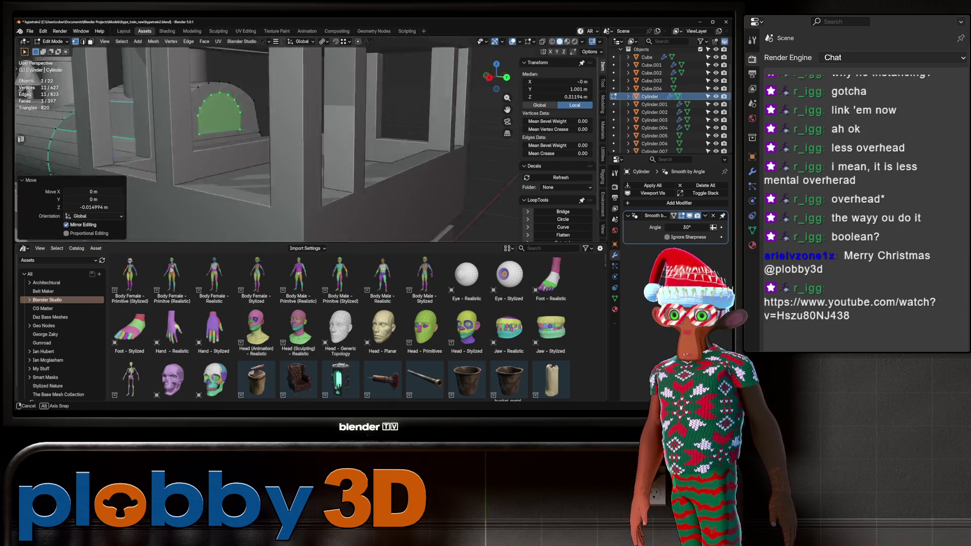
key(g)
key(z)
key(z)
click(66, 163)
key(Tab)
scroll(260, 141, down, 6)
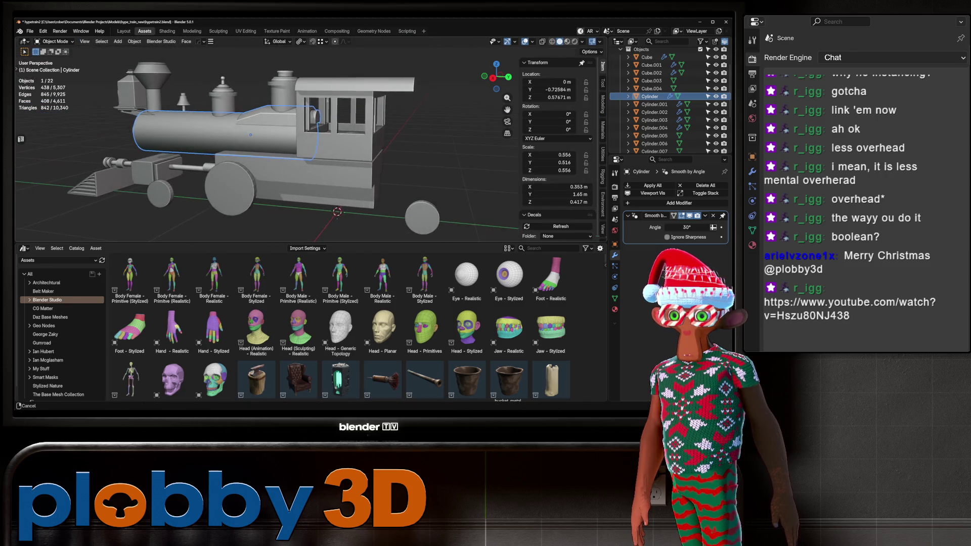
middle_drag(260, 142, 212, 144)
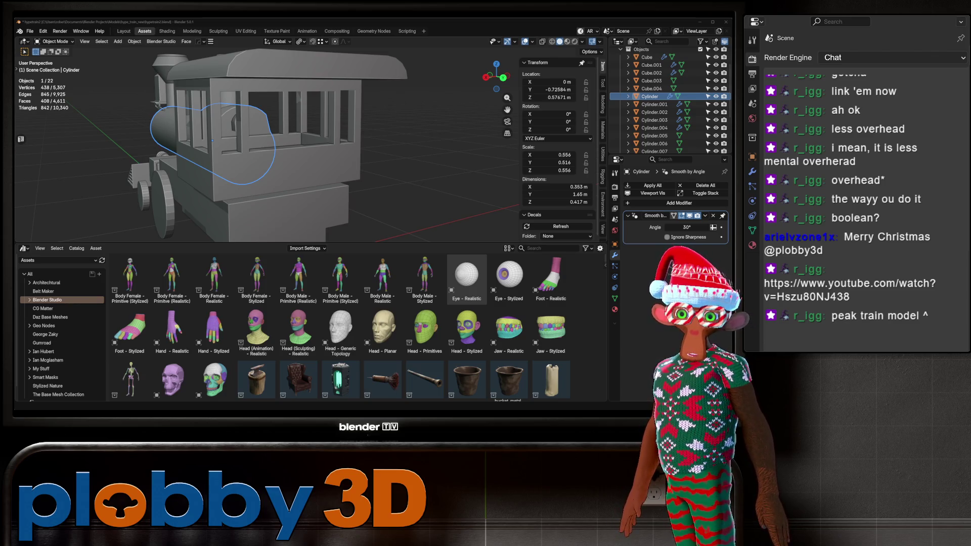
scroll(304, 152, down, 5)
middle_drag(303, 152, 450, 166)
scroll(450, 166, up, 5)
scroll(450, 165, down, 2)
middle_drag(354, 151, 329, 177)
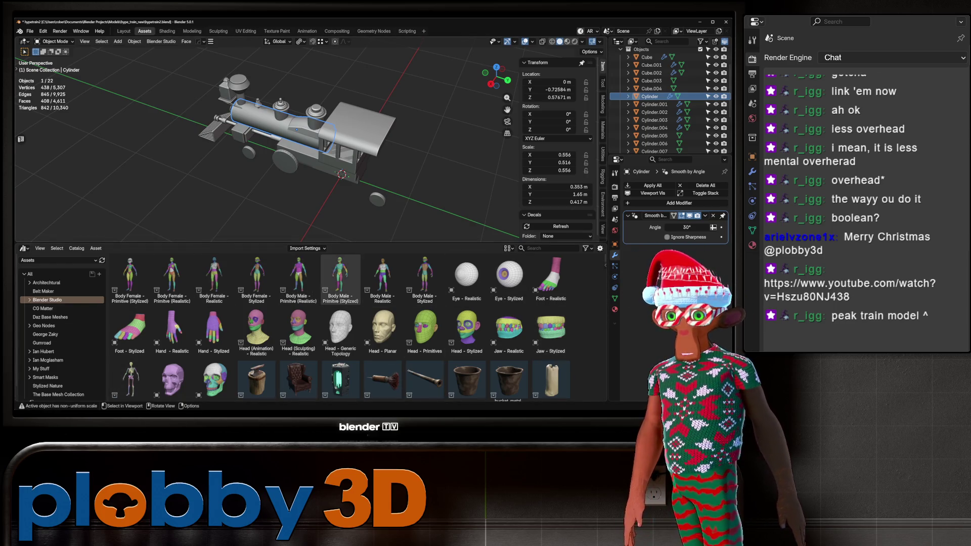
scroll(359, 208, up, 5)
scroll(268, 142, down, 5)
mouse_move(268, 142)
middle_down()
mouse_move(298, 126)
mouse_move(313, 137)
mouse_move(283, 121)
middle_up()
scroll(283, 121, up, 2)
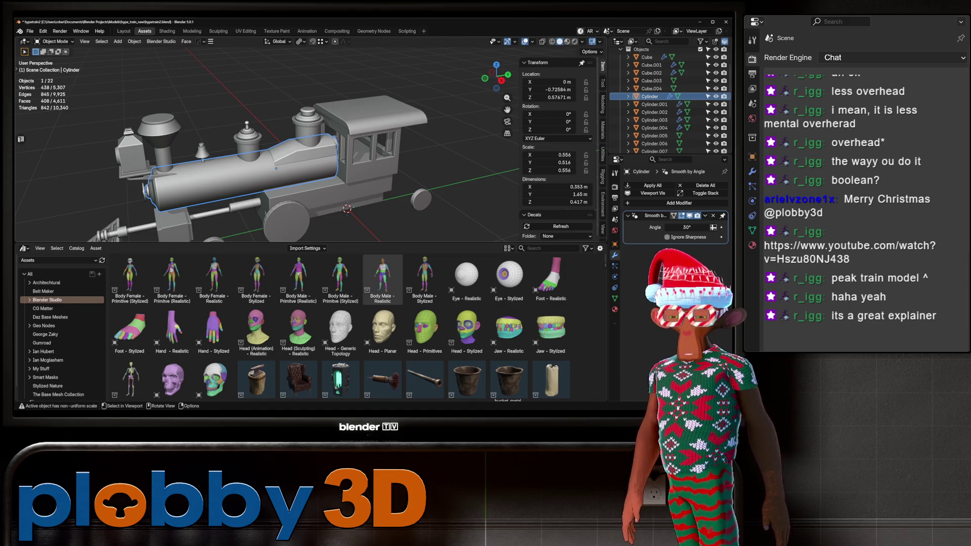
middle_drag(278, 152, 324, 141)
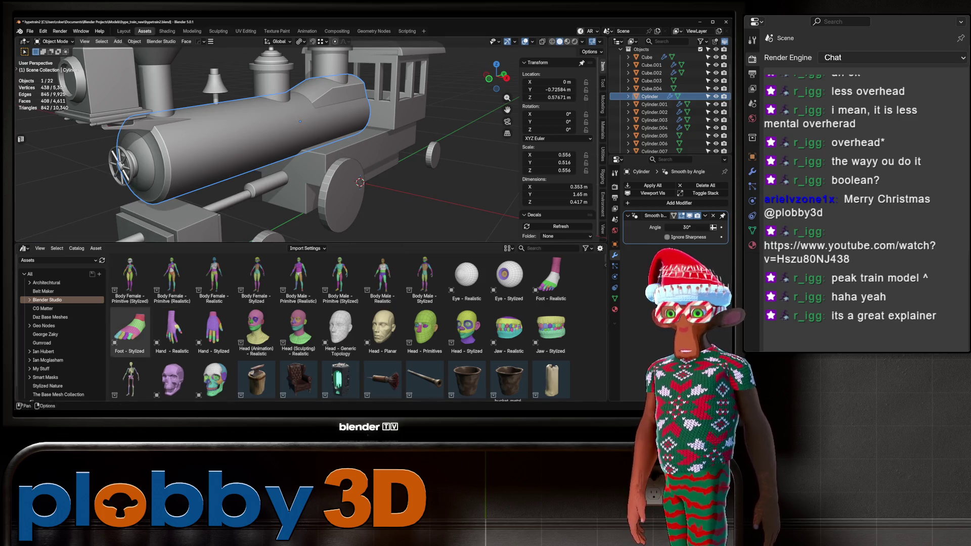
middle_drag(353, 212, 483, 240)
scroll(268, 142, down, 5)
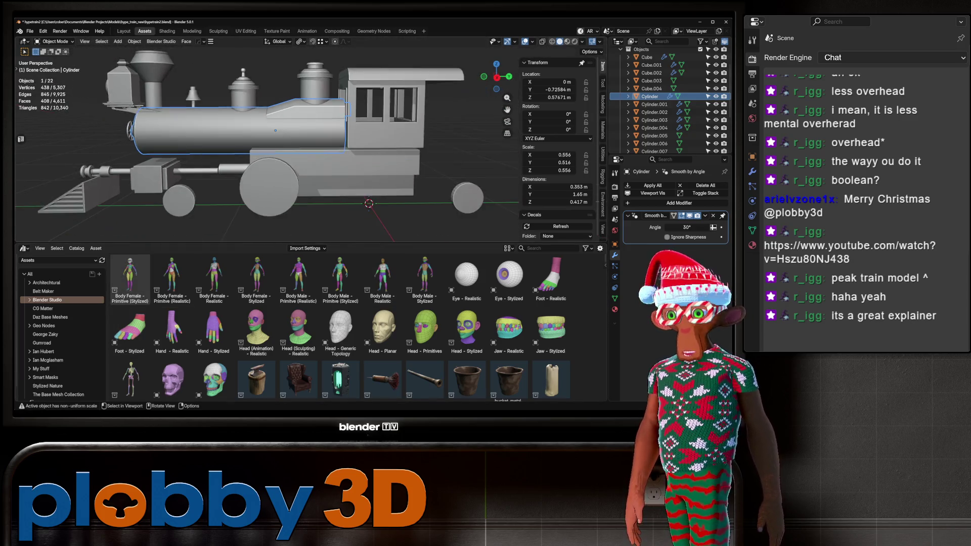
scroll(268, 141, up, 8)
Scale the arch face inside the cab to 0.422 and extrude it in slightly.
mouse_move(268, 141)
middle_down()
mouse_move(303, 152)
mouse_move(262, 147)
middle_up()
key(Tab)
click(177, 137)
mouse_move(175, 170)
middle_down()
mouse_move(199, 125)
mouse_move(354, 152)
middle_up()
key(s)
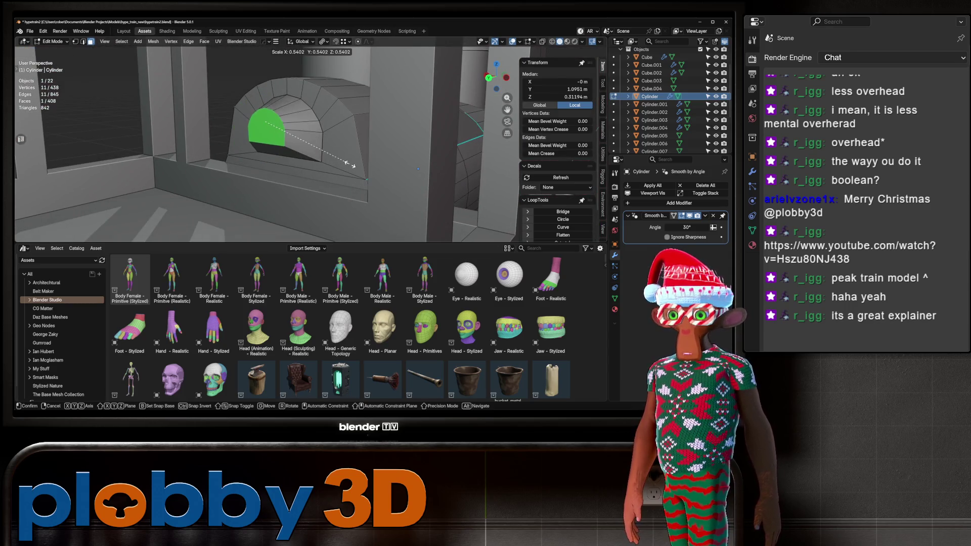
click(331, 156)
scroll(331, 155, down, 8)
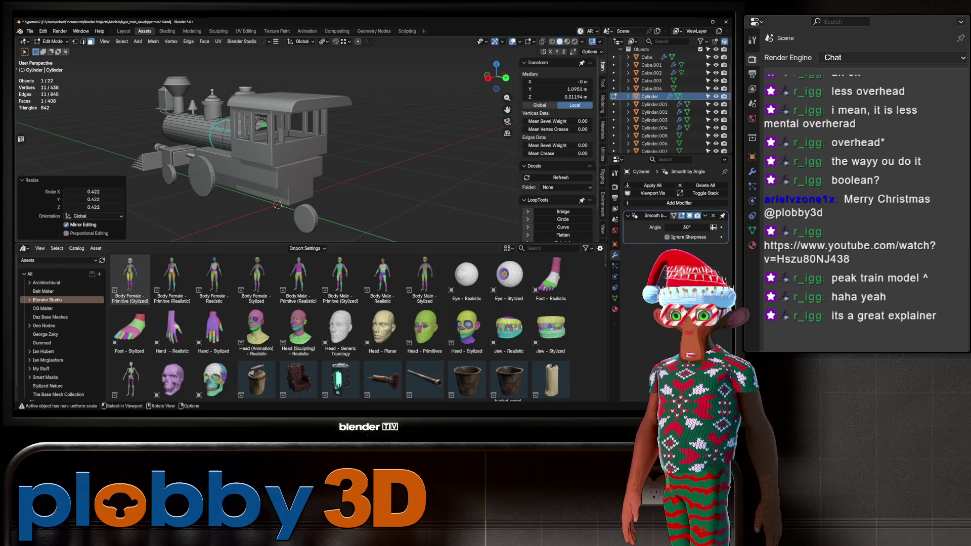
scroll(273, 141, up, 8)
key(e)
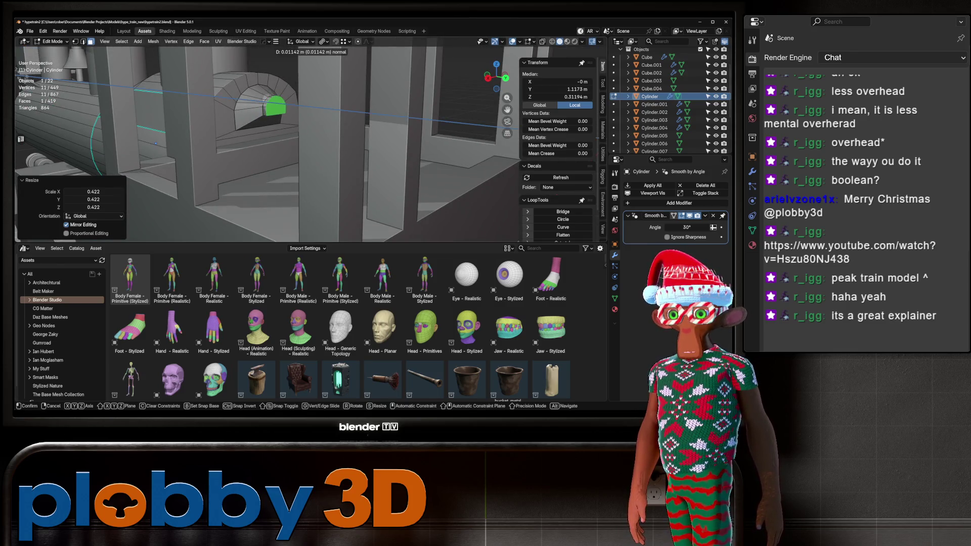
key(Return)
Leave edit mode, deselect everything and switch to Right Orthographic view.
key(Tab)
scroll(273, 142, down, 8)
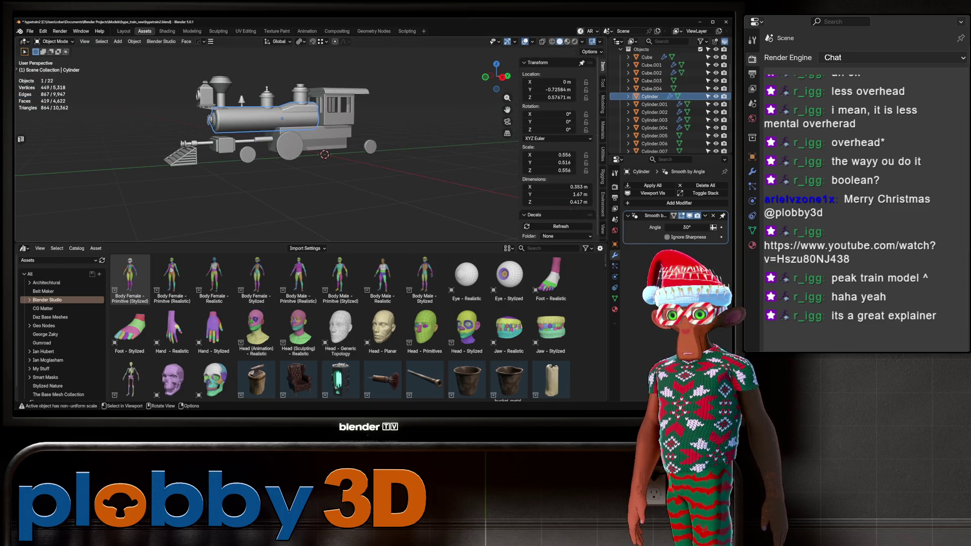
key(alt+a)
key(KP_3)
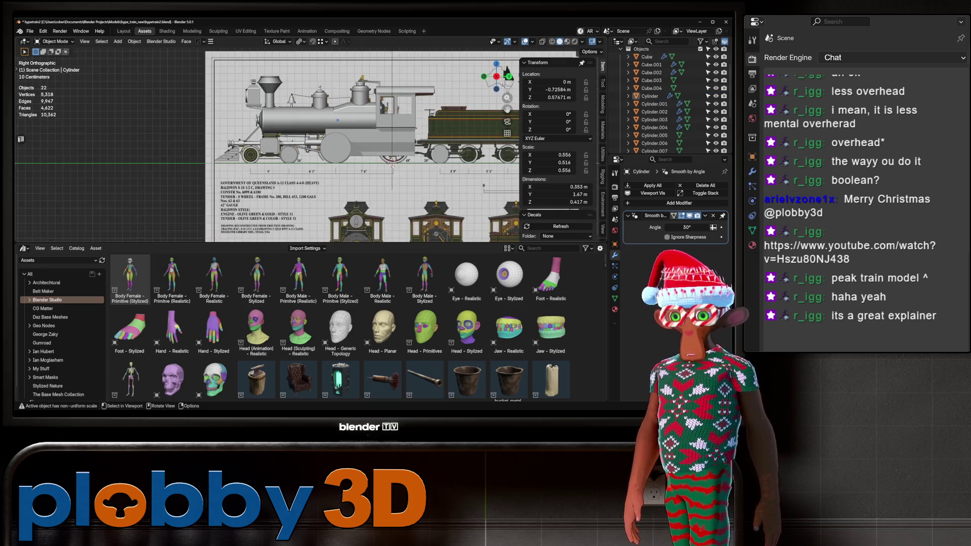
mouse_move(337, 119)
middle_down()
mouse_move(124, 114)
mouse_move(151, 116)
middle_up()
scroll(273, 126, down, 5)
click(304, 107)
key(Tab)
alt+click(314, 103)
key(Tab)
drag(493, 79, 506, 71)
scroll(506, 71, down, 3)
scroll(372, 203, up, 5)
shift+middle_drag(371, 203, 327, 127)
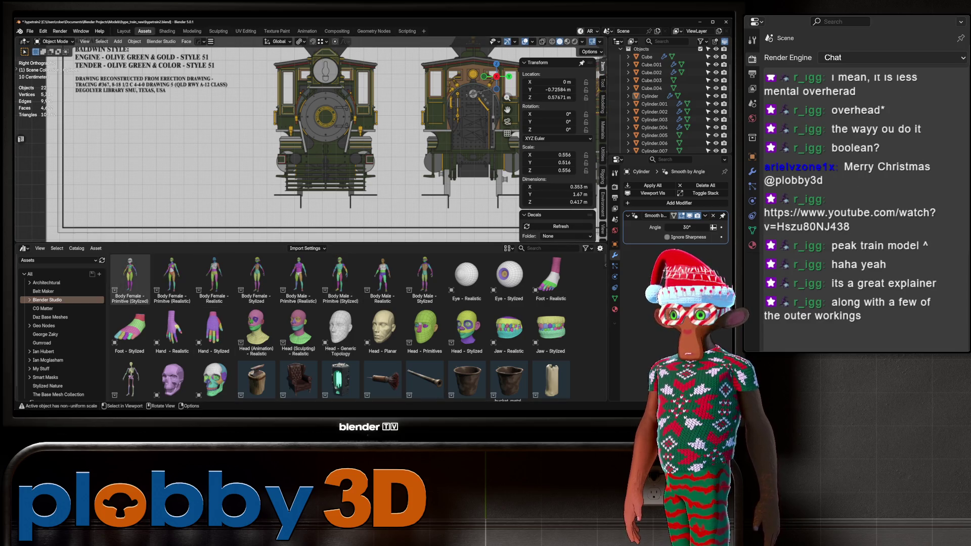
scroll(253, 118, down, 2)
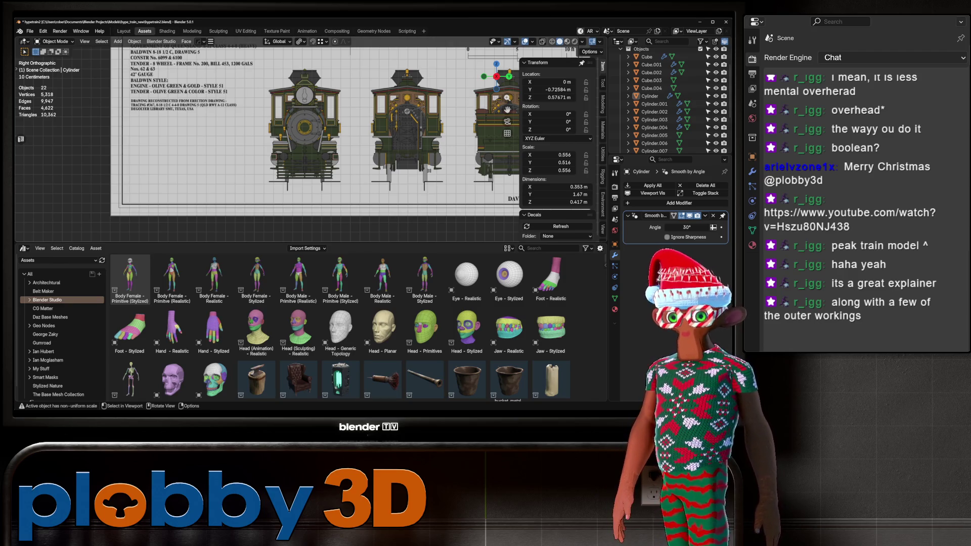
scroll(351, 131, down, 4)
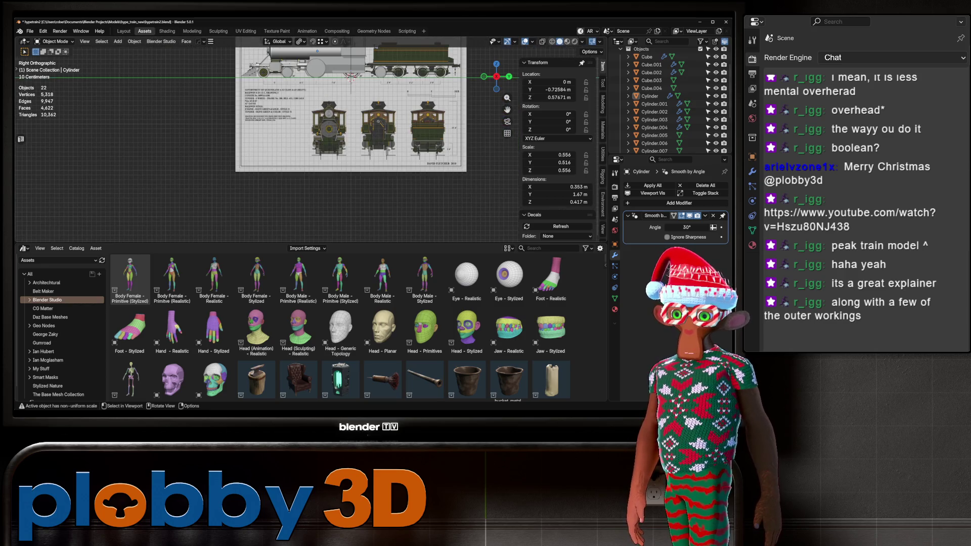
scroll(407, 120, up, 7)
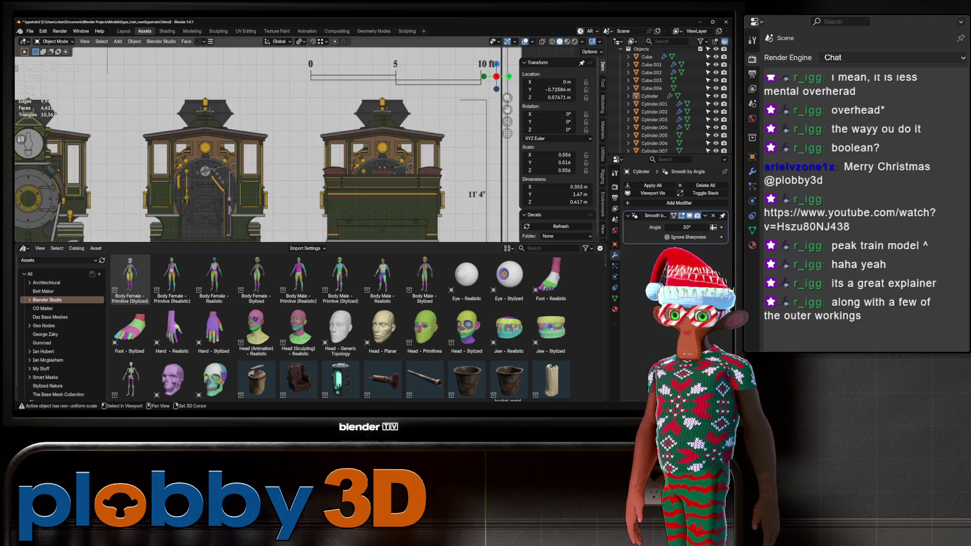
scroll(268, 144, down, 3)
mouse_move(268, 127)
shift+middle_down()
mouse_move(274, 213)
mouse_move(298, 232)
shift+middle_up()
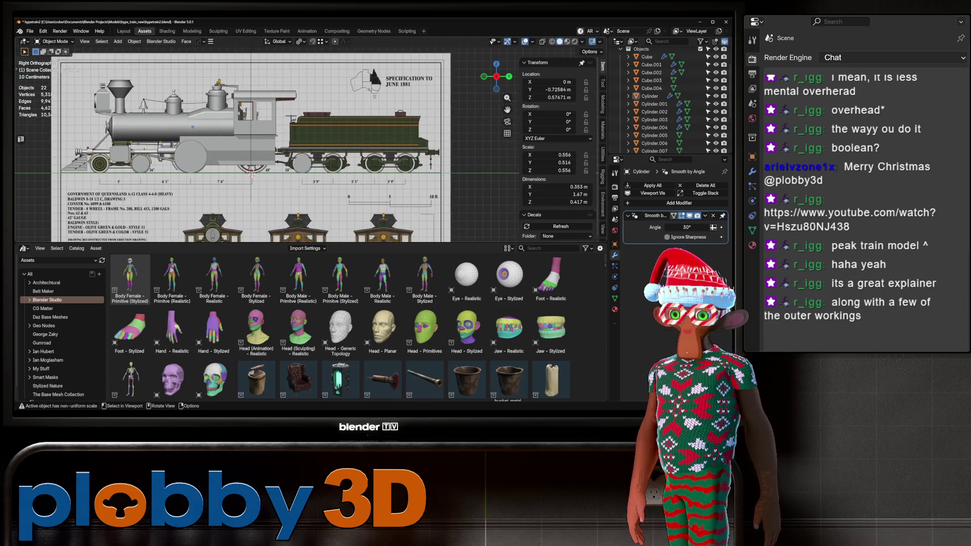
scroll(268, 145, up, 4)
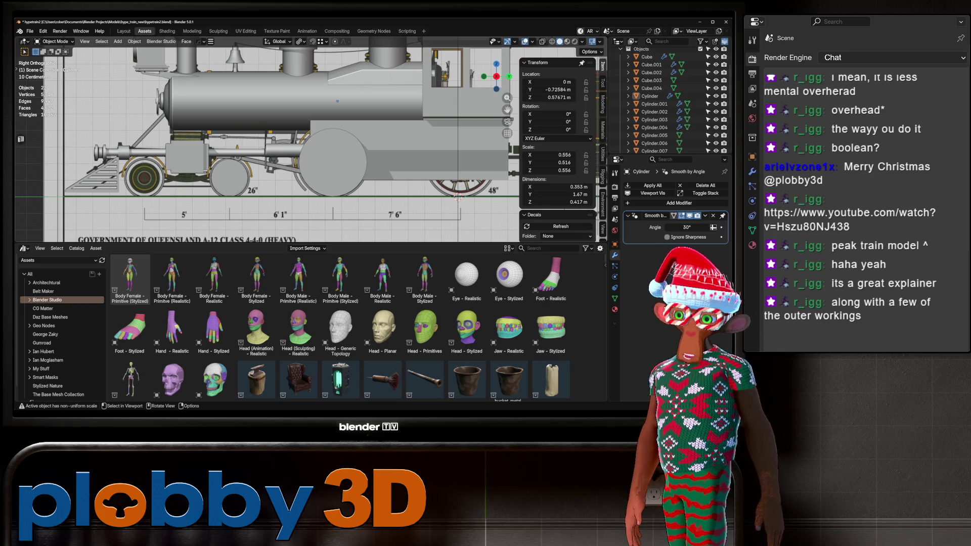
scroll(228, 144, down, 5)
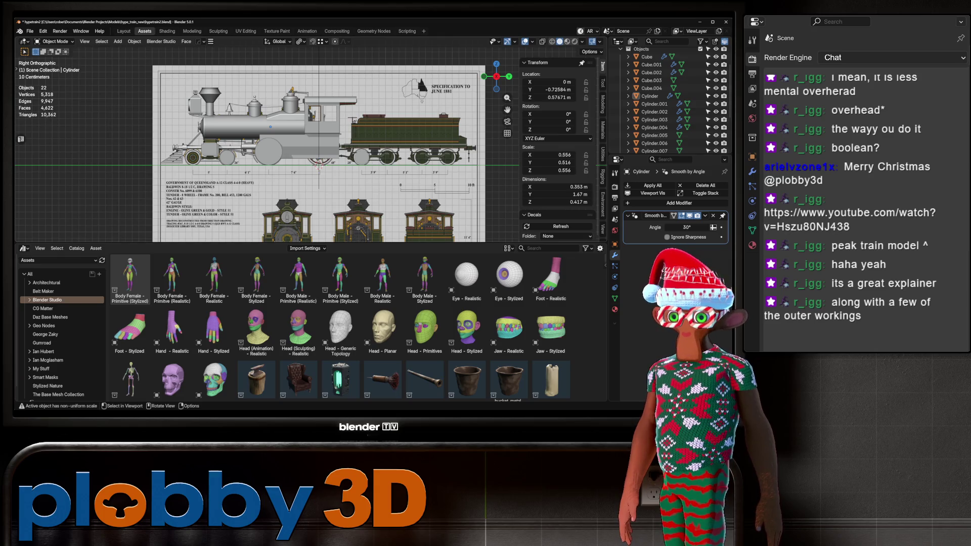
scroll(485, 131, up, 3)
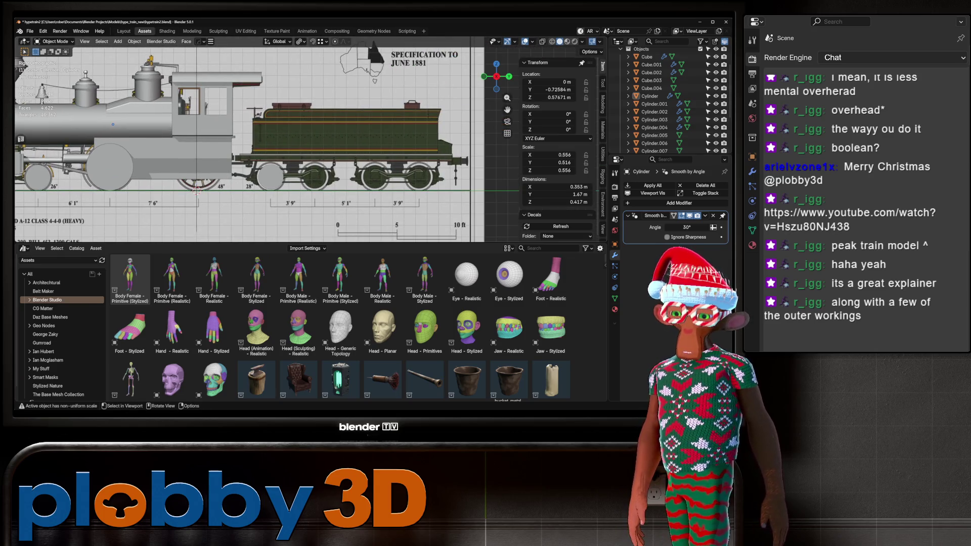
scroll(301, 145, down, 3)
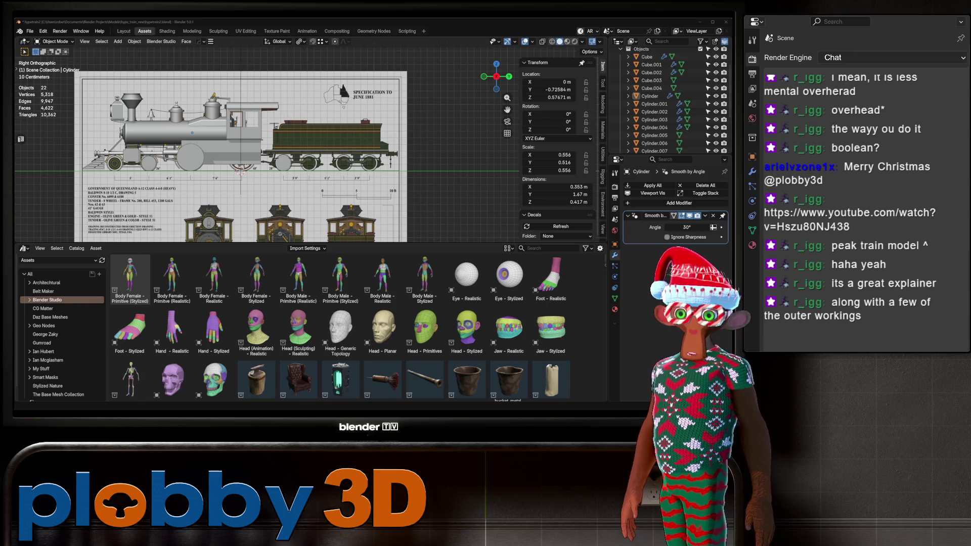
click(467, 278)
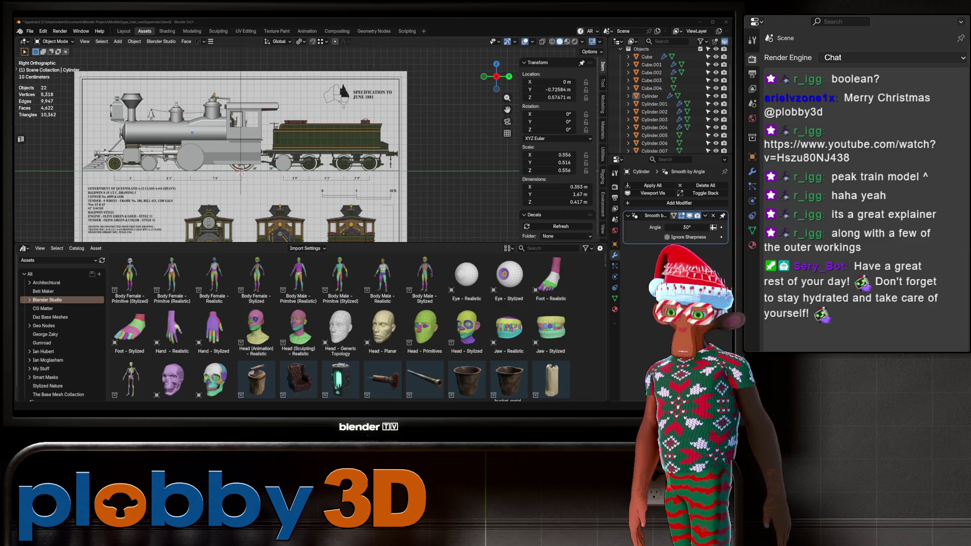
scroll(275, 175, down, 4)
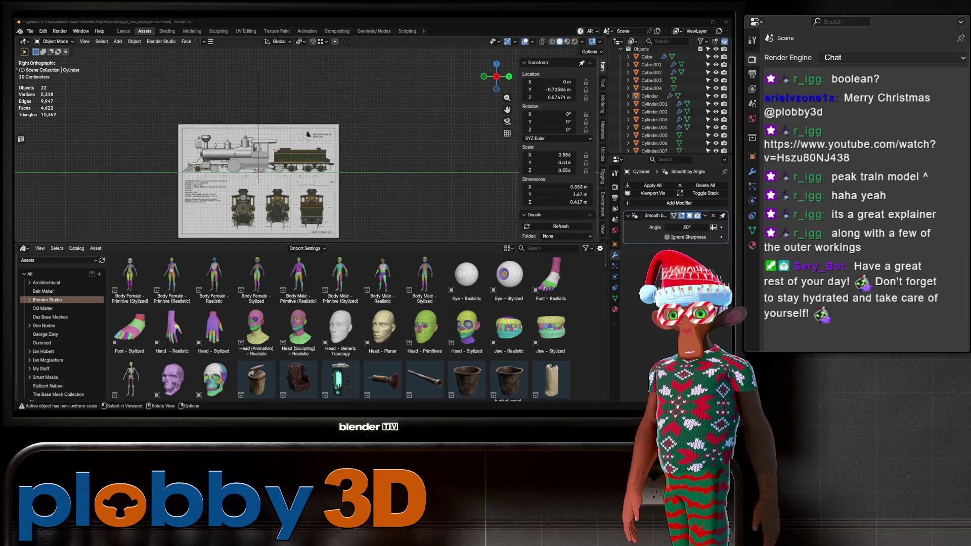
scroll(217, 163, up, 8)
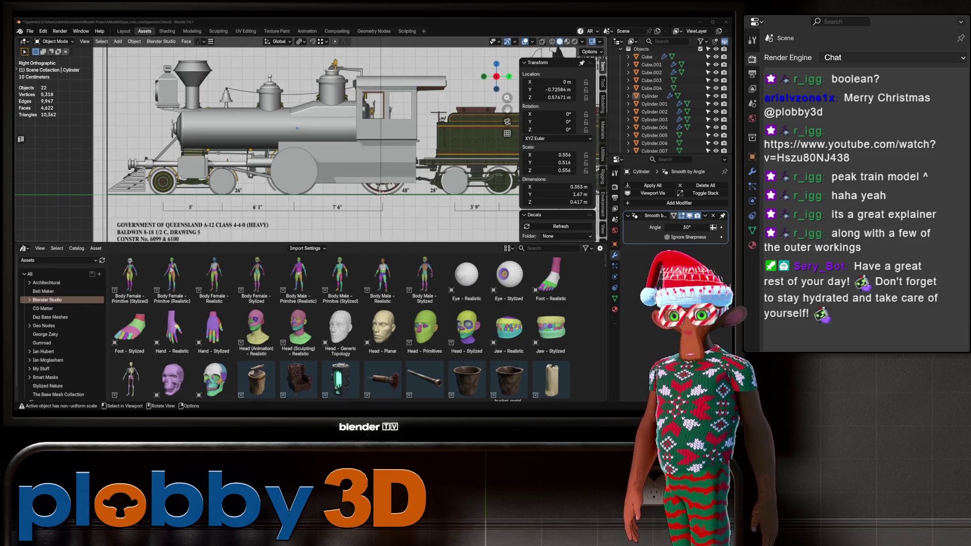
middle_drag(303, 141, 377, 127)
Inset Cube.003's top face and narrow it along Y to 0.476.
click(202, 149)
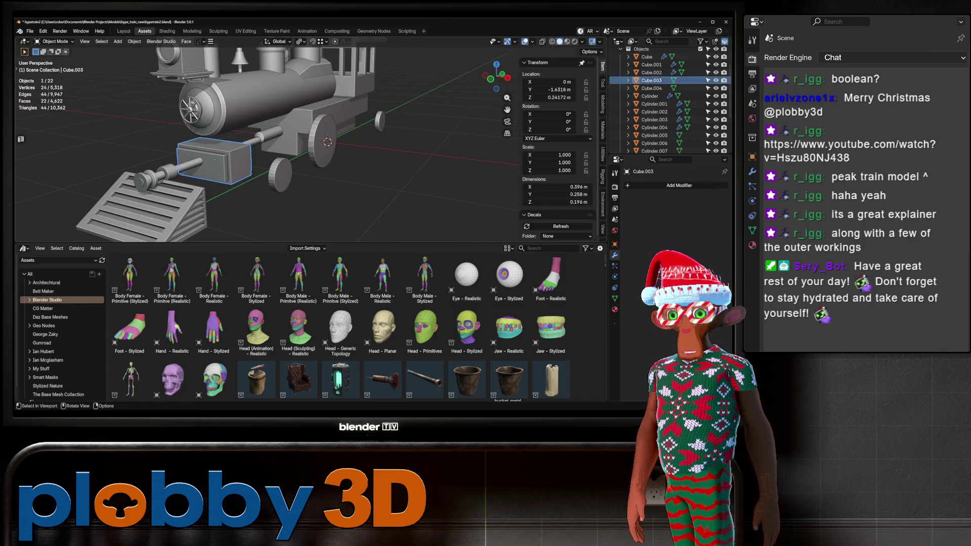
key(Tab)
key(KP_Decimal)
click(212, 143)
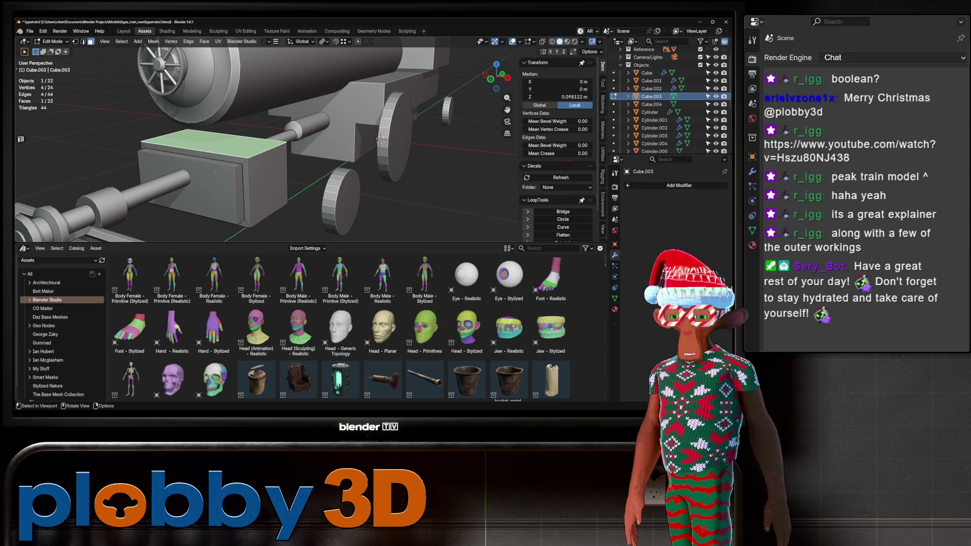
key(i)
click(237, 139)
key(s)
key(x)
key(y)
click(243, 136)
Extrude the narrowed inset face upward, checking it against the side blueprint.
middle_drag(243, 136, 303, 130)
key(KP_3)
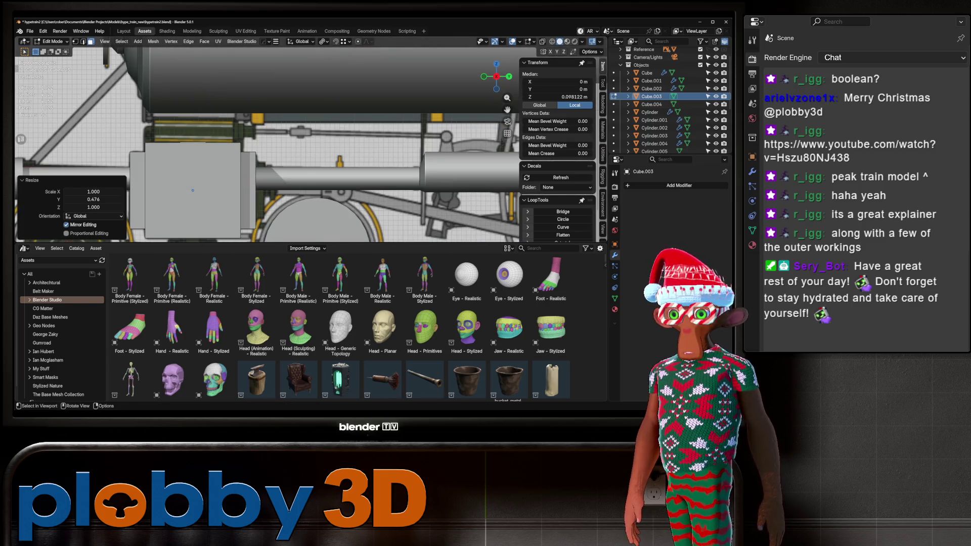
scroll(267, 144, down, 3)
key(e)
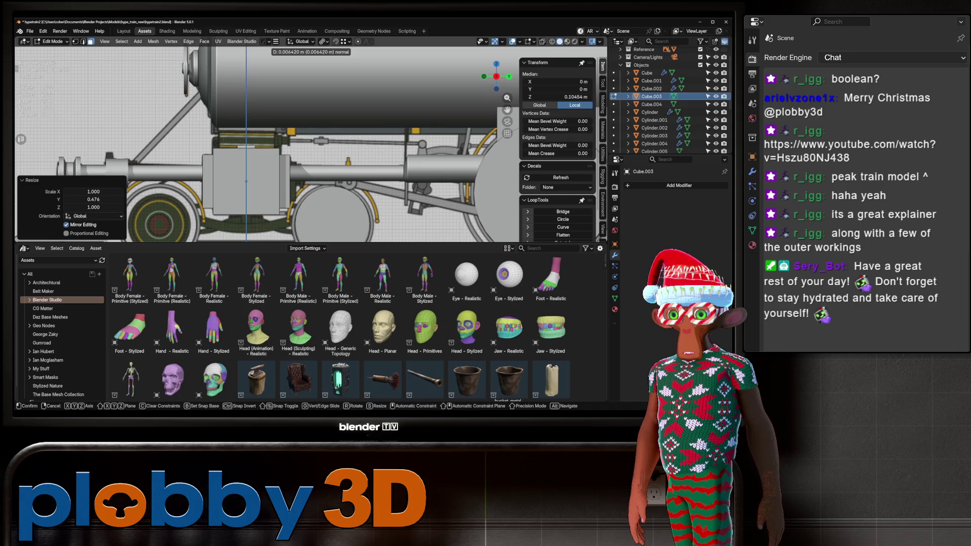
click(246, 181)
mouse_move(246, 181)
middle_down()
mouse_move(263, 177)
mouse_move(251, 184)
middle_up()
key(KP_3)
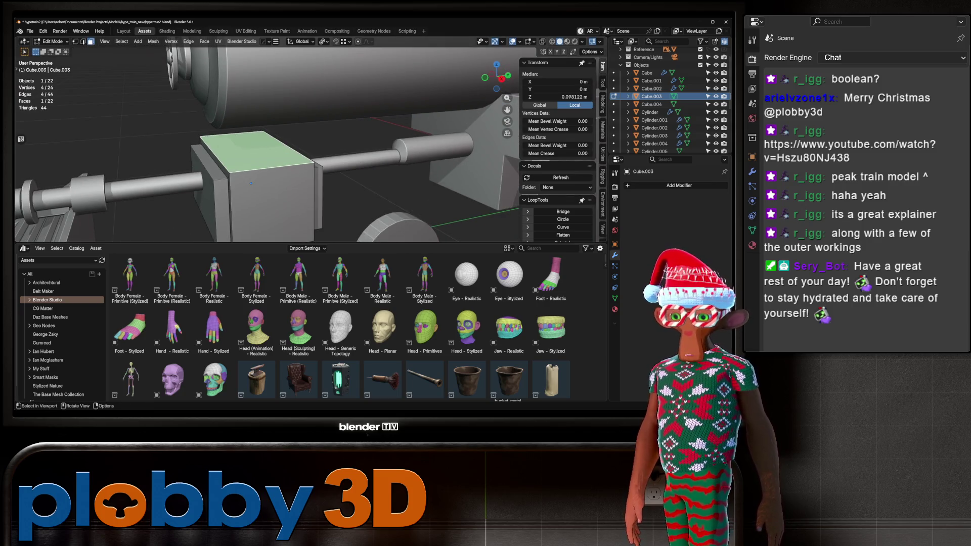
Inset the new top face again and extrude it upward twice into a taller step.
key(i)
click(245, 188)
key(KP_3)
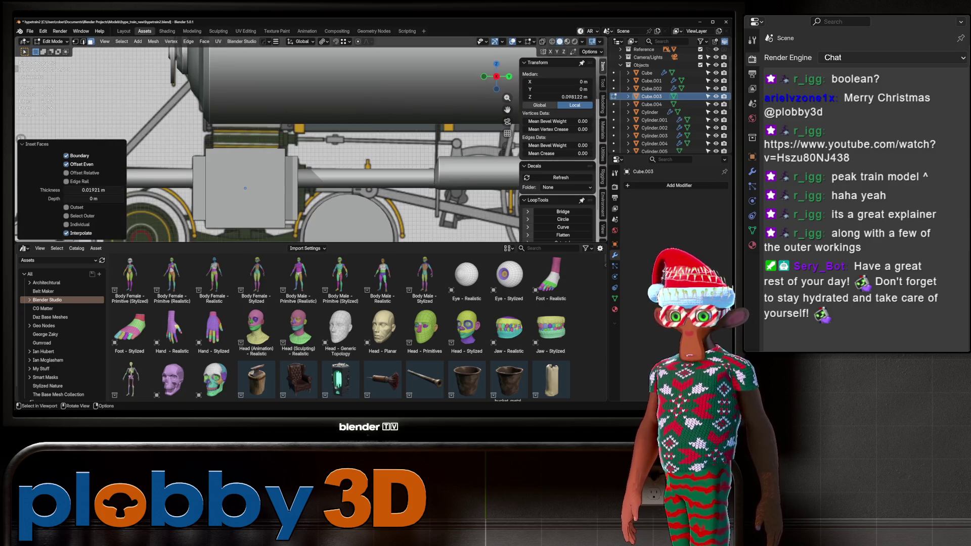
key(e)
click(246, 188)
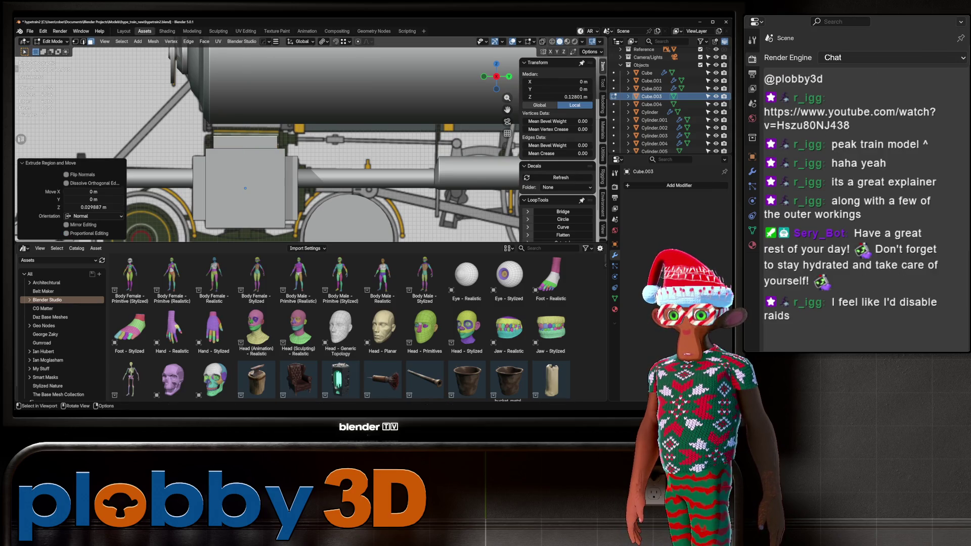
middle_drag(245, 188, 303, 152)
key(e)
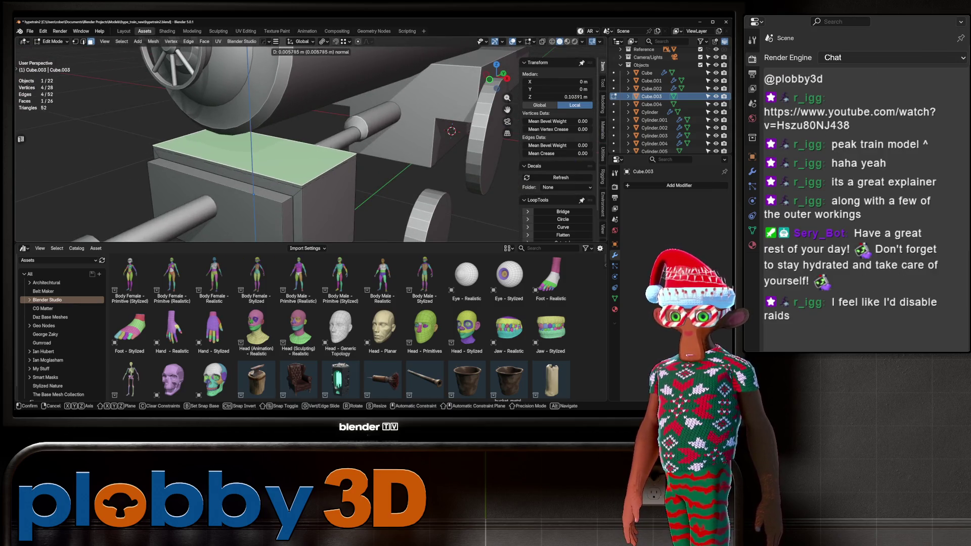
click(250, 200)
key(KP_3)
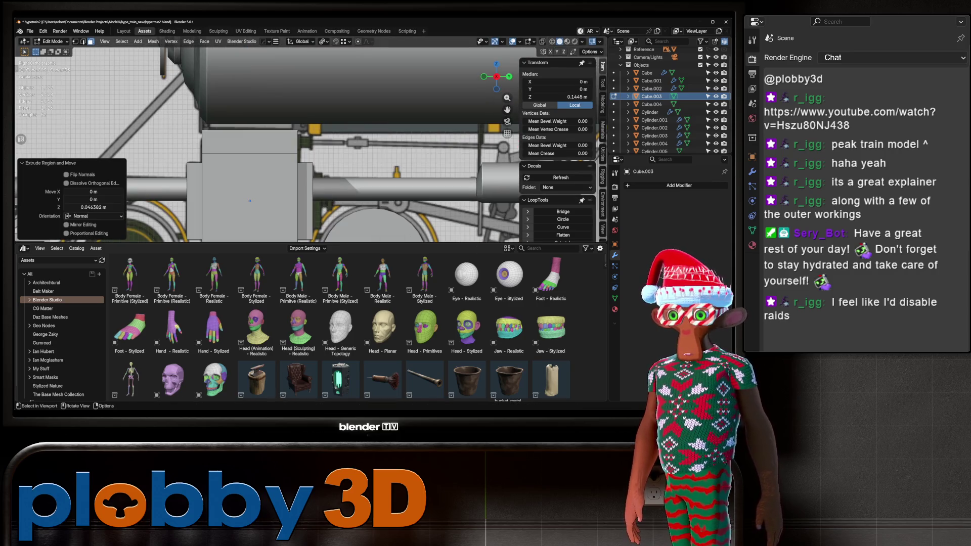
Bevel the block's top edges into a rounded 4-segment bevel.
mouse_move(249, 201)
middle_down()
mouse_move(273, 187)
mouse_move(251, 198)
middle_up()
key(2)
key(ctrl+shift+m)
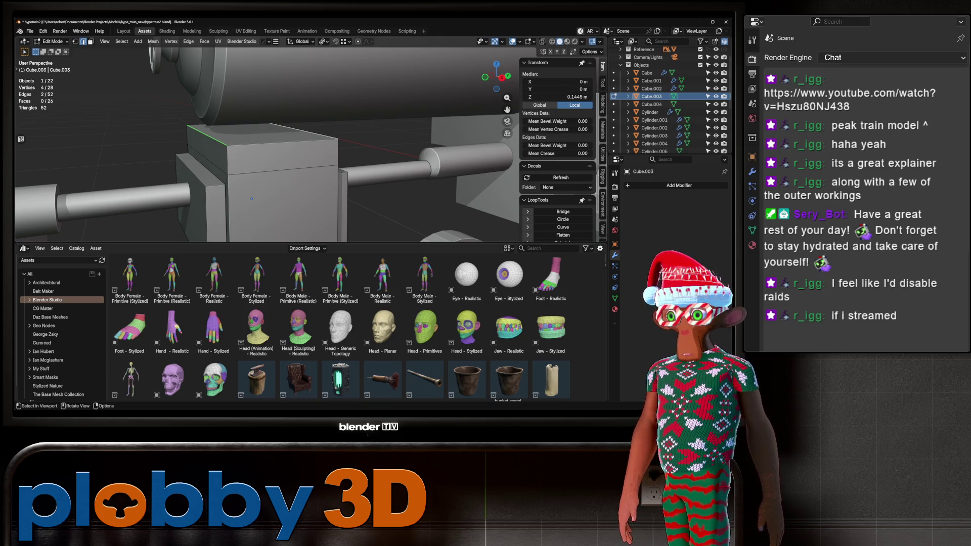
key(KP_3)
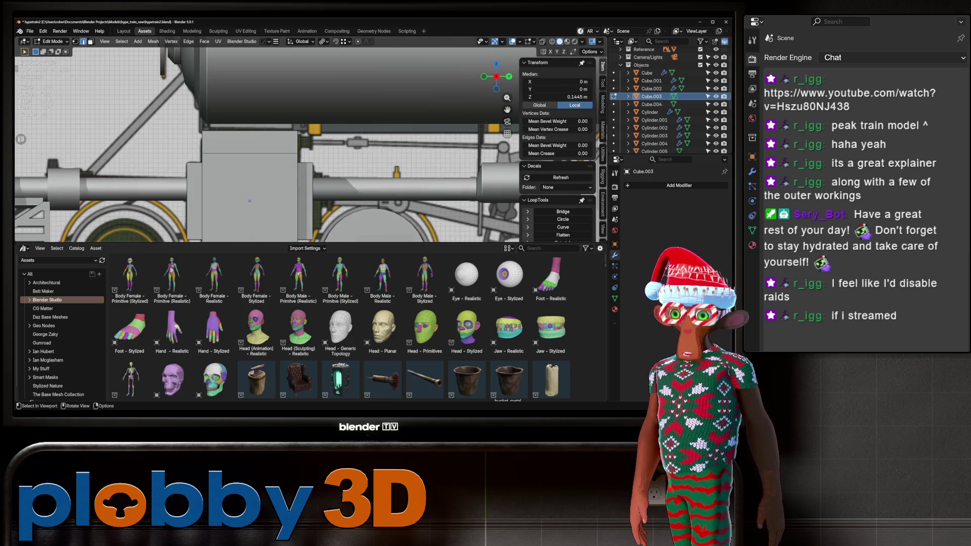
key(ctrl+b)
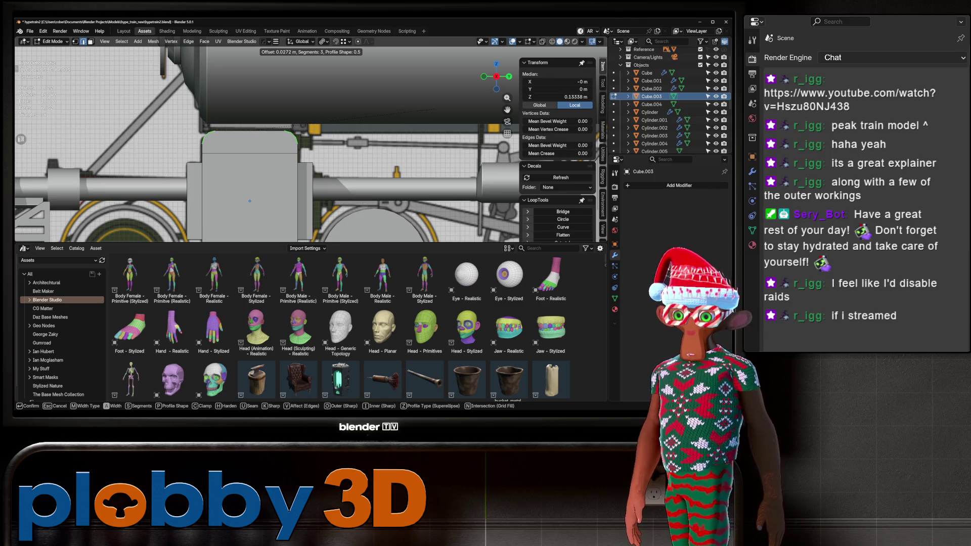
key(Return)
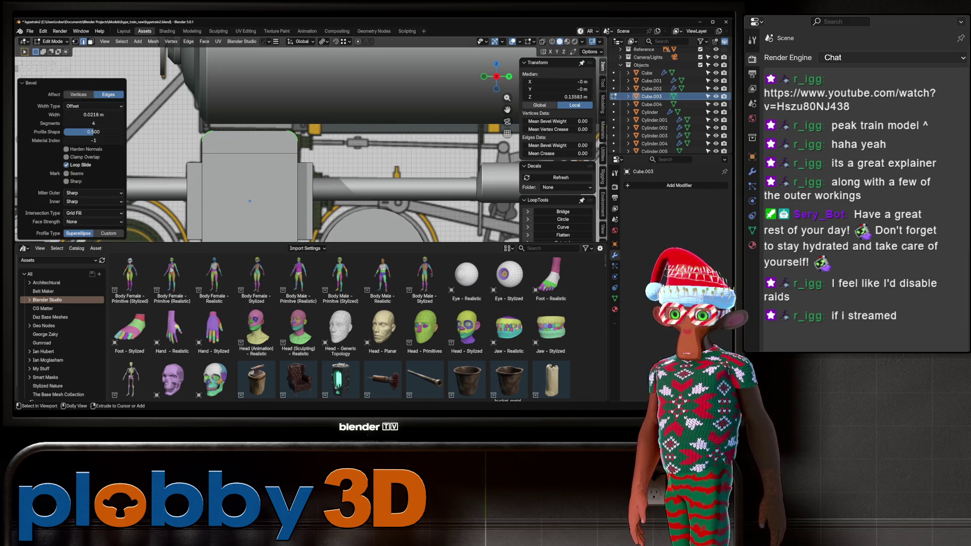
scroll(263, 152, down, 2)
mouse_move(263, 182)
middle_down()
mouse_move(303, 172)
mouse_move(268, 170)
middle_up()
Apply Shade Auto Smooth to Cube.003 in object mode.
key(Tab)
right_click(267, 170)
click(271, 178)
middle_drag(303, 152, 202, 151)
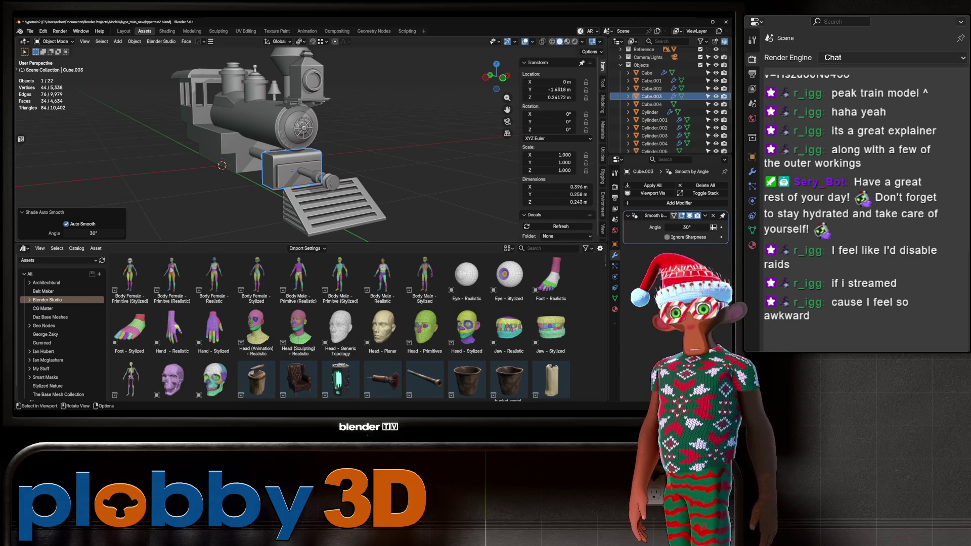
Orbit out from the train, then check the cylinder block in Right Orthographic view.
mouse_move(263, 151)
middle_down()
mouse_move(171, 147)
mouse_move(233, 147)
middle_up()
key(KP_3)
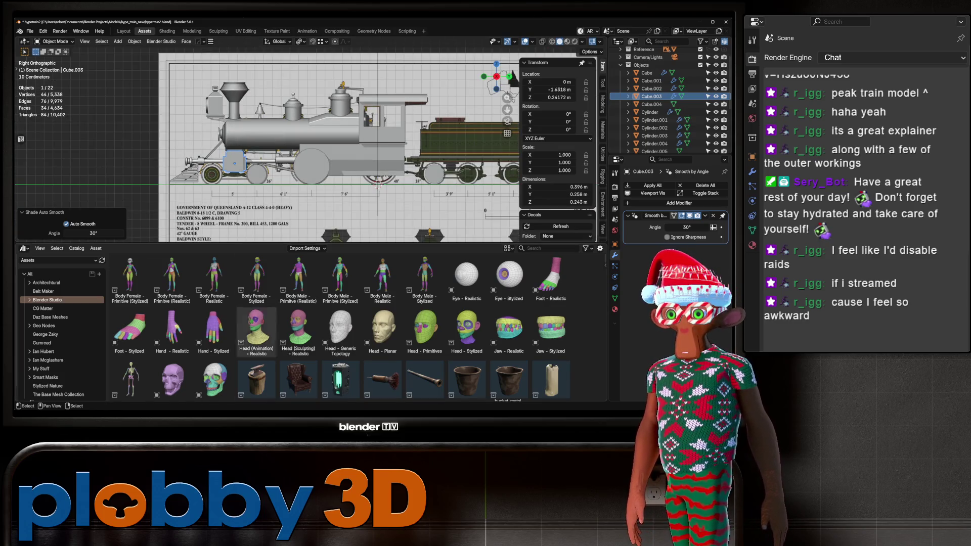